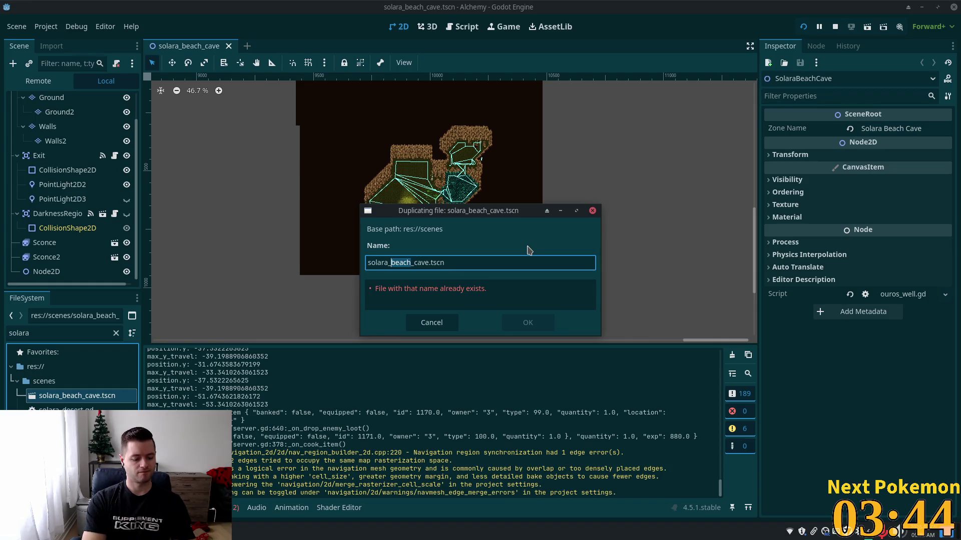
Save the beach cave duplicate as solara_cliff_cave.tscn and open the new scene
{"action": "type", "text": "cli"}
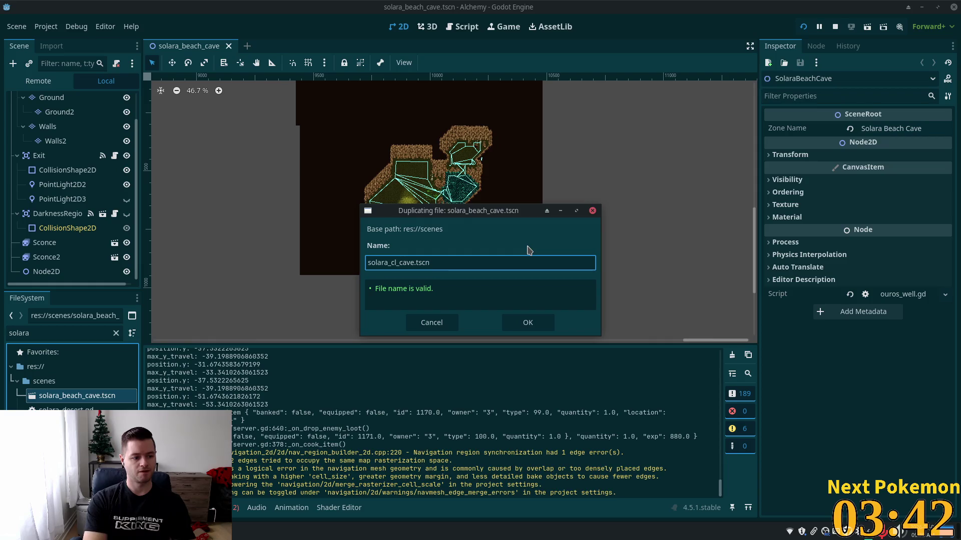
{"action": "type", "text": "ff"}
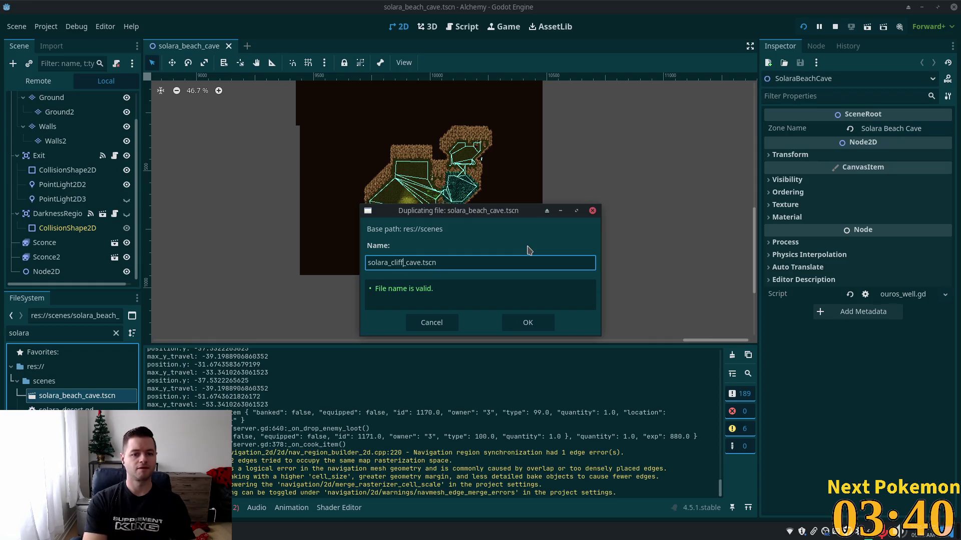
{"action": "left_click", "coordinate": [521, 322]}
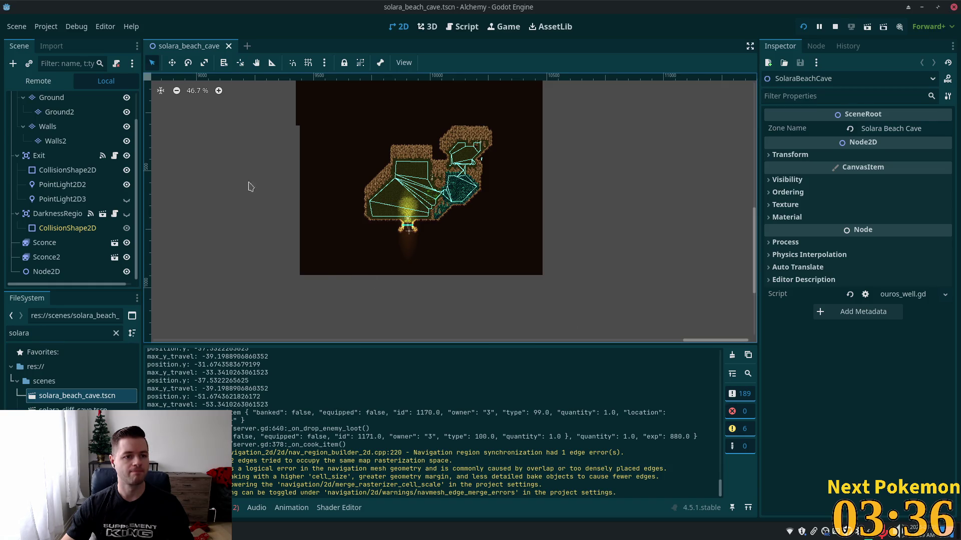
{"action": "double_click", "coordinate": [85, 409]}
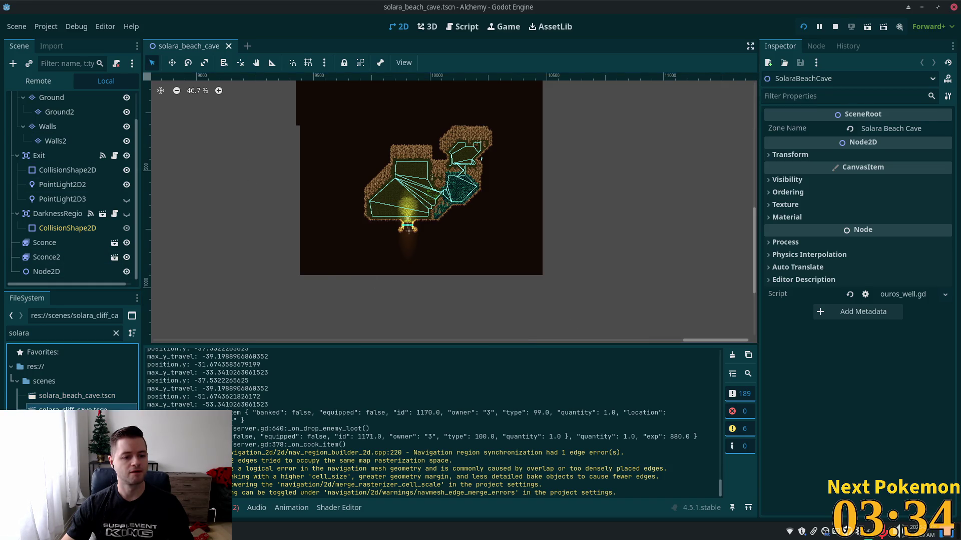
Close the solara_beach_cave scene tab
{"action": "scroll", "coordinate": [45, 165], "scroll_direction": "up", "scroll_amount": 2}
{"action": "scroll", "coordinate": [42, 124], "scroll_direction": "up", "scroll_amount": 1}
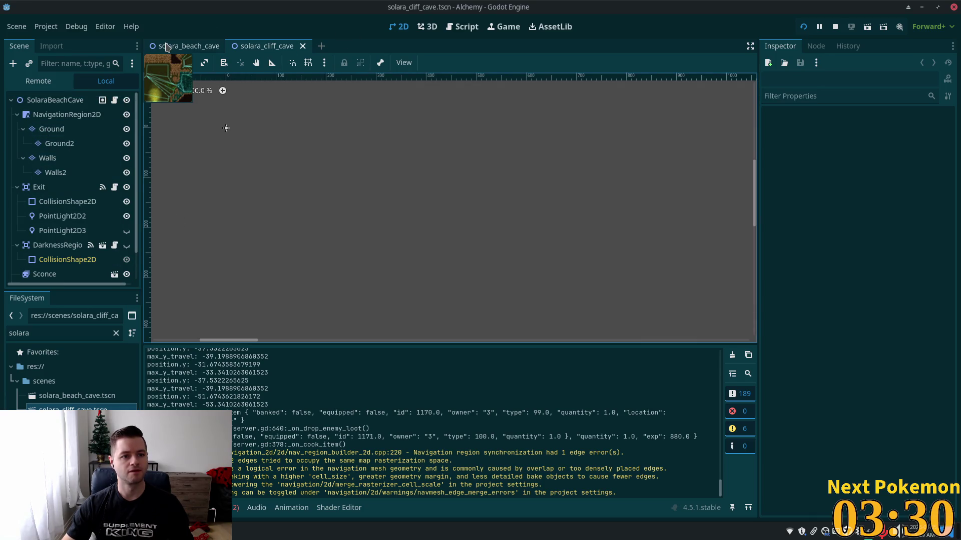
{"action": "left_click", "coordinate": [214, 47]}
{"action": "left_click", "coordinate": [228, 46]}
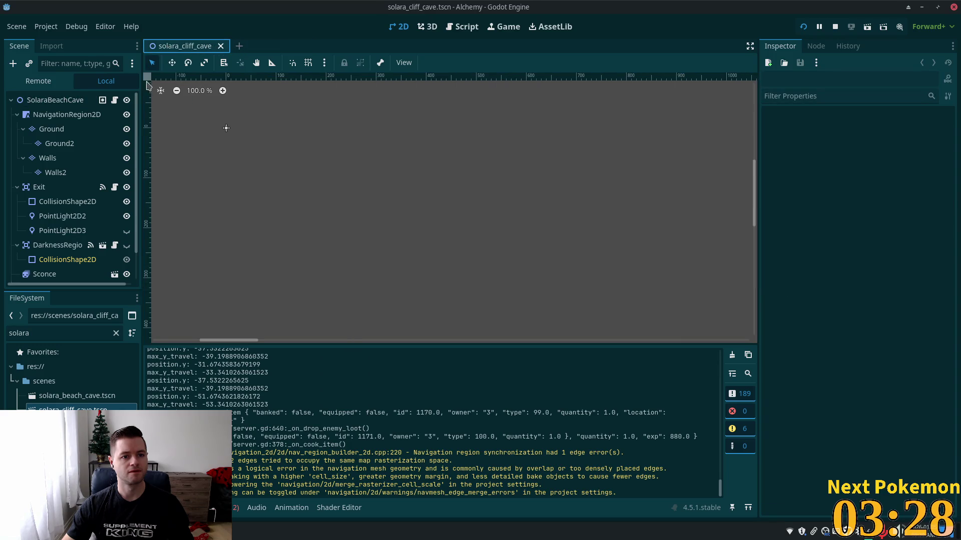
Rename the root node from SolaraBeachCave to SolaraCliffCave
{"action": "double_click", "coordinate": [68, 100]}
{"action": "left_click", "coordinate": [69, 99]}
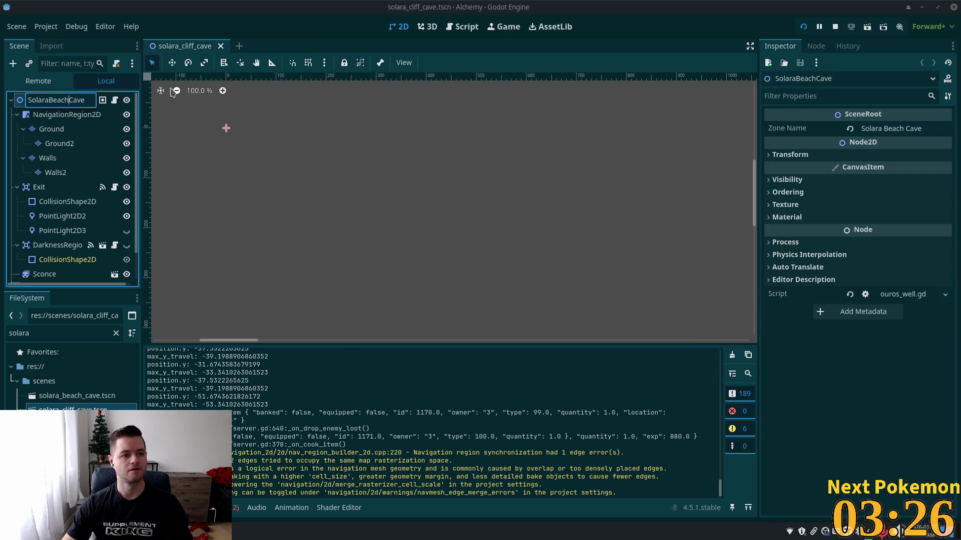
{"action": "key", "text": "shift+Left"}
{"action": "key", "text": "shift+Left"}
{"action": "key", "text": "shift+Left"}
{"action": "type", "text": "liff"}
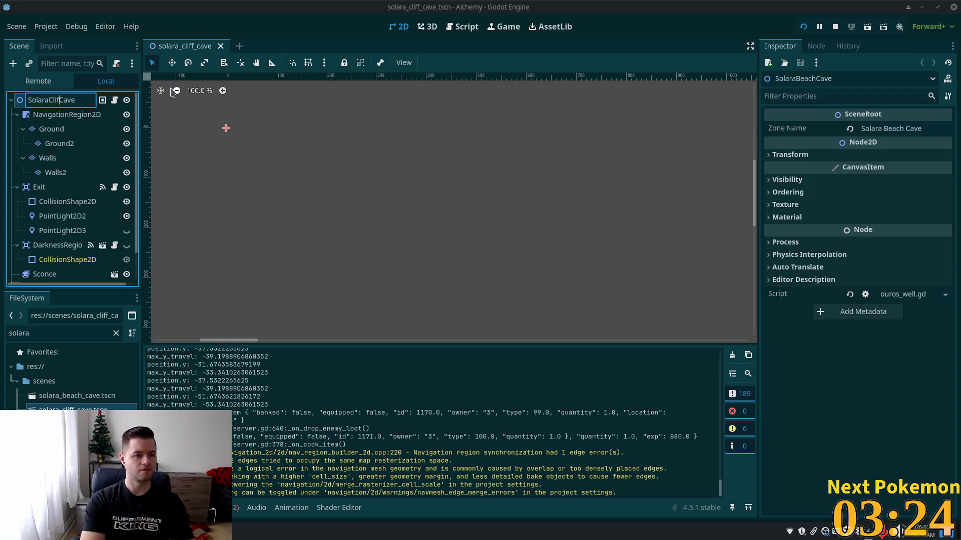
{"action": "key", "text": "Return"}
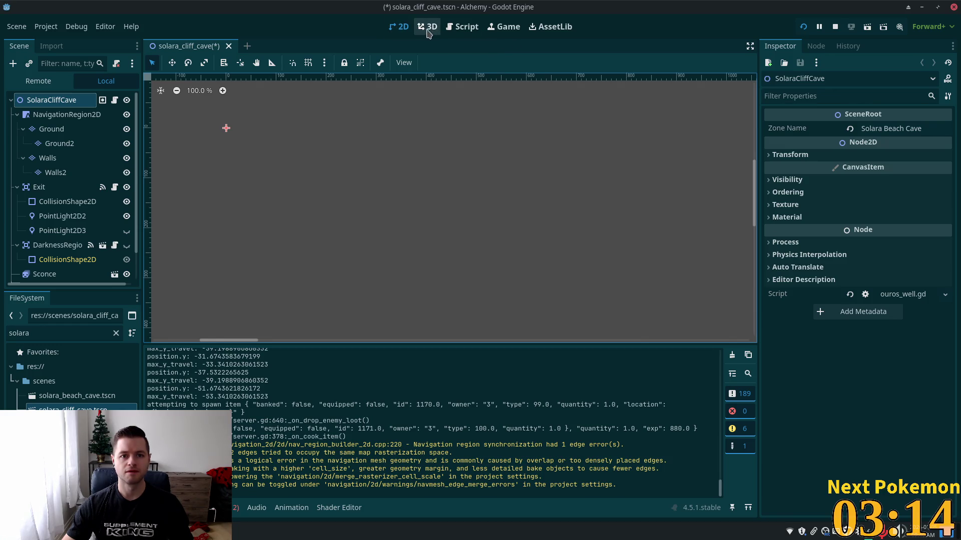
Zoom out in the 2D viewport to find the cave map, then zoom back in on it
{"action": "scroll", "coordinate": [515, 208], "scroll_direction": "down", "scroll_amount": 3}
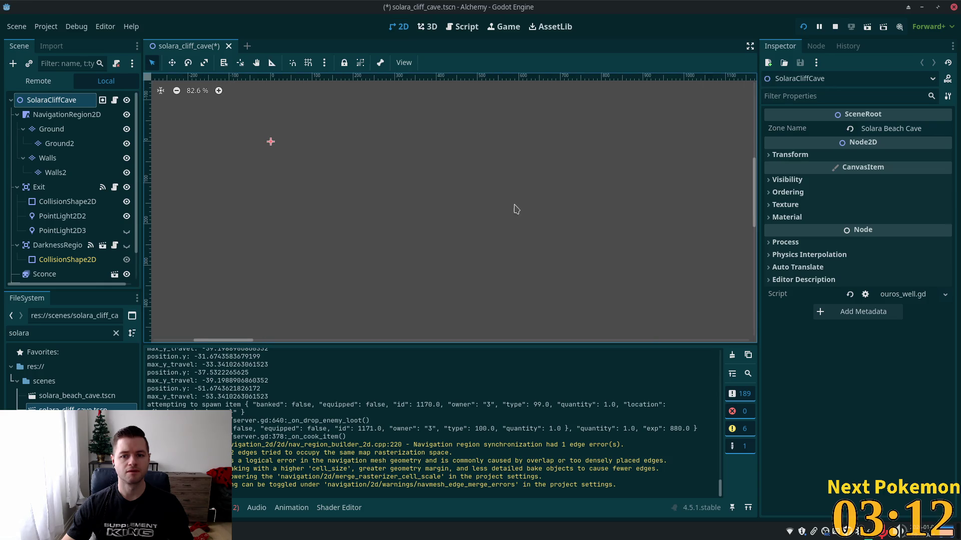
{"action": "scroll", "coordinate": [567, 208], "scroll_direction": "down", "scroll_amount": 10}
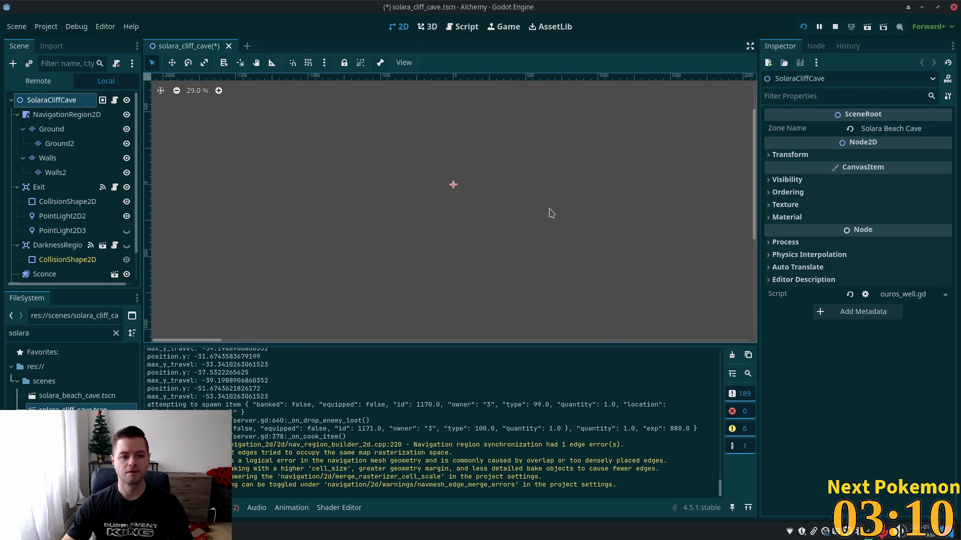
{"action": "scroll", "coordinate": [550, 212], "scroll_direction": "down", "scroll_amount": 15}
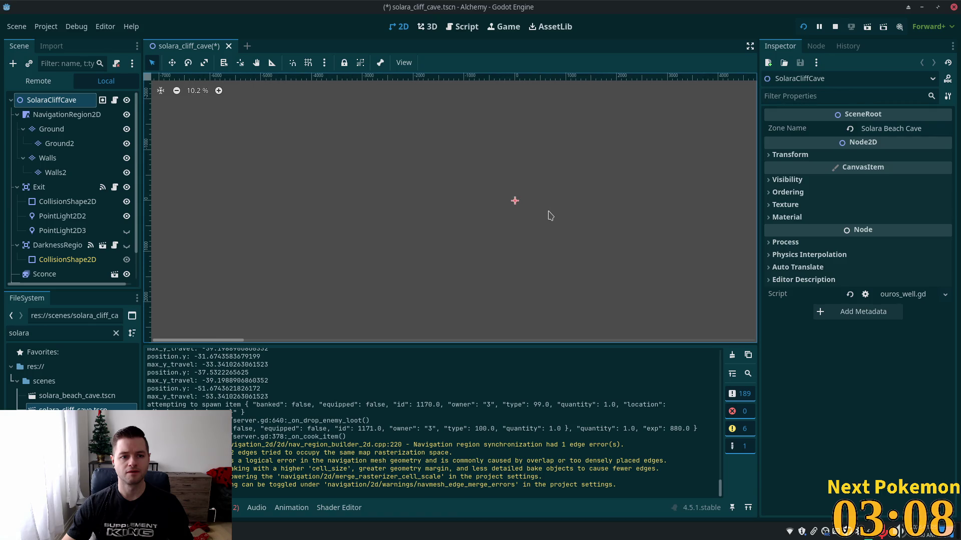
{"action": "scroll", "coordinate": [562, 222], "scroll_direction": "down", "scroll_amount": 5}
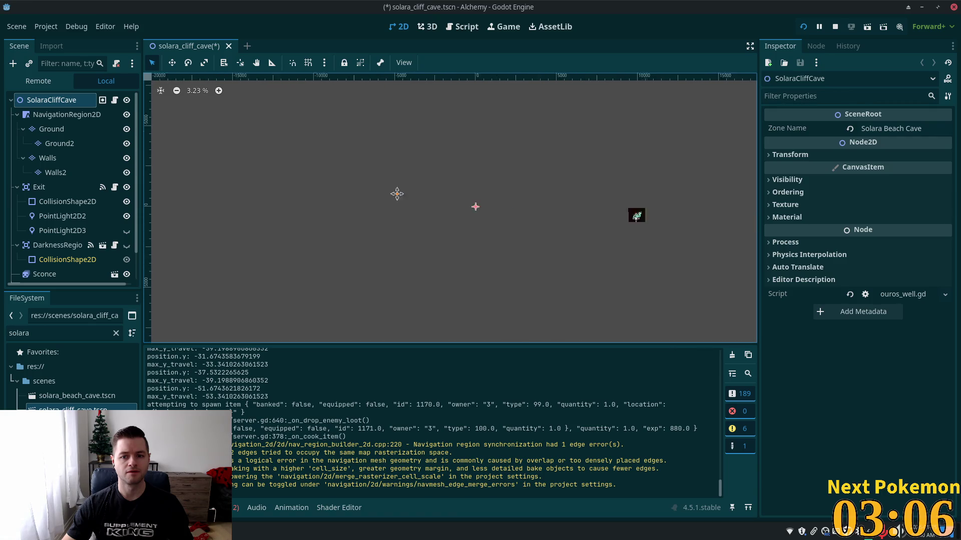
{"action": "scroll", "coordinate": [395, 197], "scroll_direction": "up", "scroll_amount": 8}
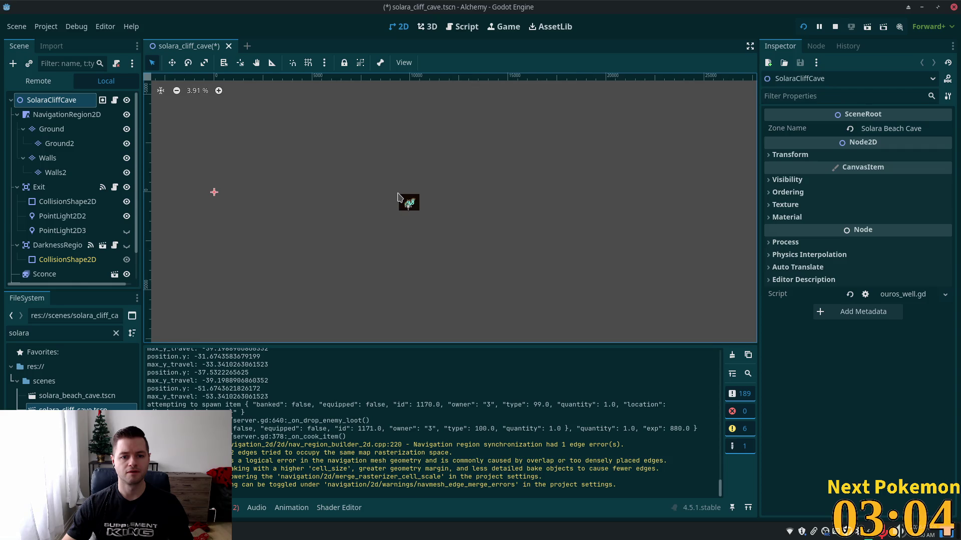
{"action": "scroll", "coordinate": [399, 197], "scroll_direction": "up", "scroll_amount": 10}
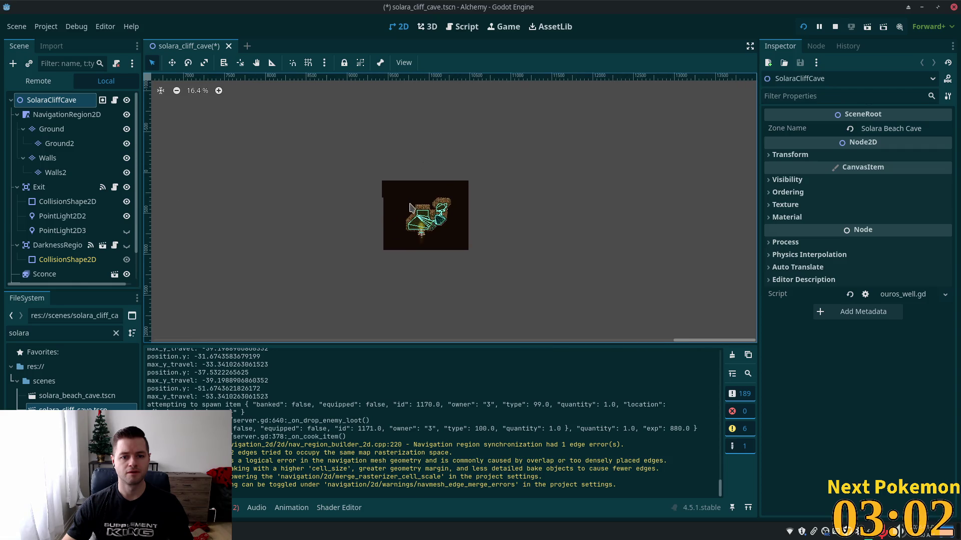
{"action": "scroll", "coordinate": [410, 208], "scroll_direction": "up", "scroll_amount": 6}
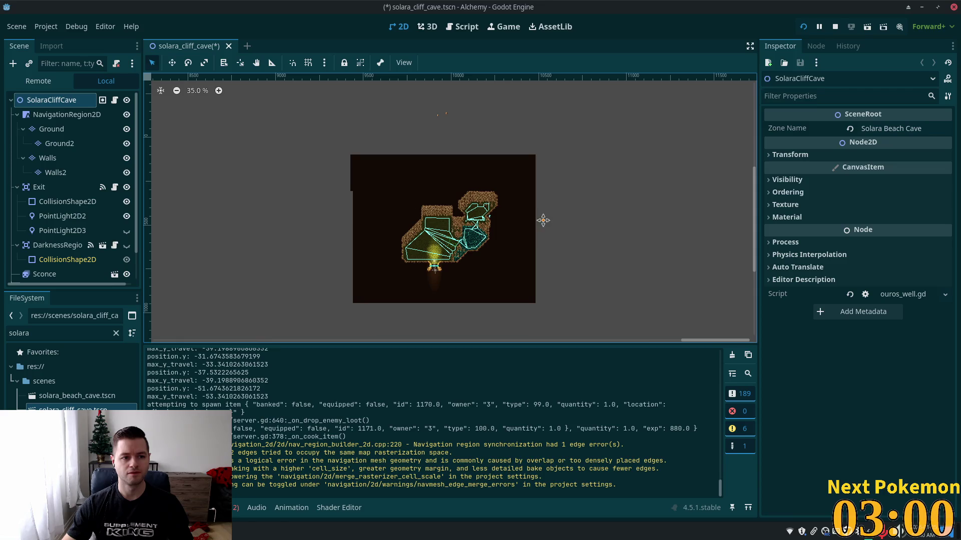
{"action": "scroll", "coordinate": [534, 198], "scroll_direction": "up", "scroll_amount": 1}
{"action": "scroll", "coordinate": [520, 195], "scroll_direction": "up", "scroll_amount": 1}
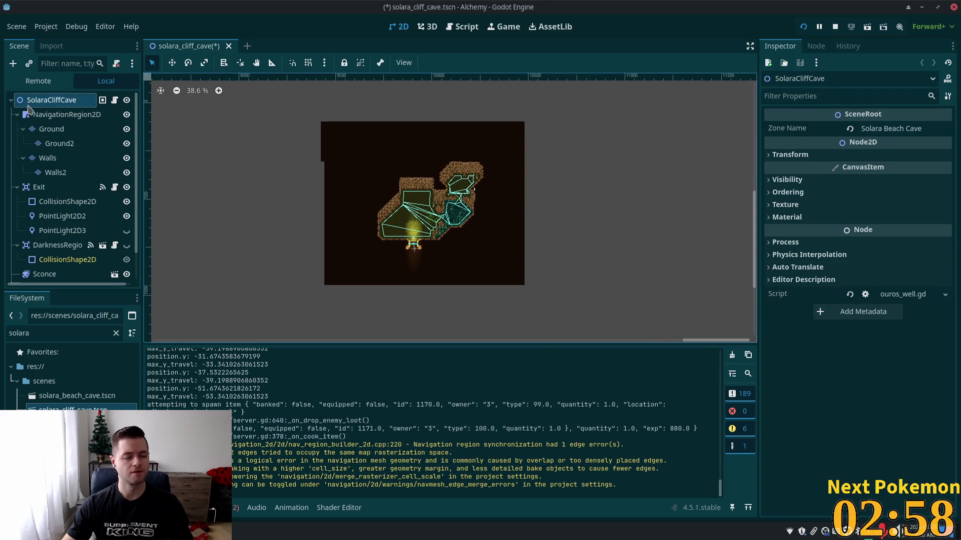
Select NavigationRegion2D together with the Ground, Walls, Walls2 and Exit nodes
{"action": "mouse_move", "coordinate": [275, 100]}
{"action": "left_mouse_down"}
{"action": "mouse_move", "coordinate": [485, 280]}
{"action": "mouse_move", "coordinate": [613, 339]}
{"action": "left_mouse_up"}
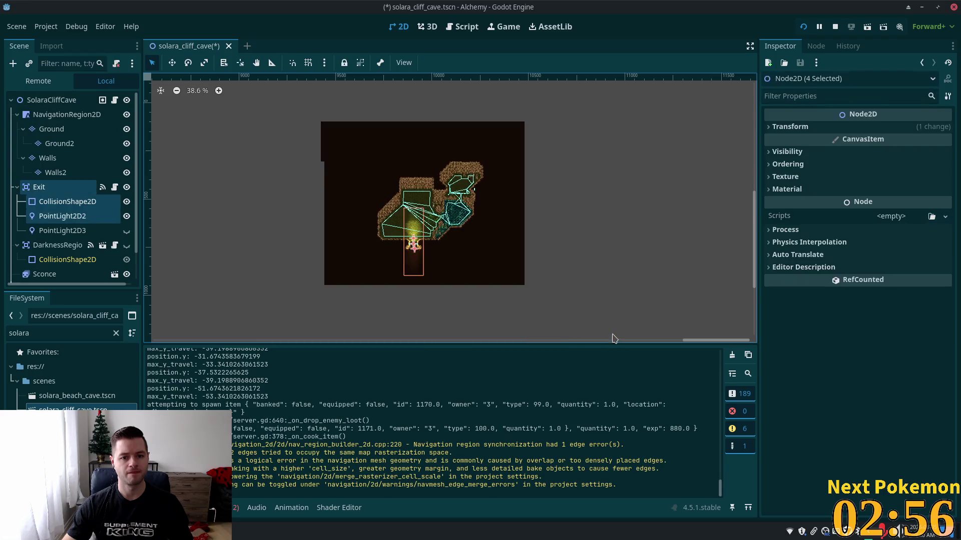
{"action": "left_click", "coordinate": [46, 116], "text": "ctrl"}
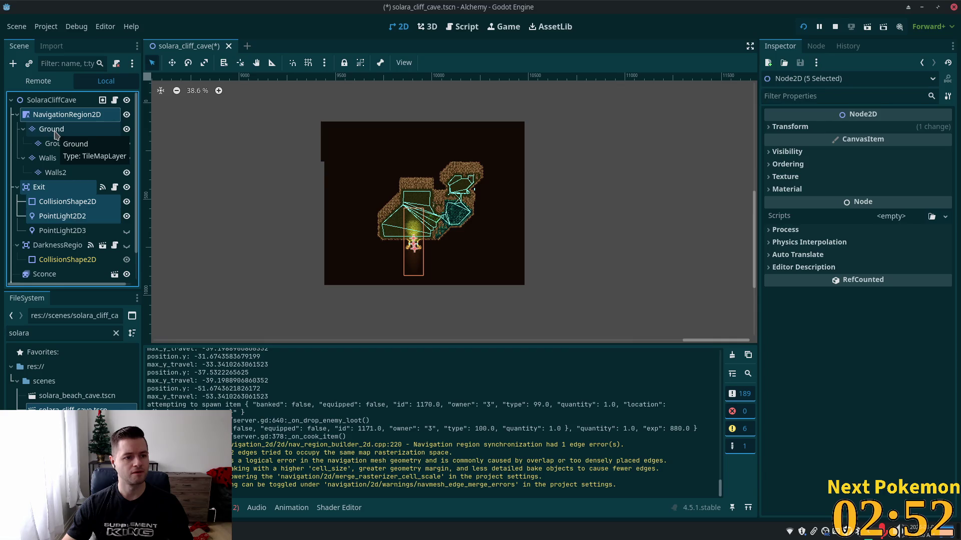
{"action": "key", "text": "F2"}
{"action": "key", "text": "Escape"}
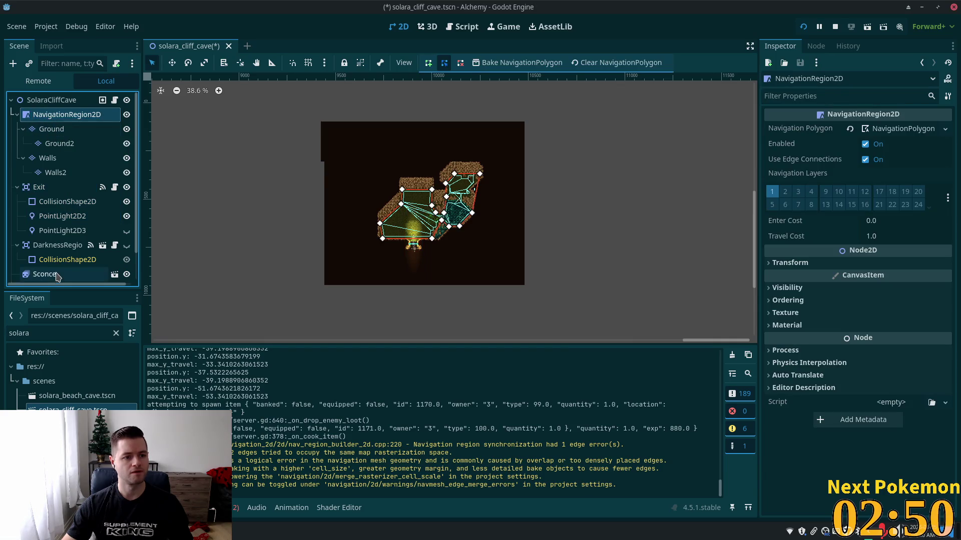
{"action": "left_click", "coordinate": [36, 128], "text": "ctrl"}
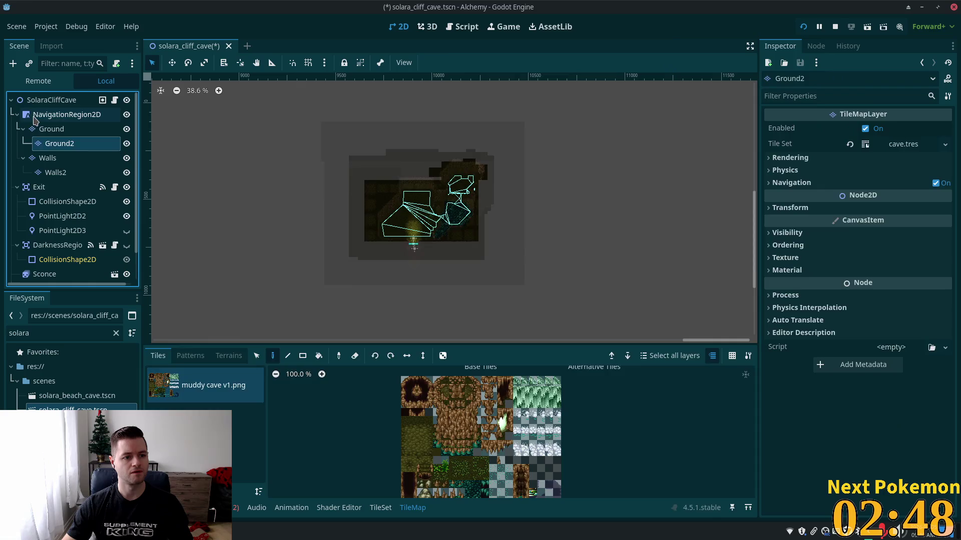
{"action": "left_click", "coordinate": [44, 144], "text": "ctrl"}
{"action": "left_click", "coordinate": [46, 158], "text": "ctrl"}
{"action": "left_click", "coordinate": [49, 172], "text": "ctrl"}
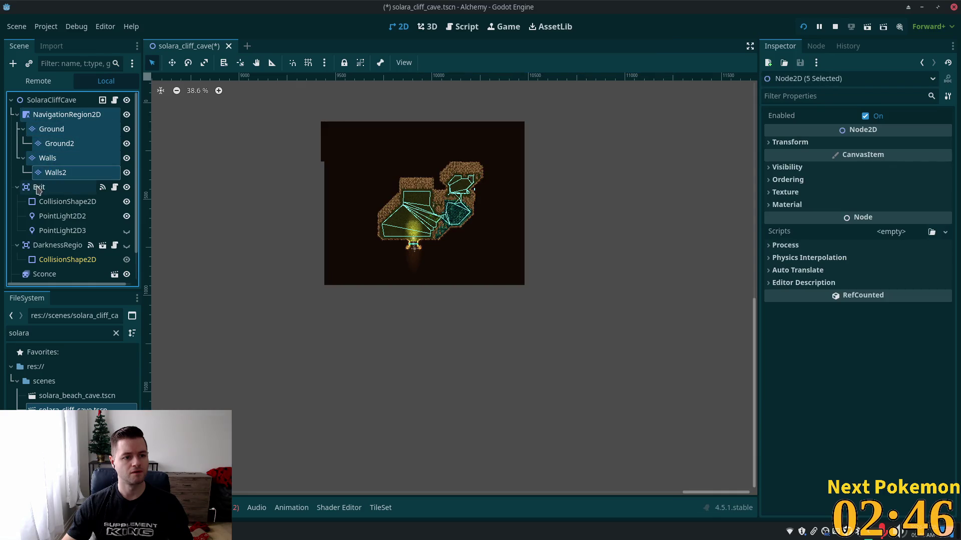
{"action": "left_click", "coordinate": [40, 188], "text": "ctrl"}
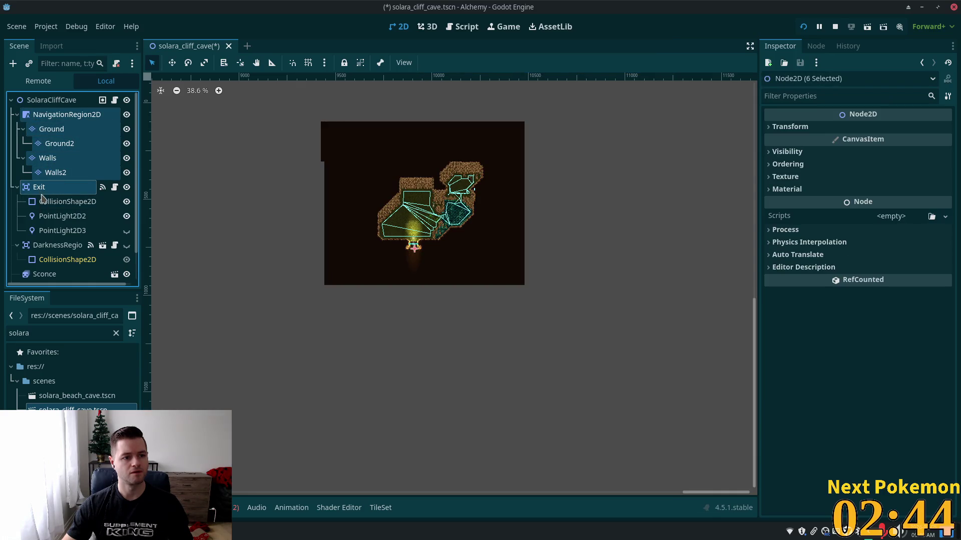
Select only Ground, Ground2, Walls and Walls2 together and enable grid snapping
{"action": "left_click", "coordinate": [50, 130]}
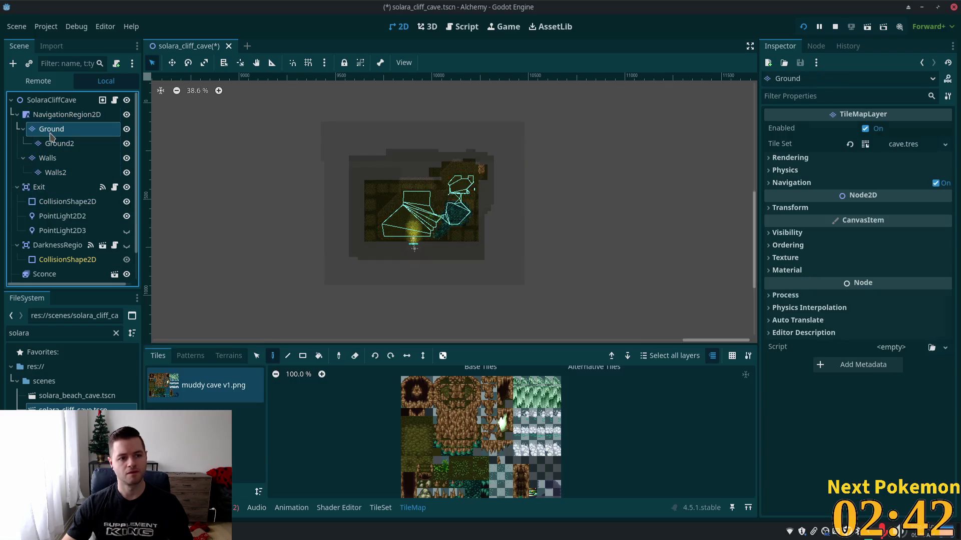
{"action": "left_click", "coordinate": [57, 145], "text": "ctrl"}
{"action": "left_click", "coordinate": [50, 159], "text": "ctrl"}
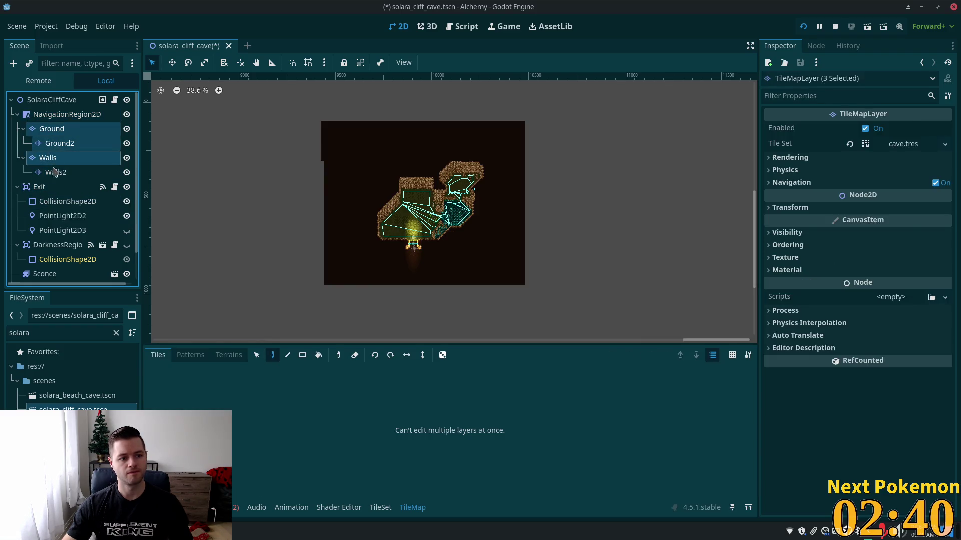
{"action": "left_click", "coordinate": [55, 172], "text": "ctrl"}
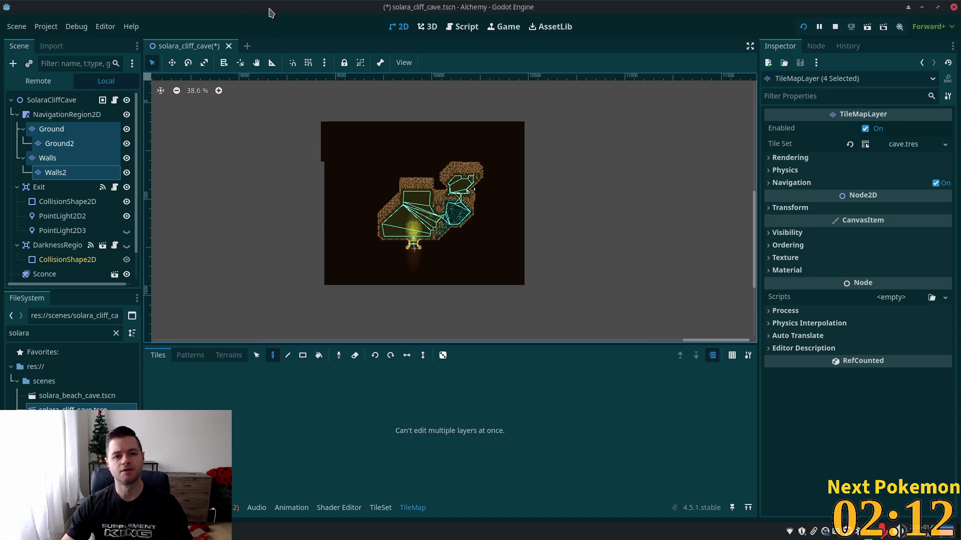
{"action": "left_click", "coordinate": [308, 62]}
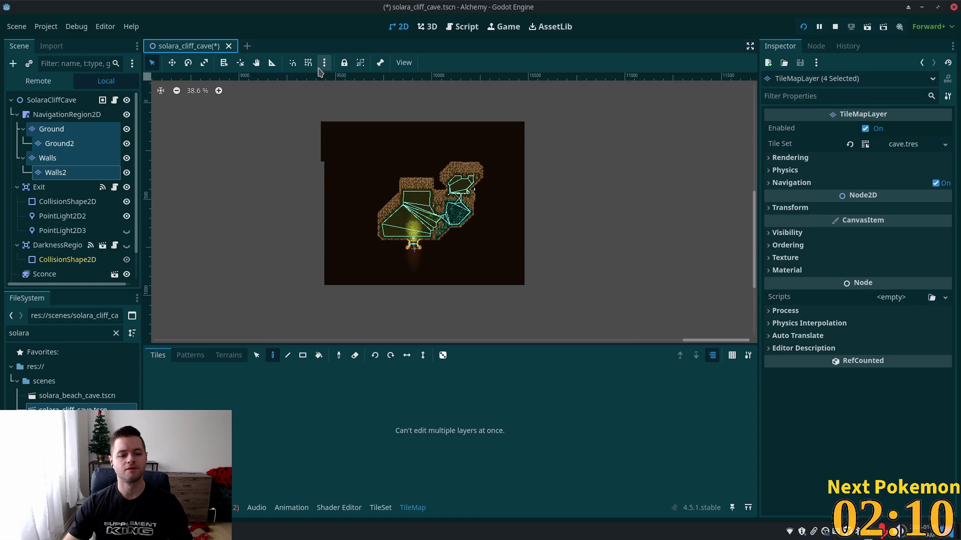
Close the project manager, move the code editor aside and return to the Godot editor
{"action": "mouse_move", "coordinate": [200, 531]}
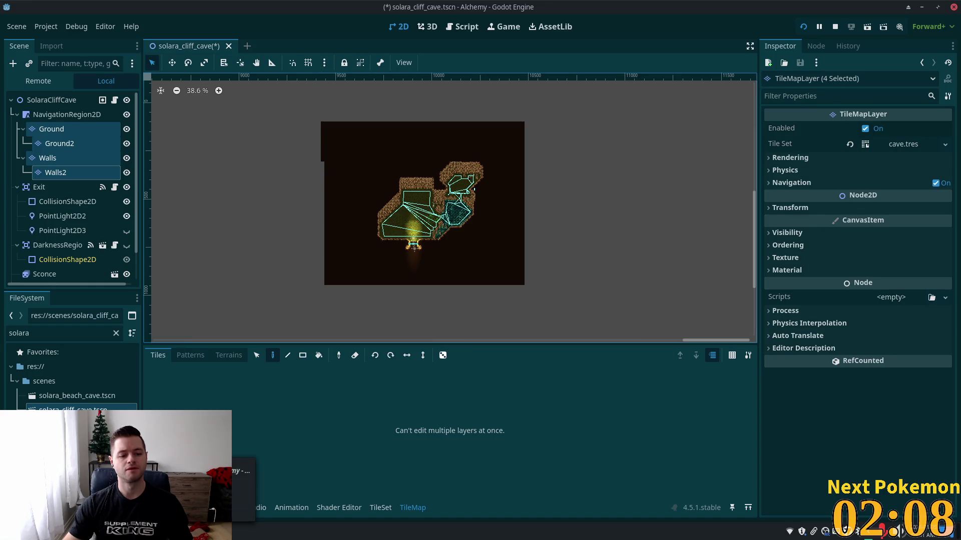
{"action": "left_click", "coordinate": [216, 480]}
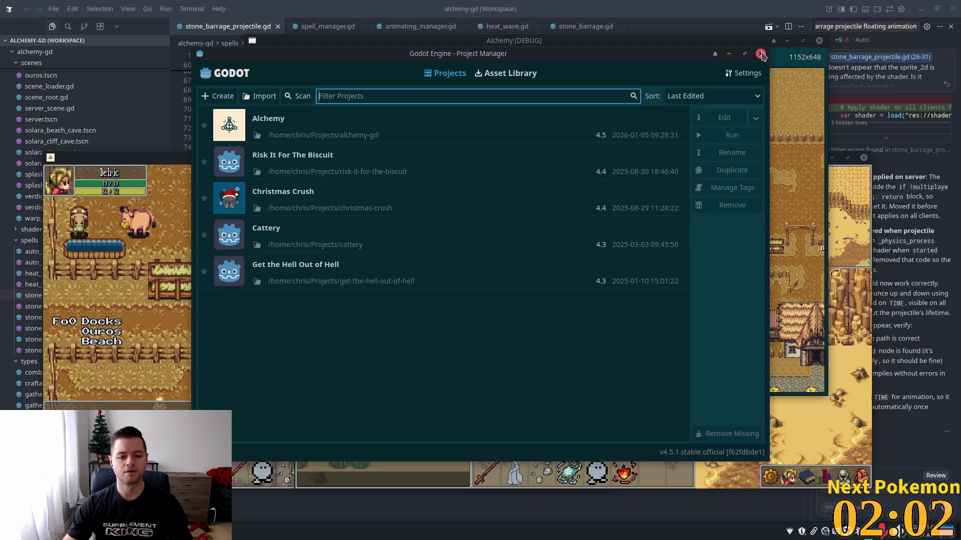
{"action": "left_click", "coordinate": [761, 53]}
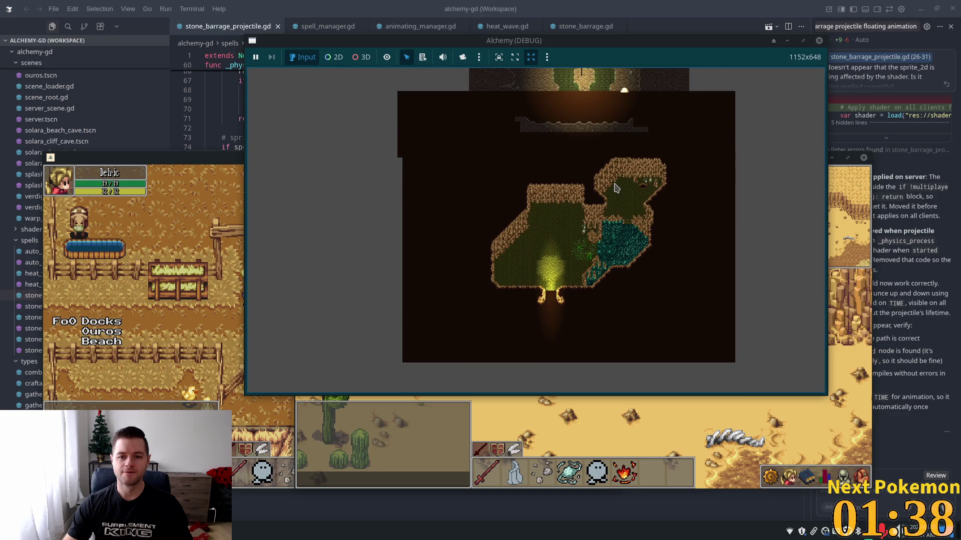
{"action": "mouse_move", "coordinate": [635, 8]}
{"action": "left_mouse_down"}
{"action": "mouse_move", "coordinate": [458, 284]}
{"action": "mouse_move", "coordinate": [635, 104]}
{"action": "mouse_move", "coordinate": [635, 5]}
{"action": "left_mouse_up"}
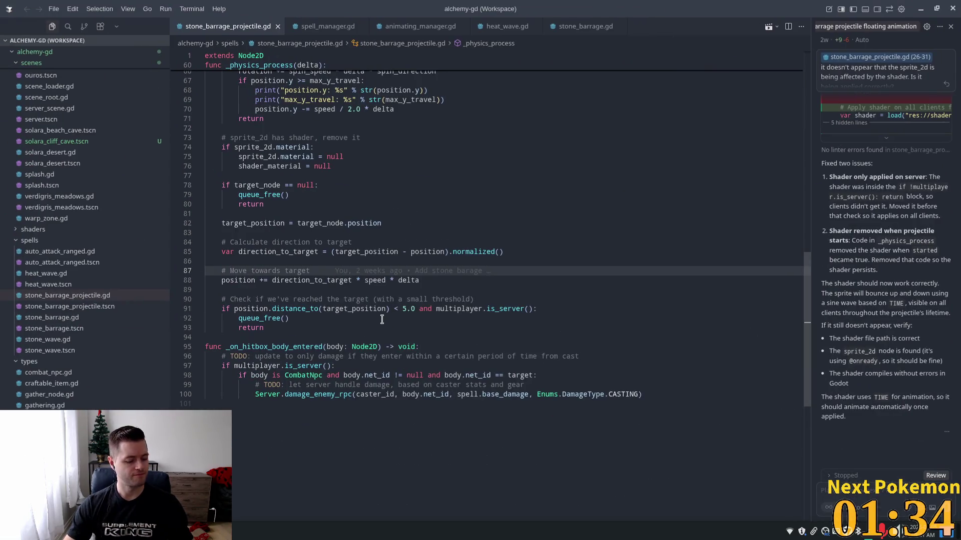
{"action": "key", "text": "alt+Tab"}
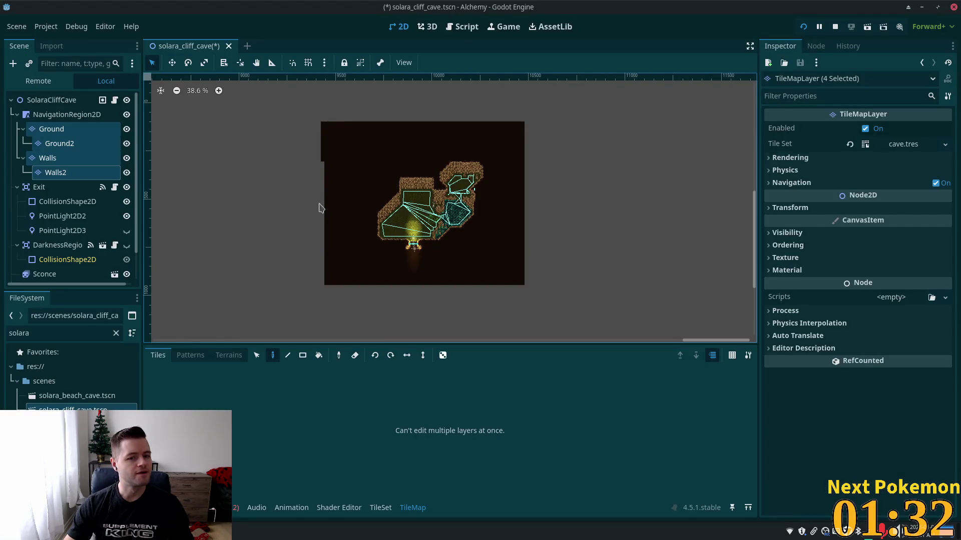
Add Exit, DarknessRegion, Sconce, Sconce2 and Node2D to the tile-layer selection and choose Move
{"action": "left_click", "coordinate": [54, 191], "text": "ctrl"}
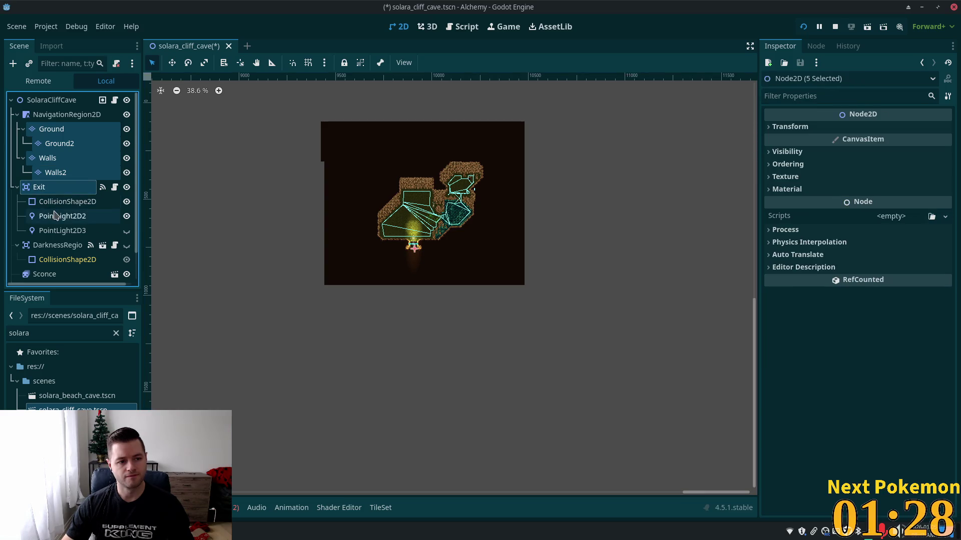
{"action": "left_click", "coordinate": [62, 245], "text": "ctrl"}
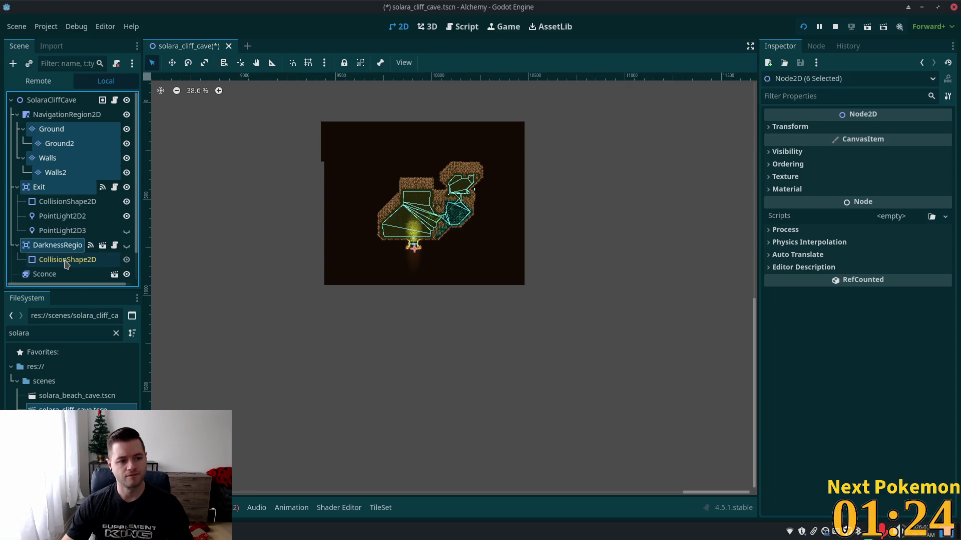
{"action": "scroll", "coordinate": [63, 270], "scroll_direction": "down", "scroll_amount": 2}
{"action": "left_click", "coordinate": [55, 271], "text": "ctrl"}
{"action": "left_click", "coordinate": [53, 243], "text": "shift"}
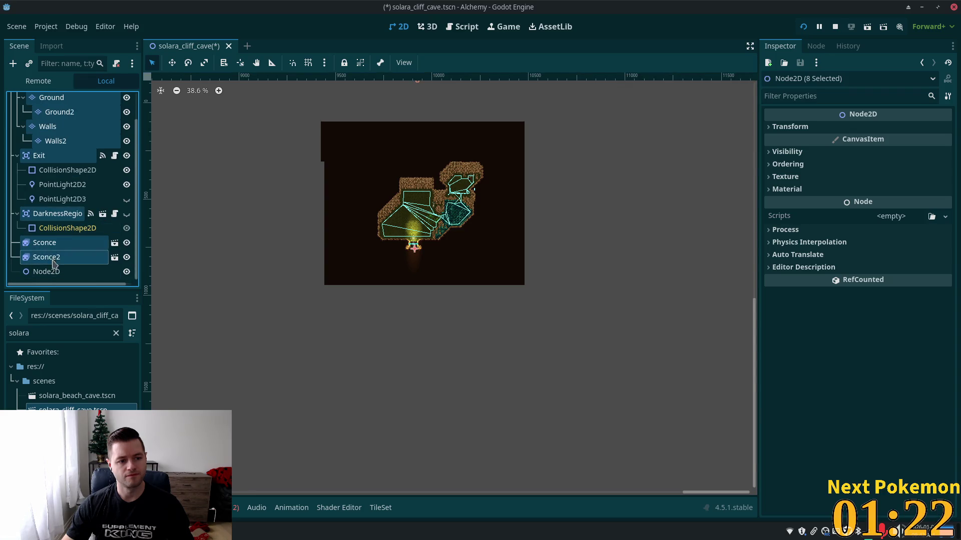
{"action": "scroll", "coordinate": [307, 235], "scroll_direction": "up", "scroll_amount": 4}
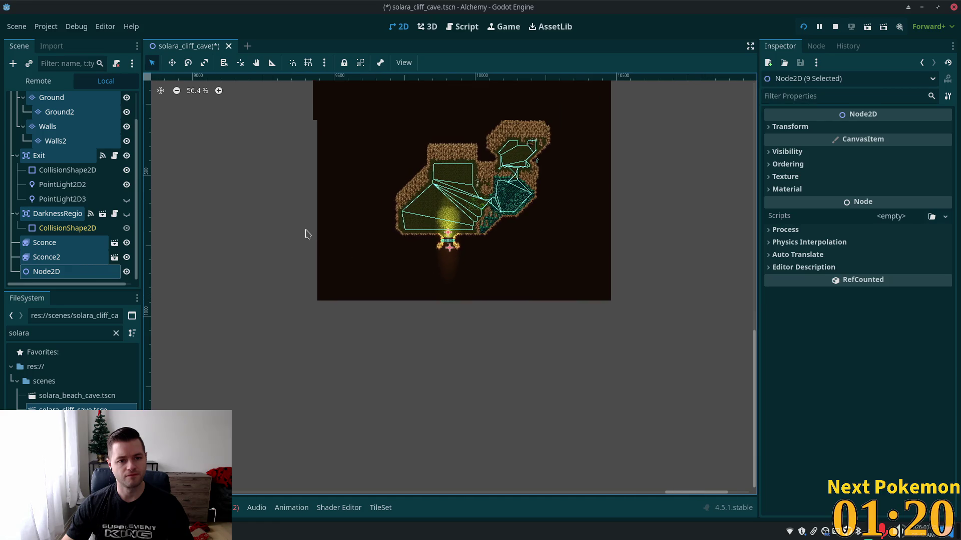
{"action": "mouse_move", "coordinate": [307, 231]}
{"action": "left_mouse_down"}
{"action": "mouse_move", "coordinate": [258, 288]}
{"action": "mouse_move", "coordinate": [278, 286]}
{"action": "left_mouse_up"}
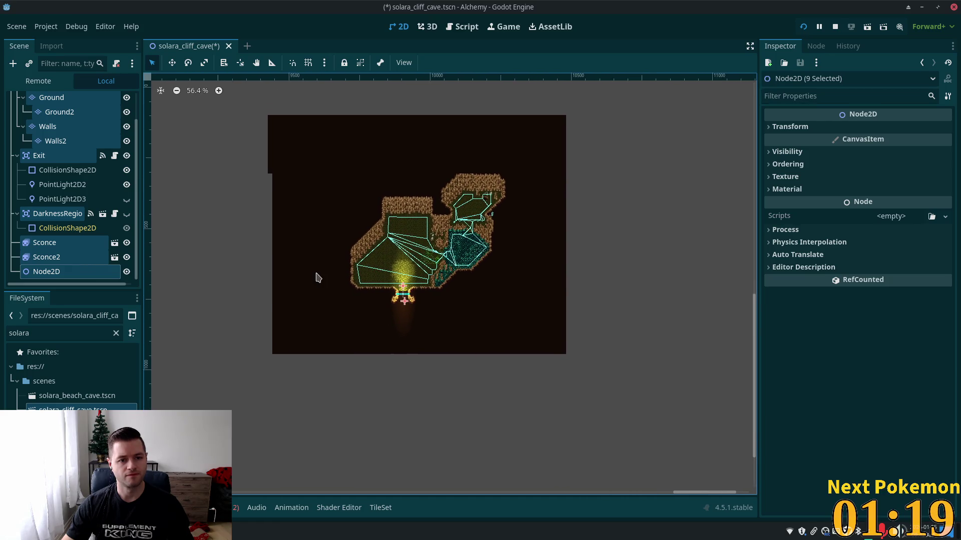
{"action": "left_click", "coordinate": [172, 62]}
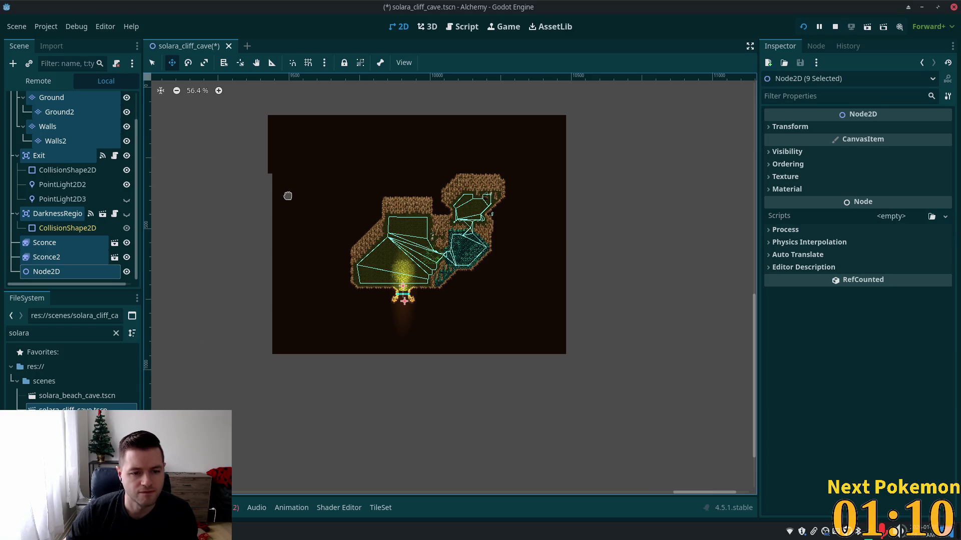
Move the cave tiles and objects far below the navigation outline and delete both Sconces
{"action": "left_click_drag", "start_coordinate": [295, 198], "coordinate": [291, 439]}
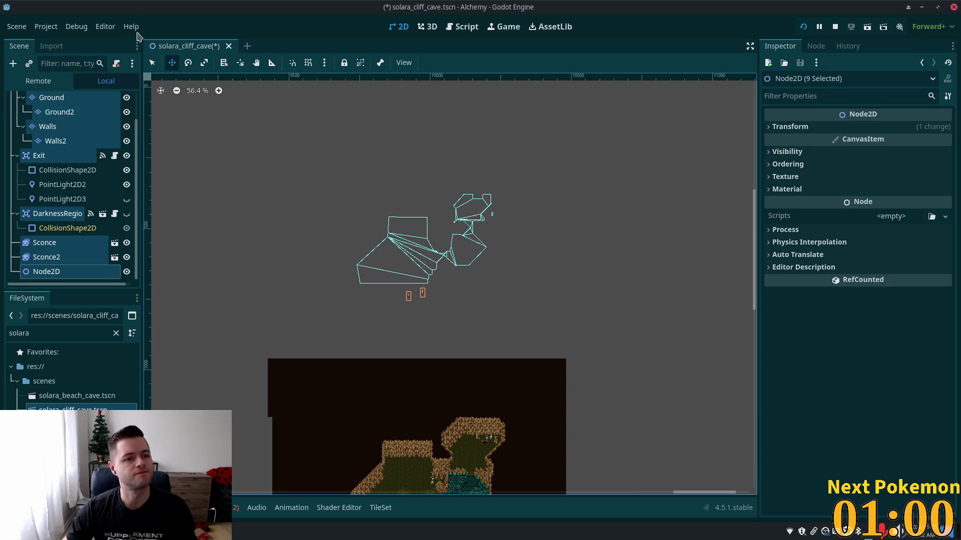
{"action": "left_click", "coordinate": [50, 256]}
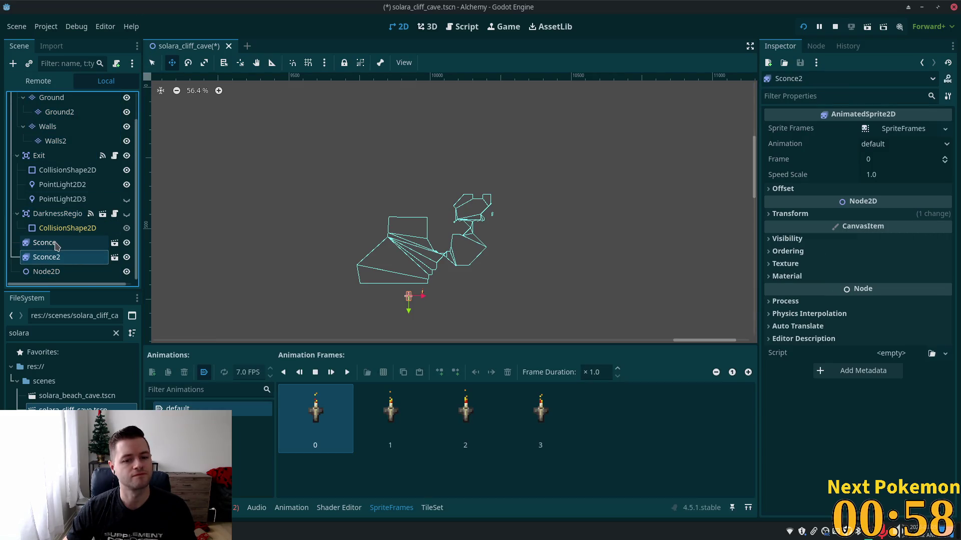
{"action": "left_click", "coordinate": [56, 244], "text": "shift"}
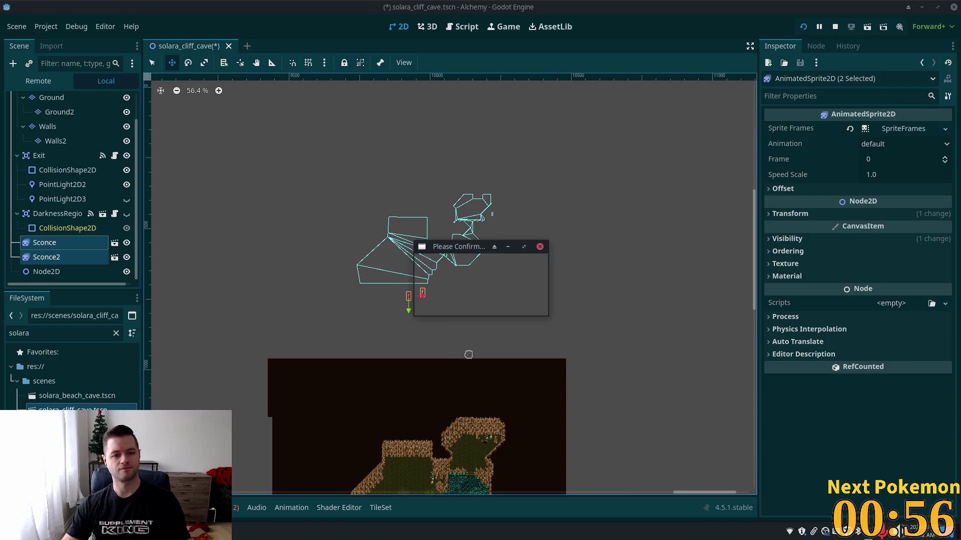
{"action": "left_click", "coordinate": [495, 289]}
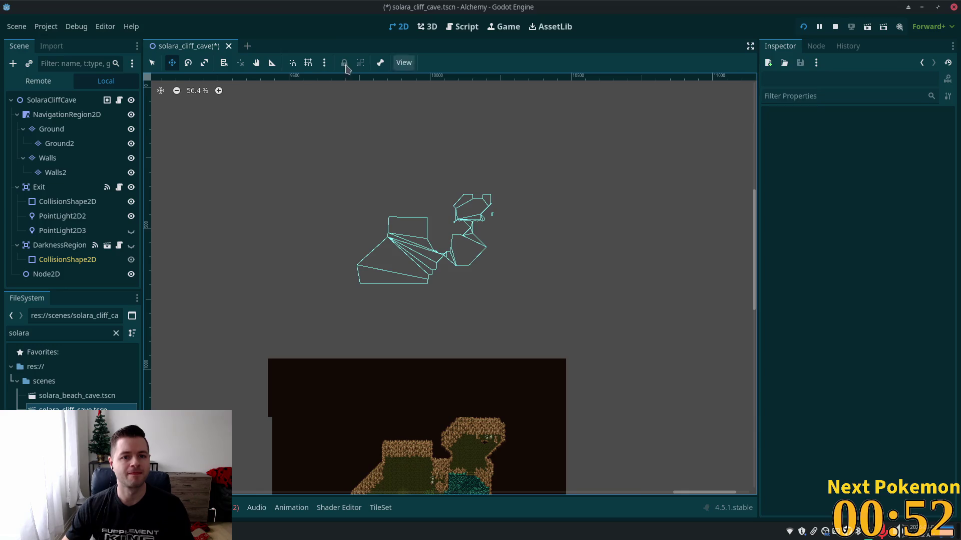
{"action": "left_click", "coordinate": [46, 116]}
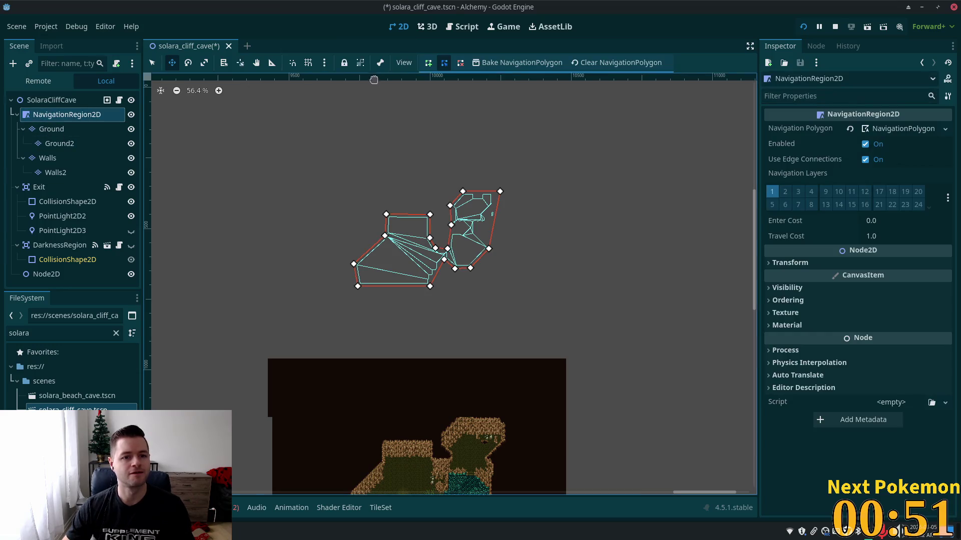
Clear the baked navigation mesh and remove vertex 13 from the polygon's top edge
{"action": "left_click", "coordinate": [608, 62]}
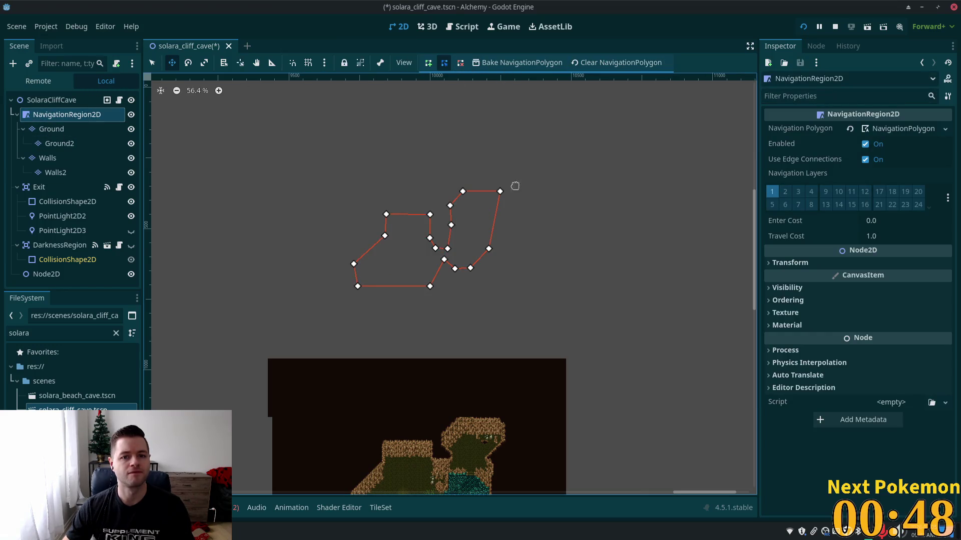
{"action": "left_click_drag", "start_coordinate": [581, 226], "coordinate": [581, 178]}
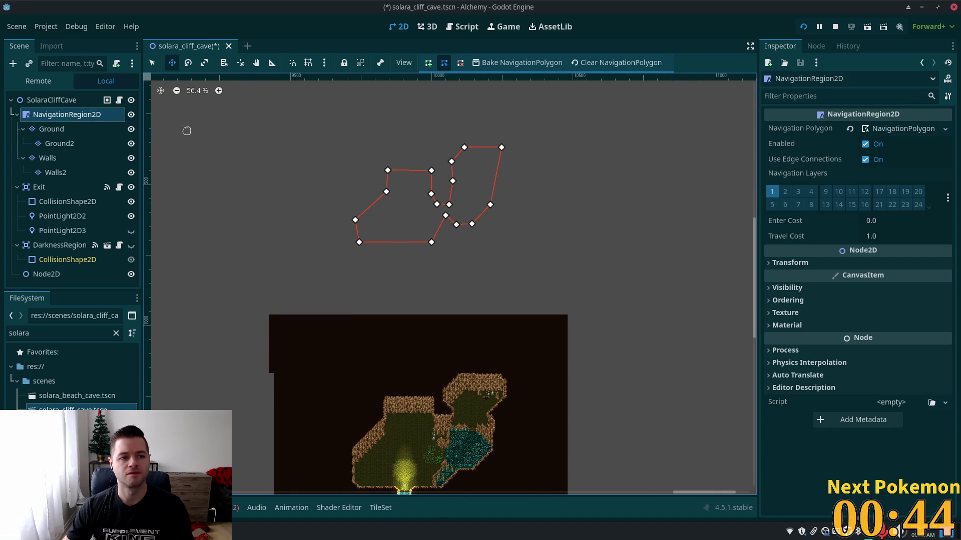
{"action": "left_click", "coordinate": [461, 65]}
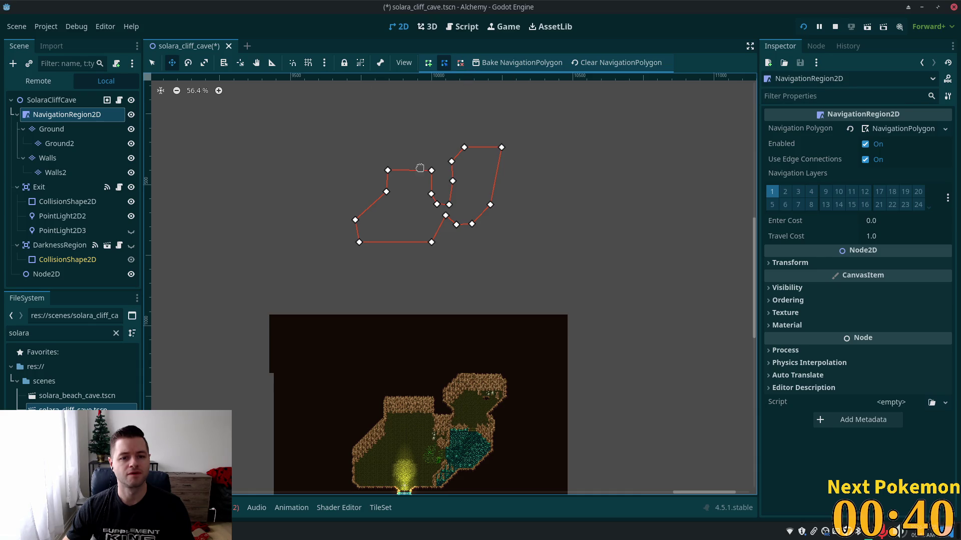
{"action": "left_click", "coordinate": [152, 62]}
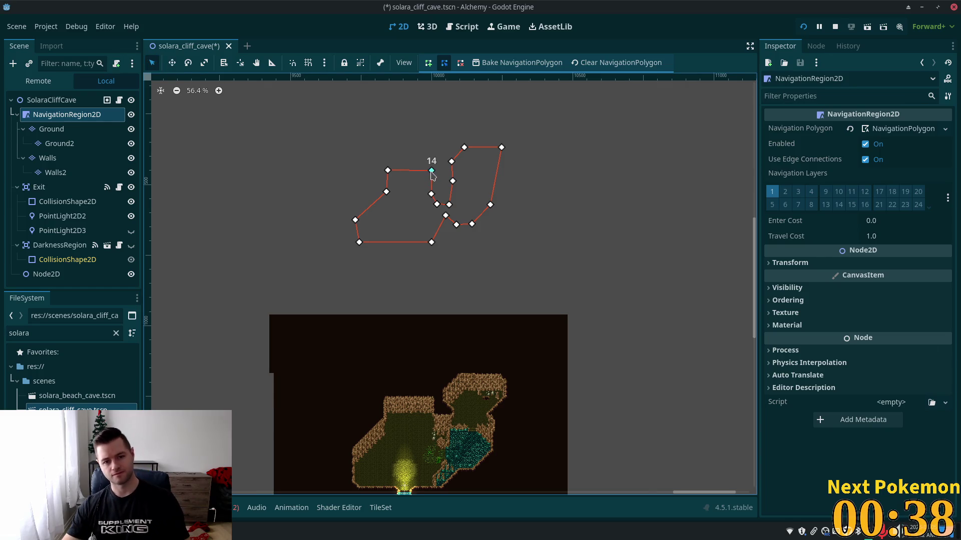
{"action": "right_click", "coordinate": [430, 196]}
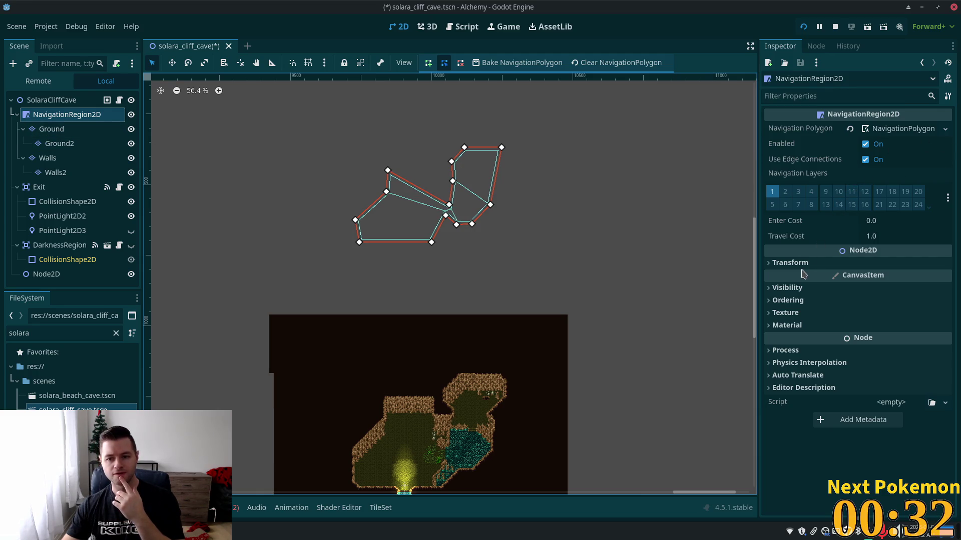
Inspect the NavigationPolygon's Sampling, Geometry, Cells and Resource settings
{"action": "left_click", "coordinate": [886, 133]}
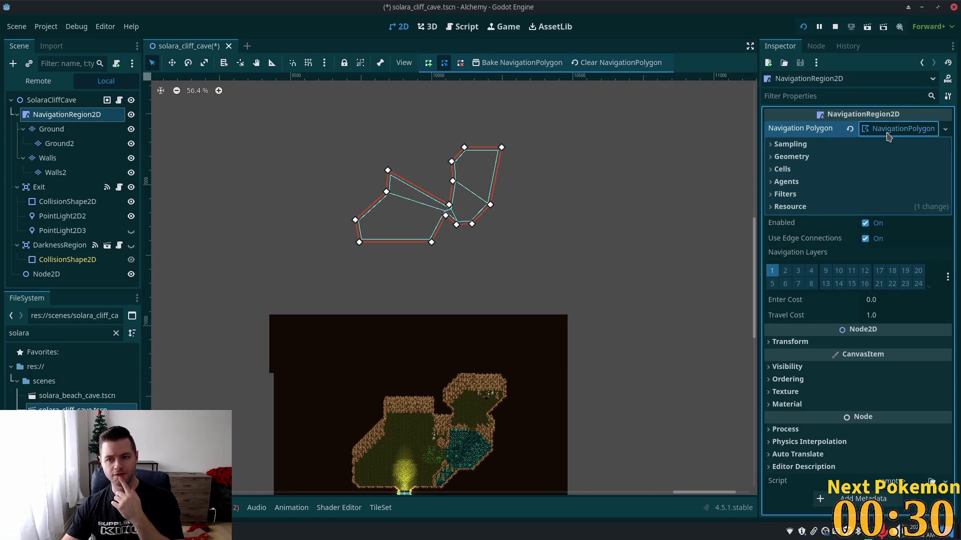
{"action": "left_click", "coordinate": [791, 145]}
{"action": "left_click", "coordinate": [791, 145]}
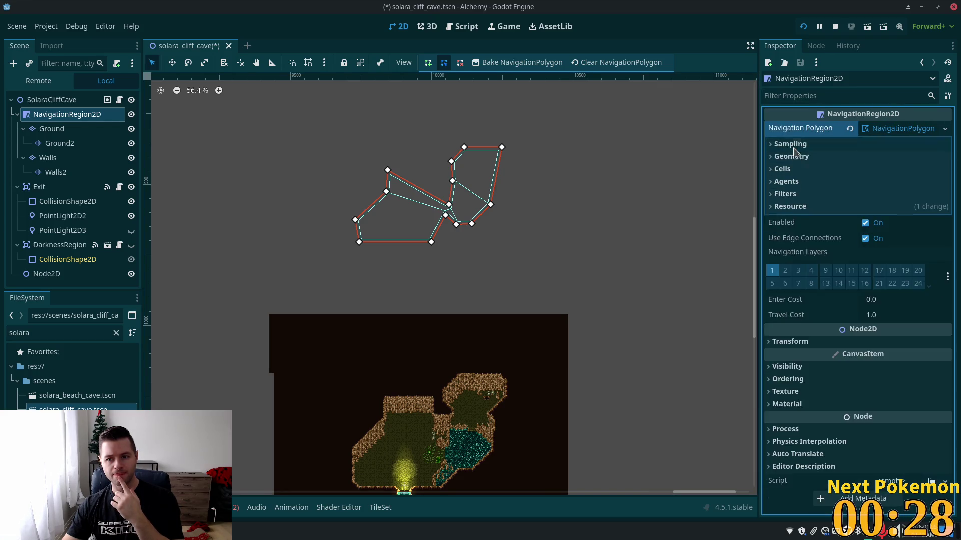
{"action": "left_click", "coordinate": [795, 157]}
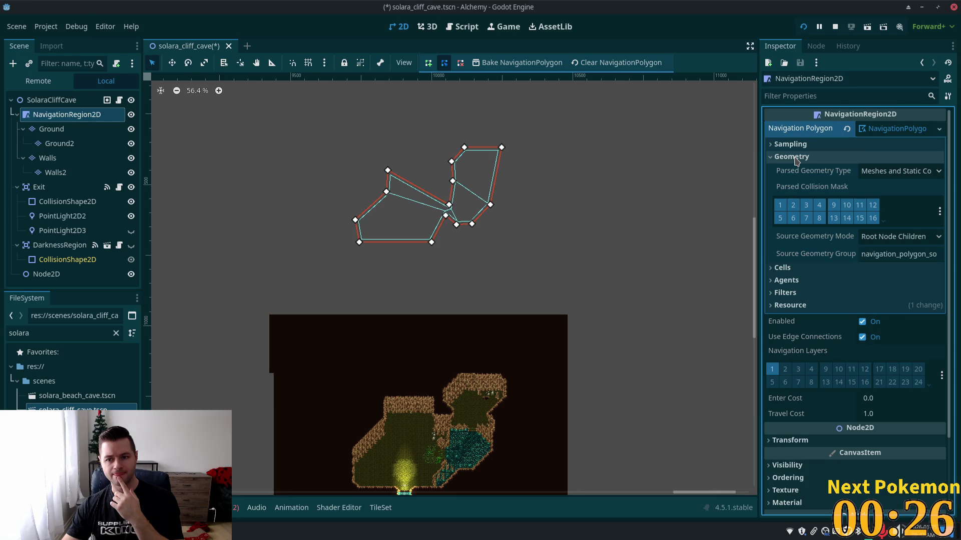
{"action": "left_click", "coordinate": [795, 158]}
{"action": "left_click", "coordinate": [785, 169]}
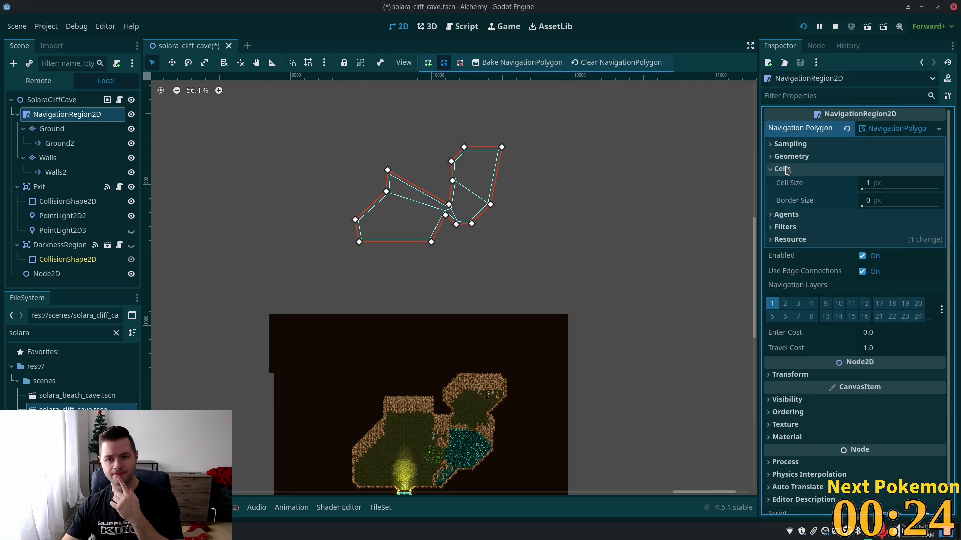
{"action": "left_click", "coordinate": [787, 170]}
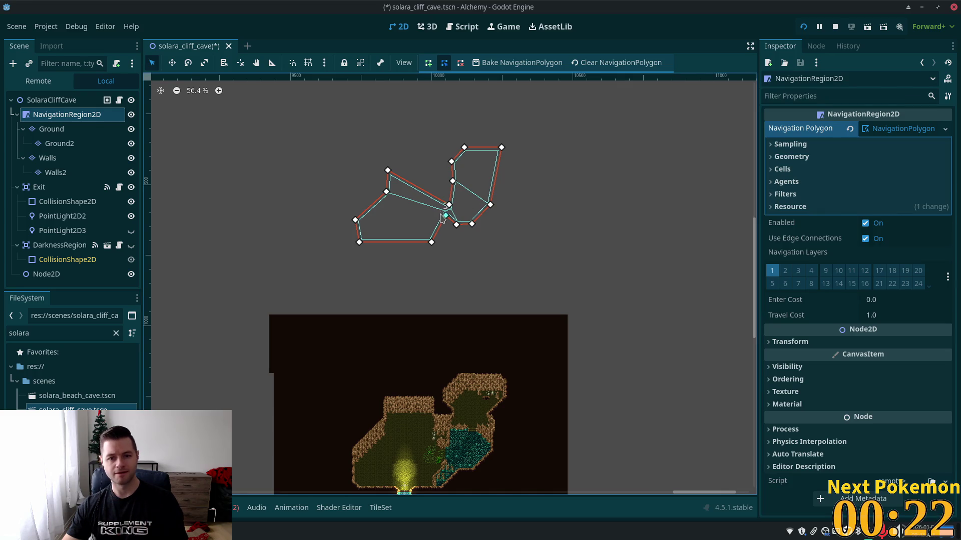
{"action": "left_click", "coordinate": [858, 207]}
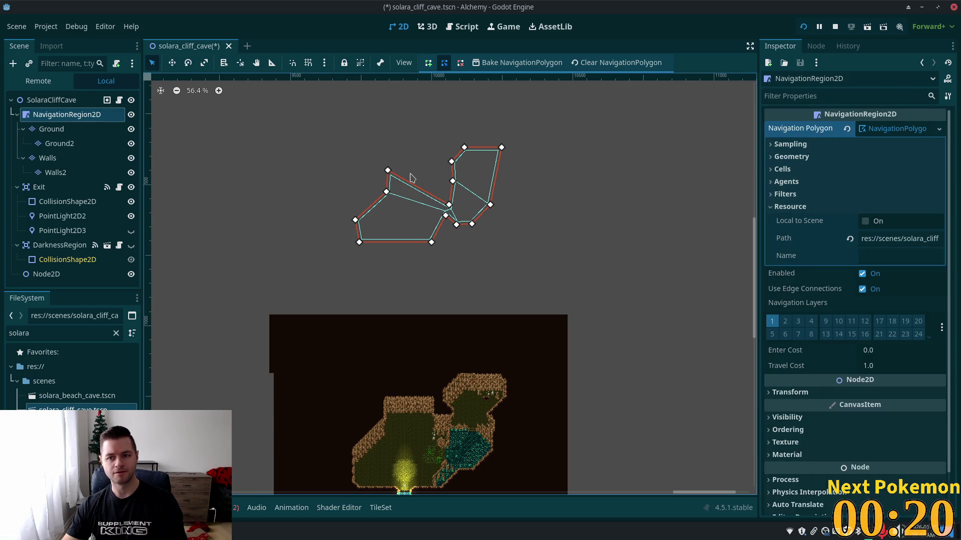
Delete vertices along the navigation polygon's left, middle, bottom and right edges
{"action": "right_click", "coordinate": [451, 162]}
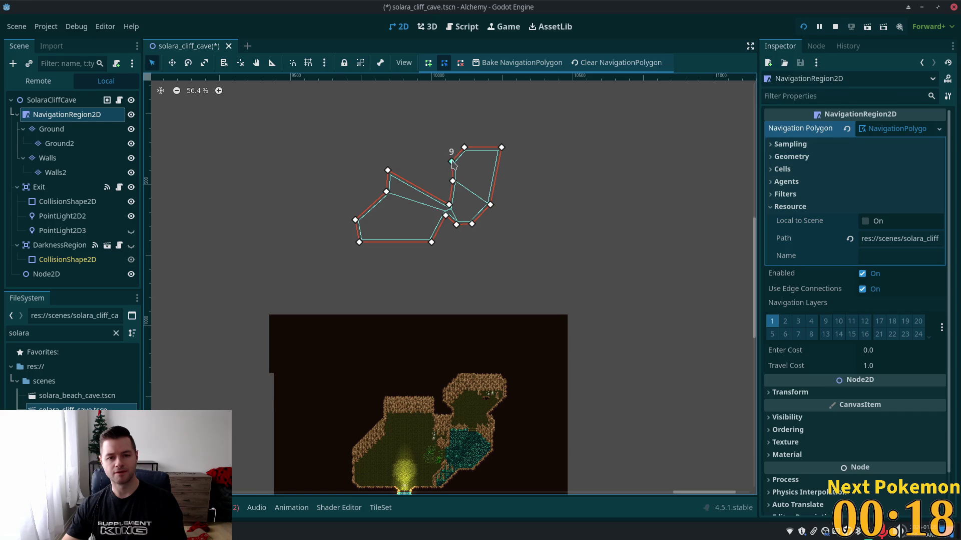
{"action": "right_click", "coordinate": [452, 181]}
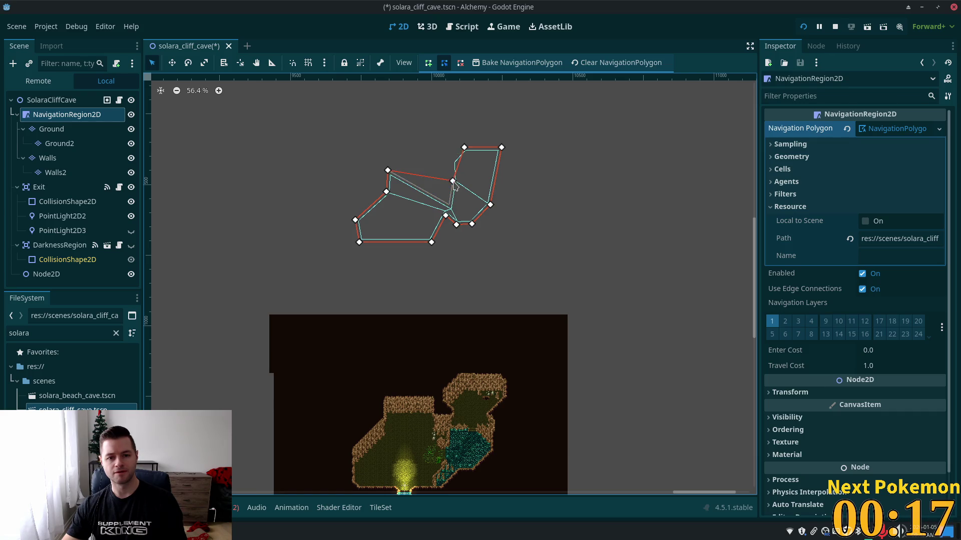
{"action": "left_click", "coordinate": [391, 177]}
{"action": "left_click", "coordinate": [416, 207]}
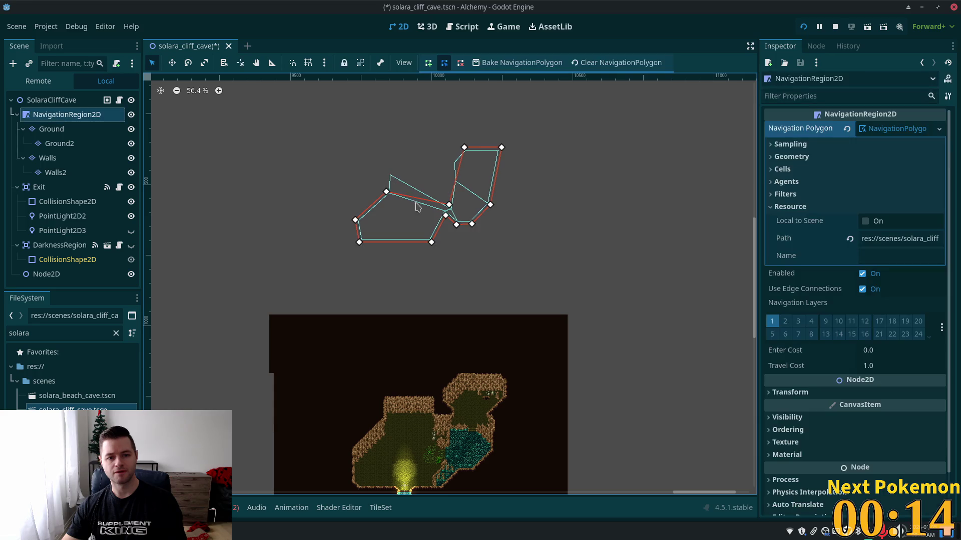
{"action": "right_click", "coordinate": [449, 205]}
{"action": "right_click", "coordinate": [445, 215]}
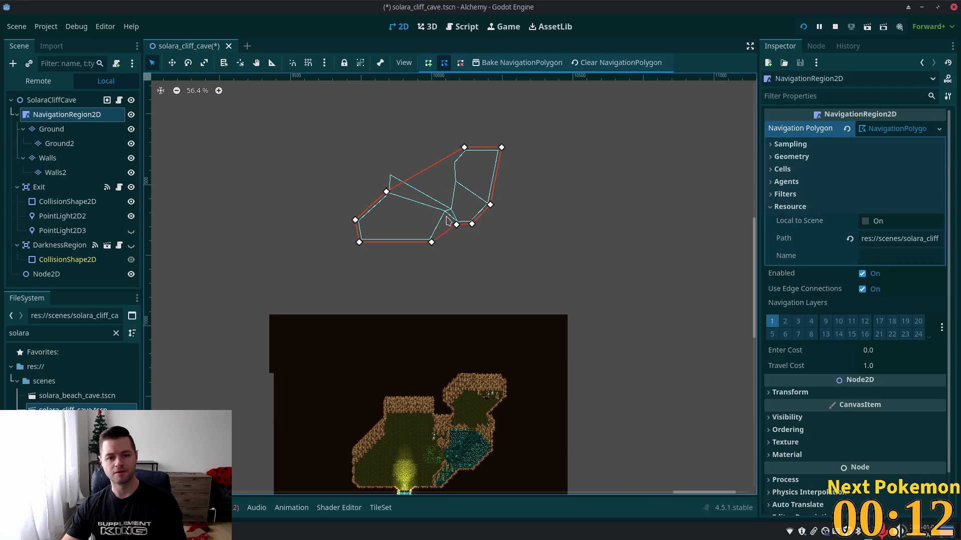
{"action": "right_click", "coordinate": [432, 242]}
{"action": "right_click", "coordinate": [471, 223]}
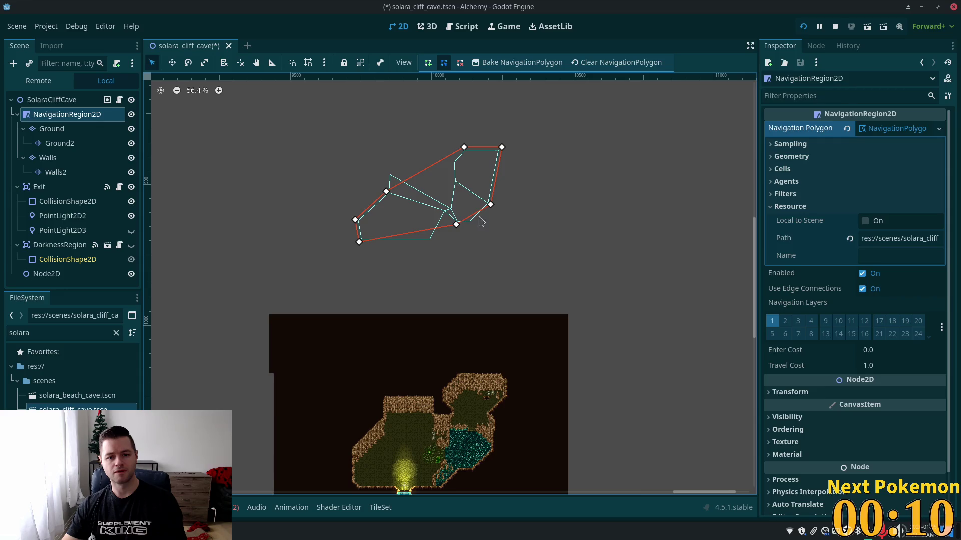
{"action": "right_click", "coordinate": [490, 204]}
{"action": "right_click", "coordinate": [465, 147]}
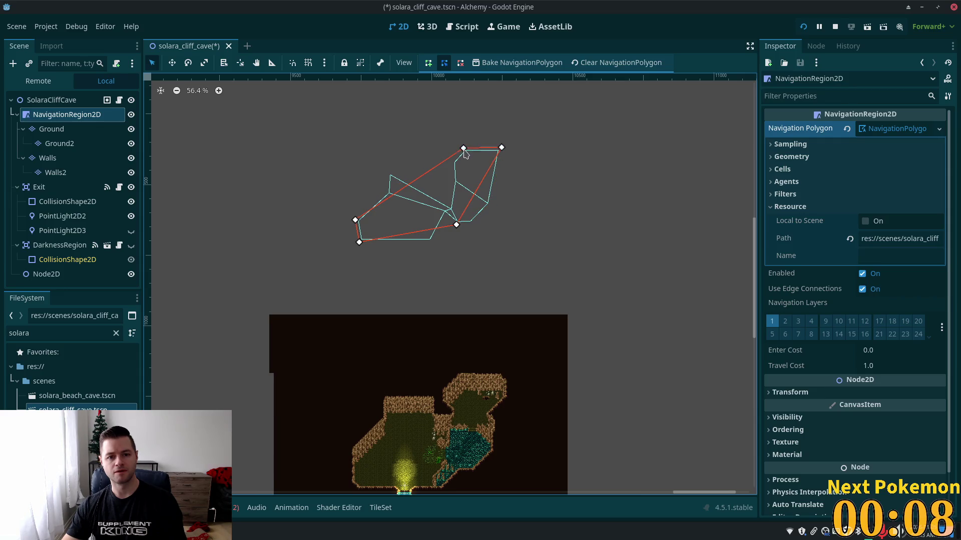
{"action": "left_click", "coordinate": [503, 150]}
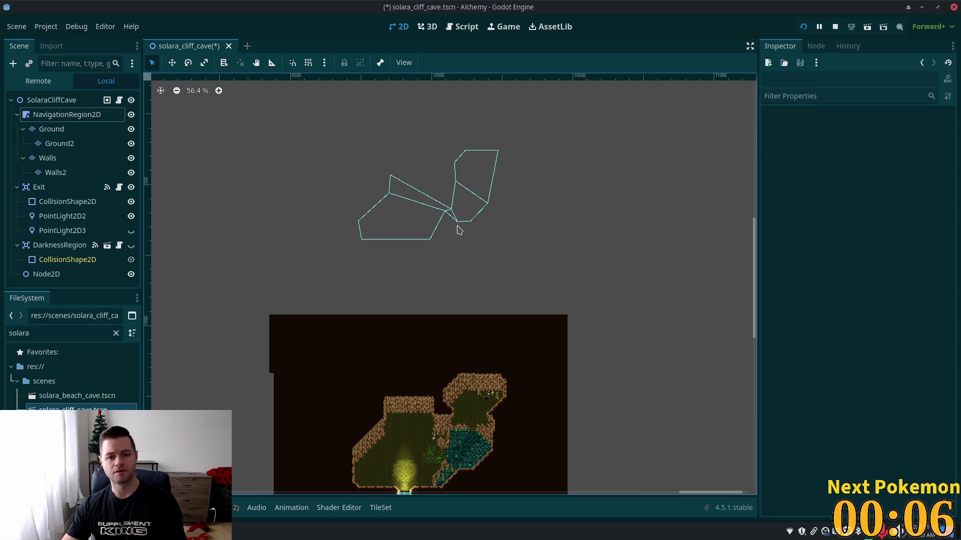
Clear the NavigationRegion2D's baked mesh again and remove the remaining outline
{"action": "left_click", "coordinate": [66, 100]}
{"action": "left_click", "coordinate": [67, 115]}
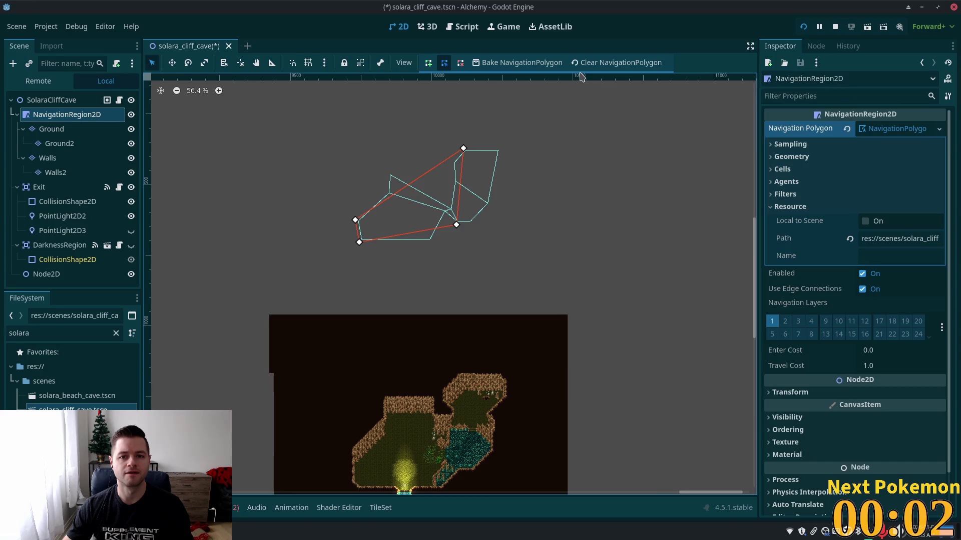
{"action": "left_click", "coordinate": [595, 64]}
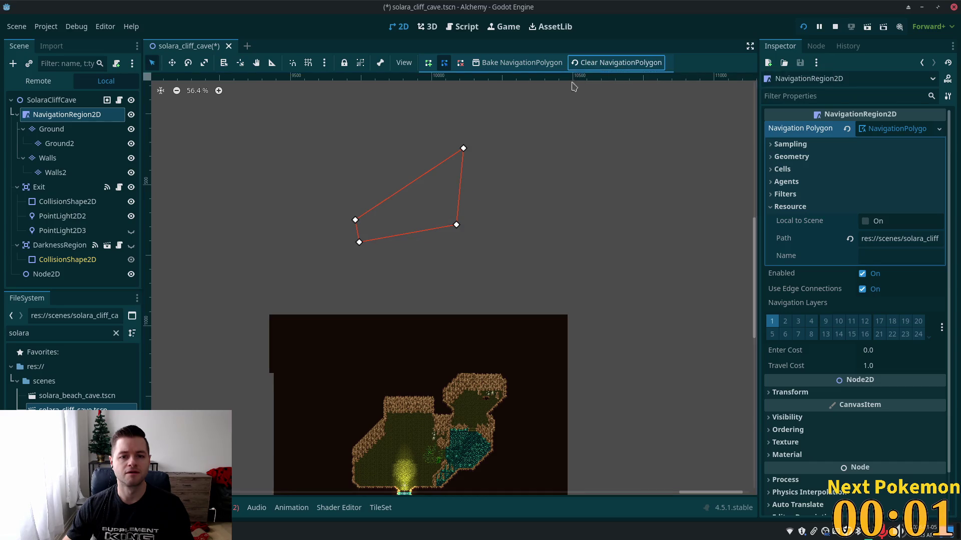
{"action": "right_click", "coordinate": [463, 148]}
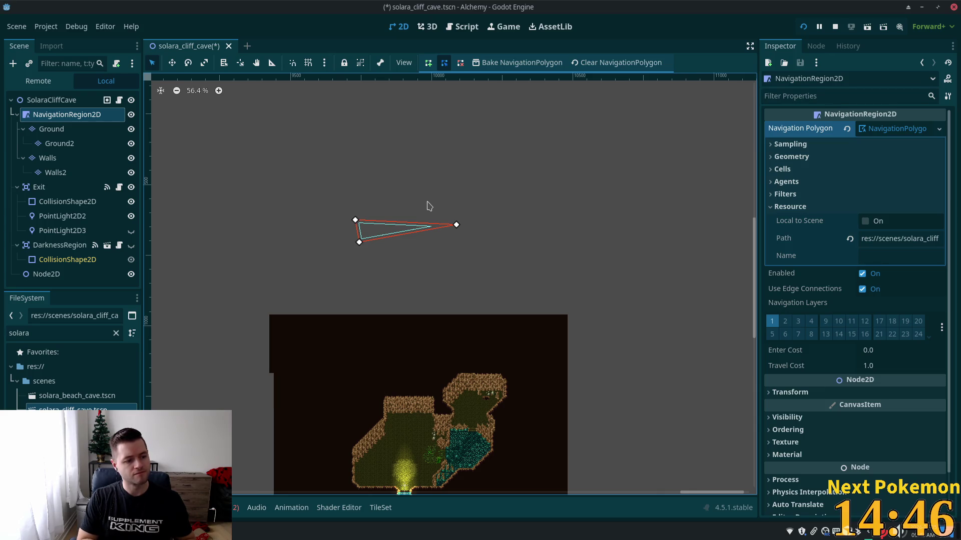
{"action": "right_click", "coordinate": [456, 225]}
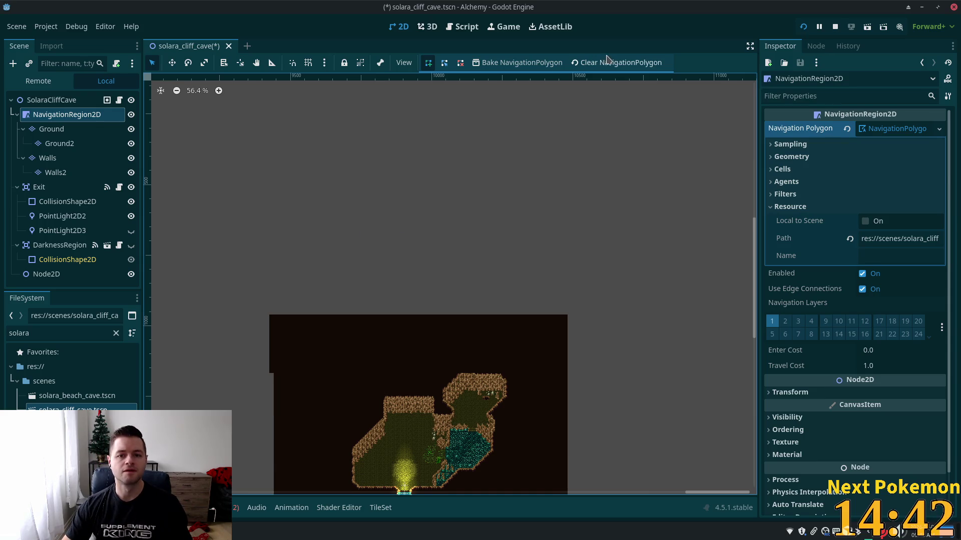
{"action": "scroll", "coordinate": [575, 296], "scroll_direction": "down", "scroll_amount": 1}
{"action": "left_click_drag", "start_coordinate": [575, 296], "coordinate": [584, 168]}
Inspect DarknessRegion and Node2D, then the Exit warp zone targeting 2865, 1570
{"action": "scroll", "coordinate": [546, 216], "scroll_direction": "up", "scroll_amount": 5}
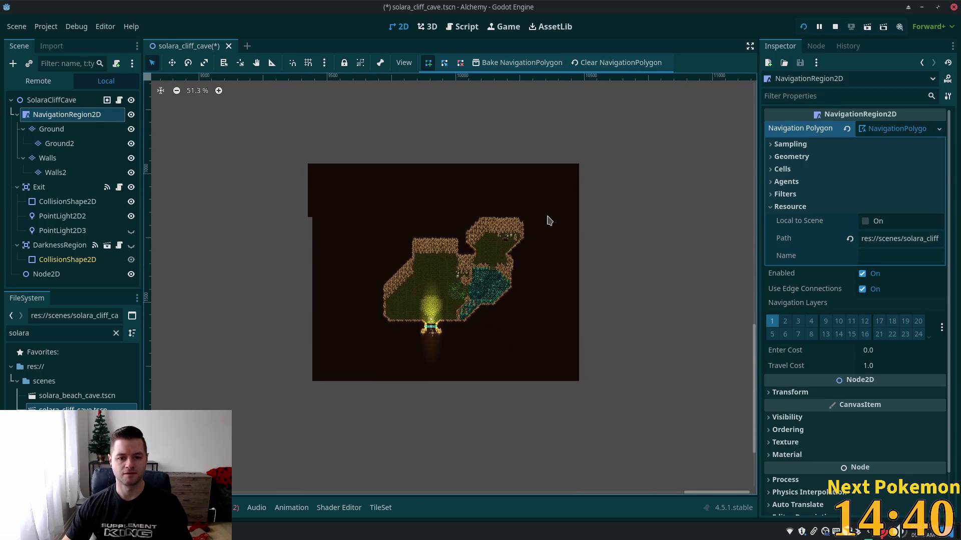
{"action": "left_click_drag", "start_coordinate": [537, 212], "coordinate": [624, 168]}
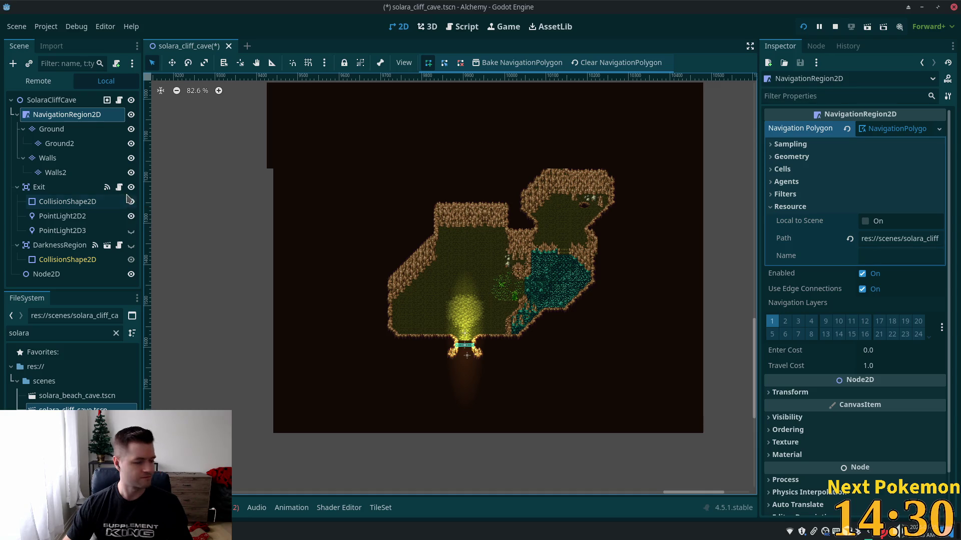
{"action": "left_click", "coordinate": [63, 230]}
{"action": "left_click", "coordinate": [71, 249]}
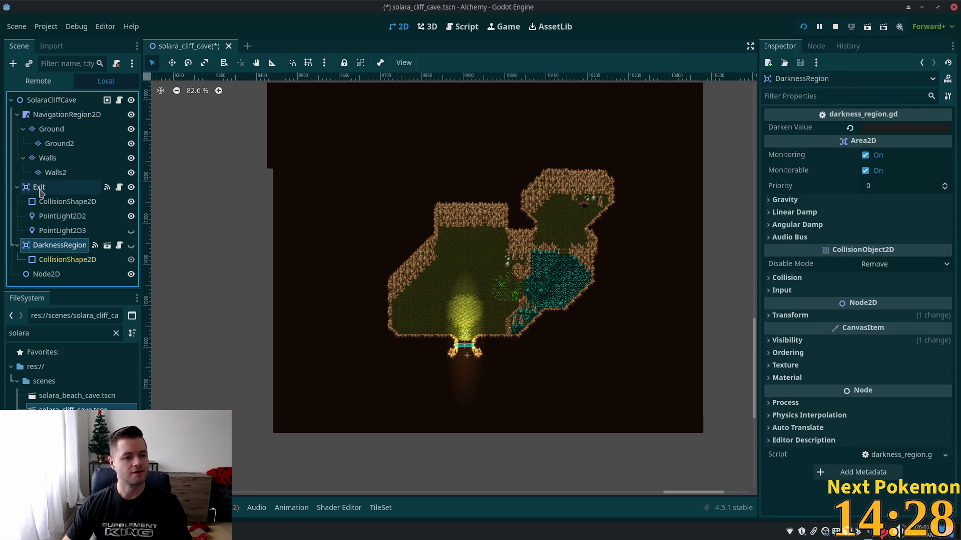
{"action": "left_click", "coordinate": [44, 274]}
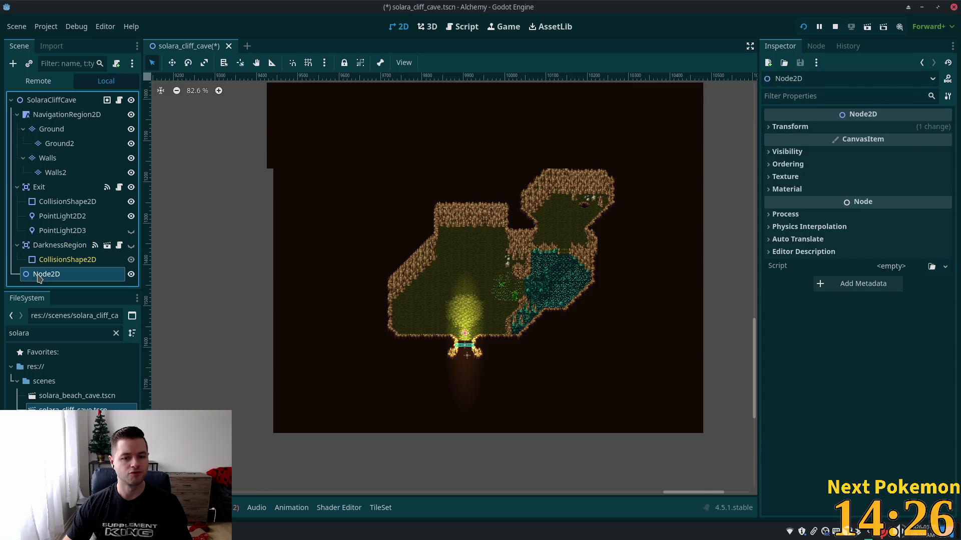
{"action": "scroll", "coordinate": [270, 272], "scroll_direction": "down", "scroll_amount": 4}
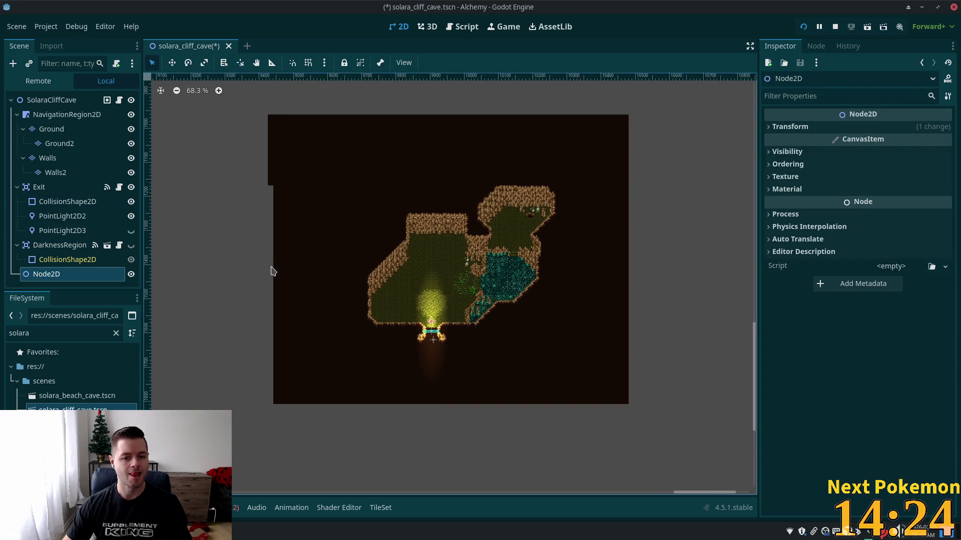
{"action": "scroll", "coordinate": [220, 274], "scroll_direction": "up", "scroll_amount": 3}
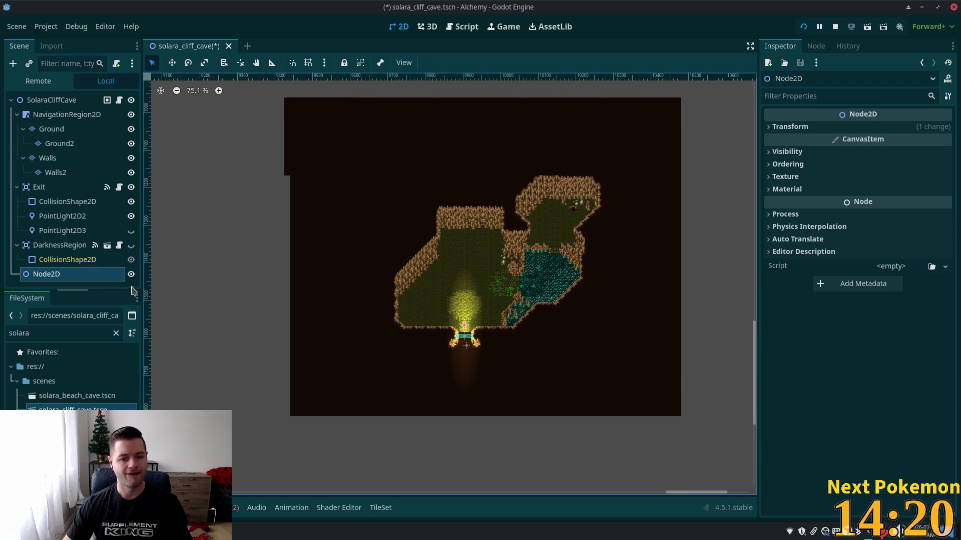
{"action": "left_click", "coordinate": [50, 189]}
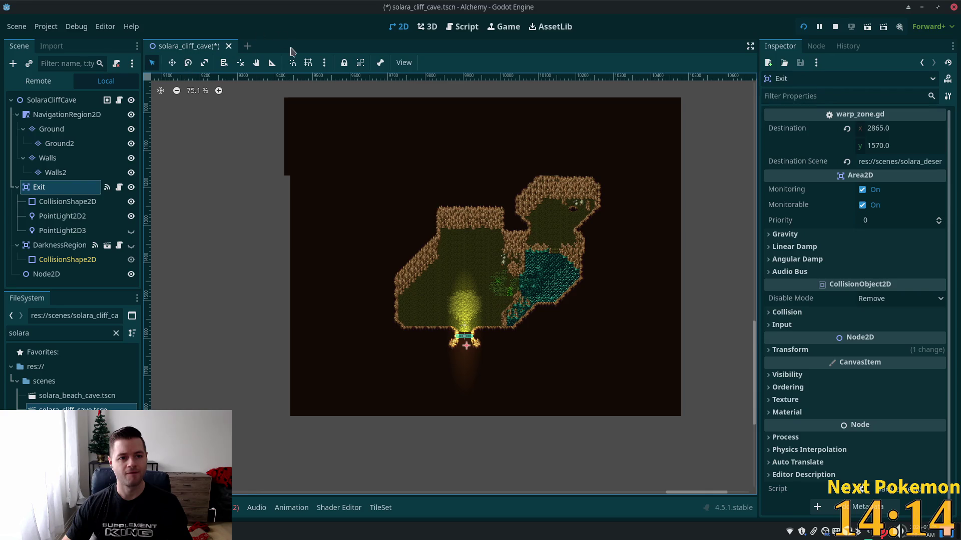
Open solara_desert.tscn by searching 'solara' in Quick Open
{"action": "key", "text": "shift+alt+o"}
{"action": "type", "text": "s"}
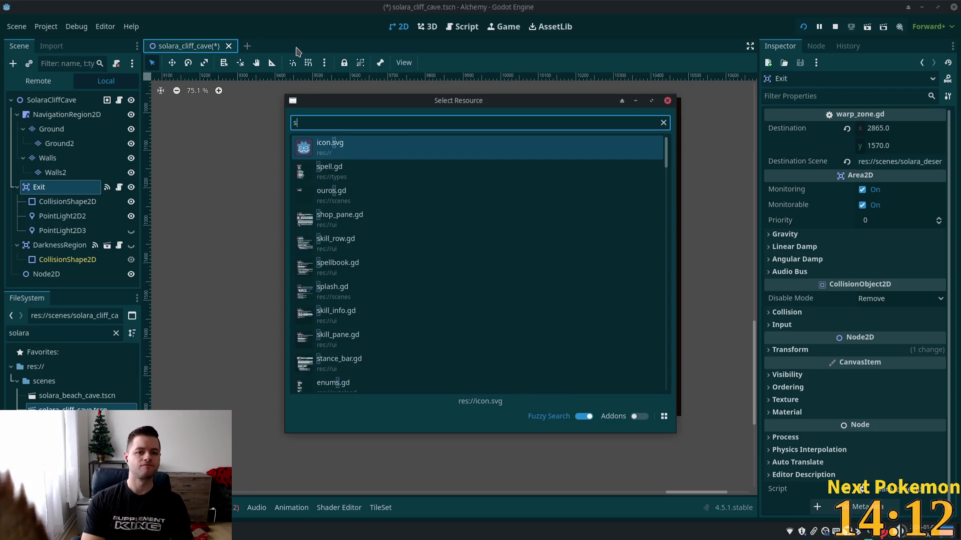
{"action": "type", "text": "olara"}
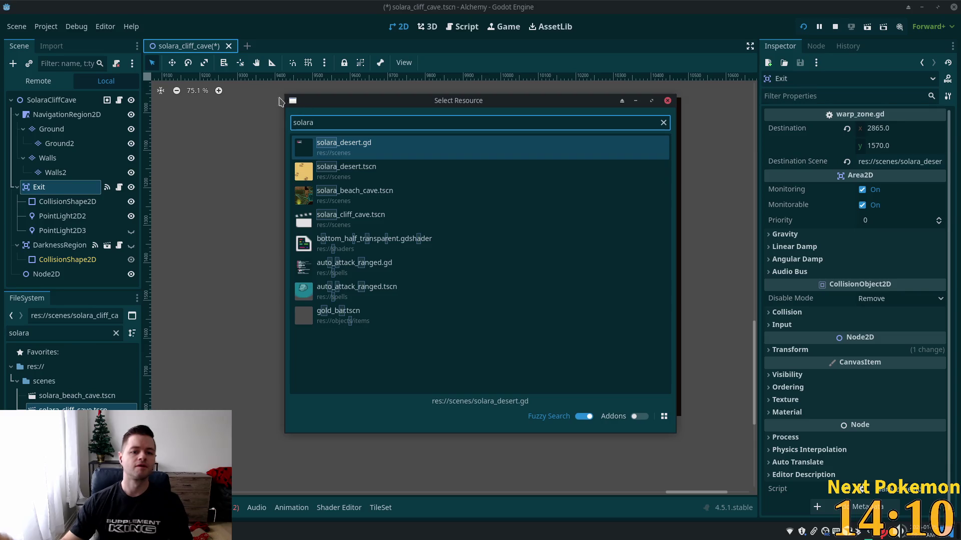
{"action": "left_click", "coordinate": [355, 172]}
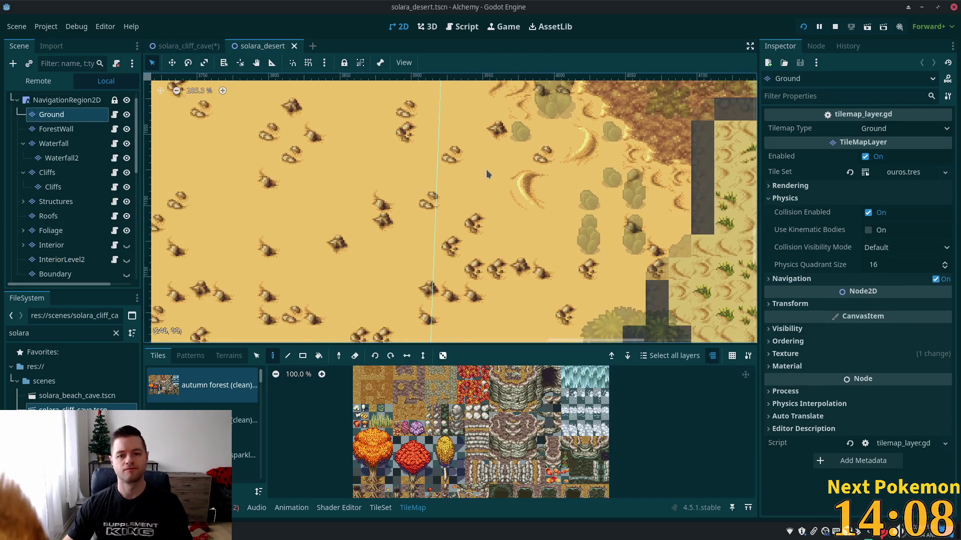
Zoom and pan the desert map to the cliff wall with the cave entrance
{"action": "scroll", "coordinate": [485, 161], "scroll_direction": "down", "scroll_amount": 2}
{"action": "scroll", "coordinate": [543, 167], "scroll_direction": "down", "scroll_amount": 3}
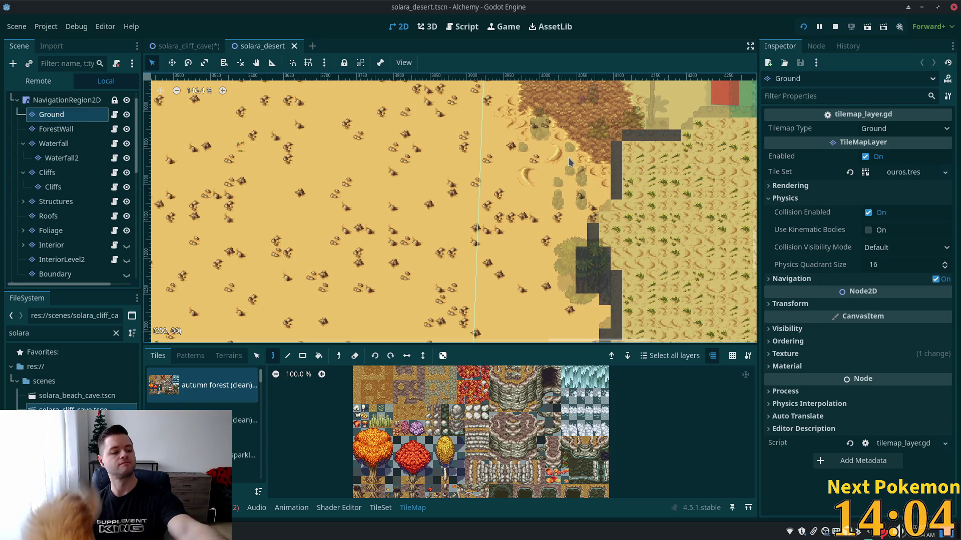
{"action": "scroll", "coordinate": [569, 162], "scroll_direction": "down", "scroll_amount": 1}
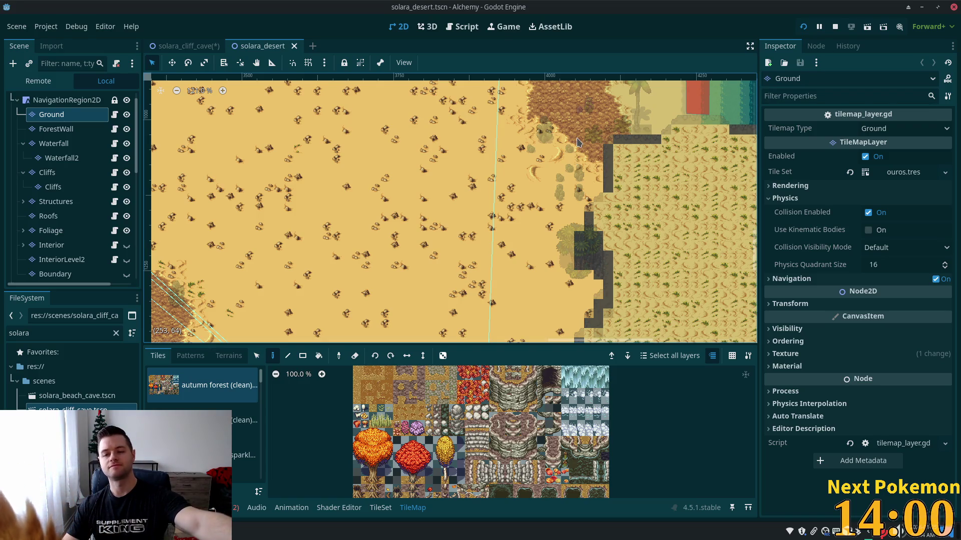
{"action": "mouse_move", "coordinate": [577, 142]}
{"action": "left_mouse_down"}
{"action": "mouse_move", "coordinate": [474, 290]}
{"action": "mouse_move", "coordinate": [480, 327]}
{"action": "left_mouse_up"}
{"action": "scroll", "coordinate": [450, 200], "scroll_direction": "up", "scroll_amount": 5}
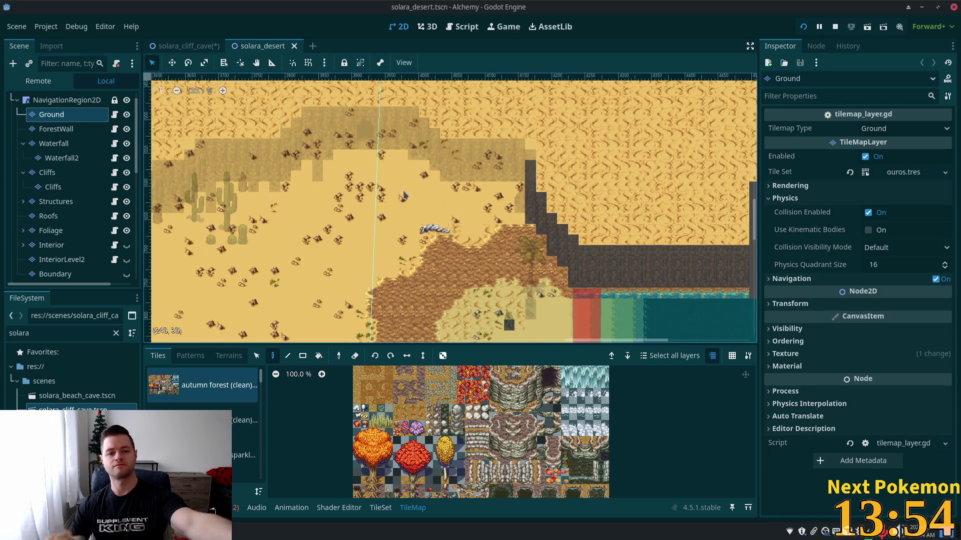
{"action": "scroll", "coordinate": [379, 145], "scroll_direction": "up", "scroll_amount": 3}
{"action": "scroll", "coordinate": [379, 145], "scroll_direction": "up", "scroll_amount": 3}
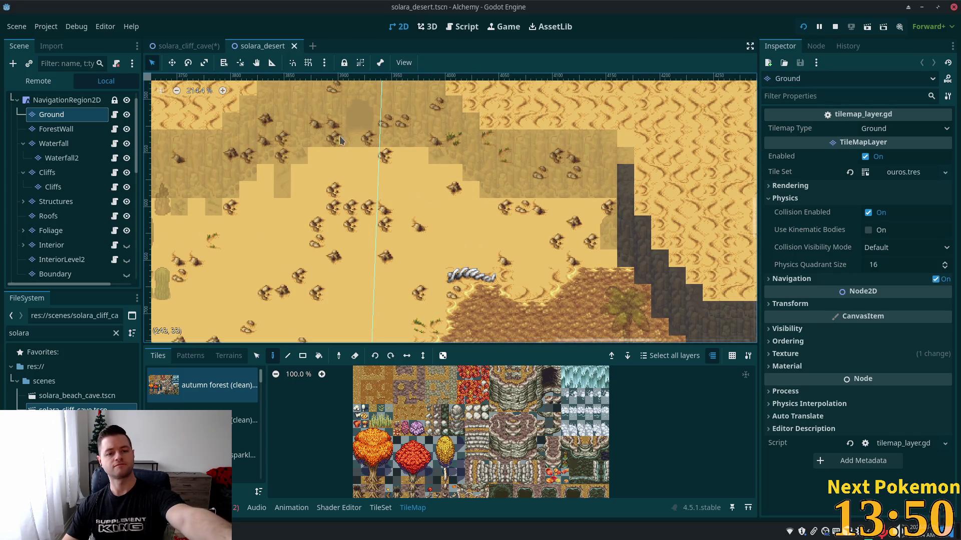
{"action": "left_click_drag", "start_coordinate": [373, 162], "coordinate": [478, 226]}
{"action": "scroll", "coordinate": [70, 165], "scroll_direction": "up", "scroll_amount": 1}
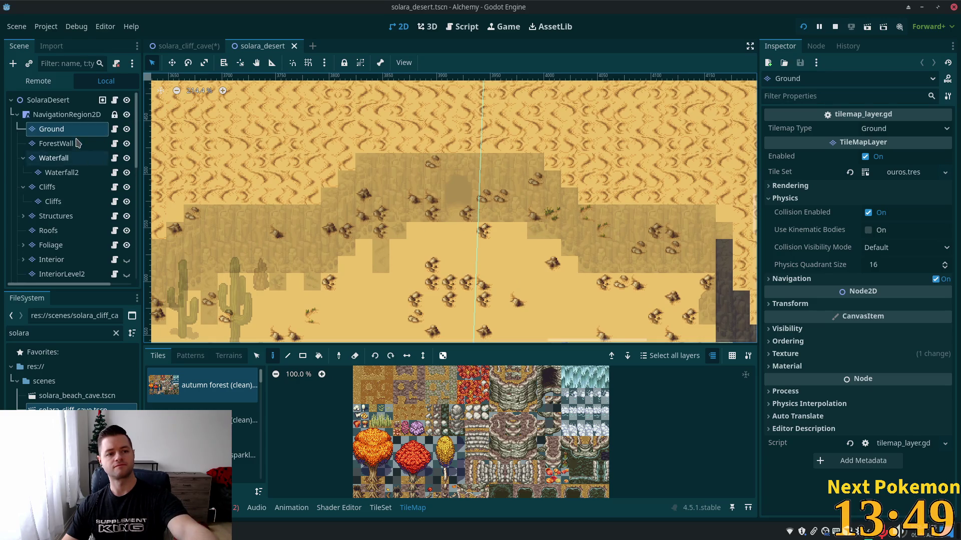
{"action": "left_click", "coordinate": [48, 100]}
{"action": "scroll", "coordinate": [437, 241], "scroll_direction": "up", "scroll_amount": 1}
{"action": "scroll", "coordinate": [438, 241], "scroll_direction": "up", "scroll_amount": 1}
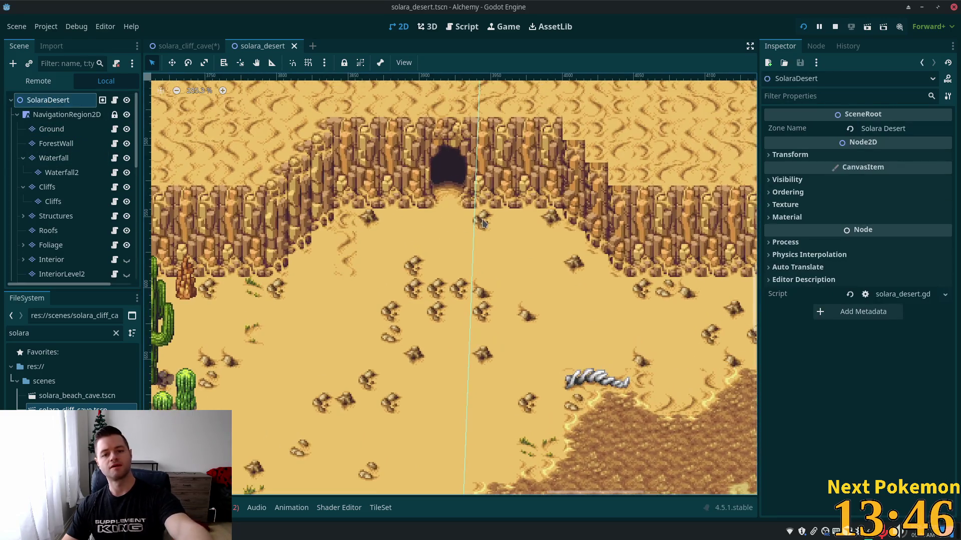
{"action": "scroll", "coordinate": [462, 218], "scroll_direction": "up", "scroll_amount": 4}
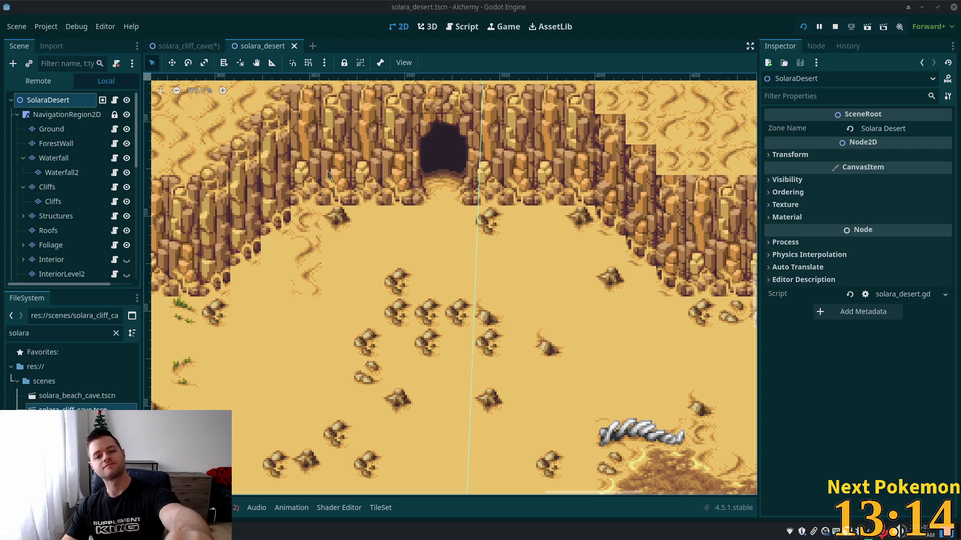
Add a Node2D below the cave entrance and copy its position (3920.191, 546.462)
{"action": "right_click", "coordinate": [444, 210]}
{"action": "left_click", "coordinate": [471, 218]}
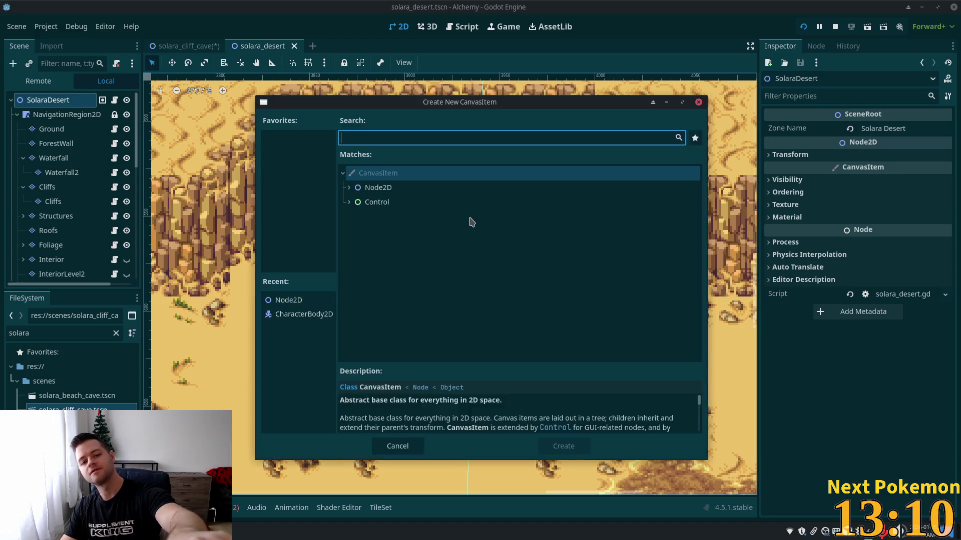
{"action": "double_click", "coordinate": [382, 173]}
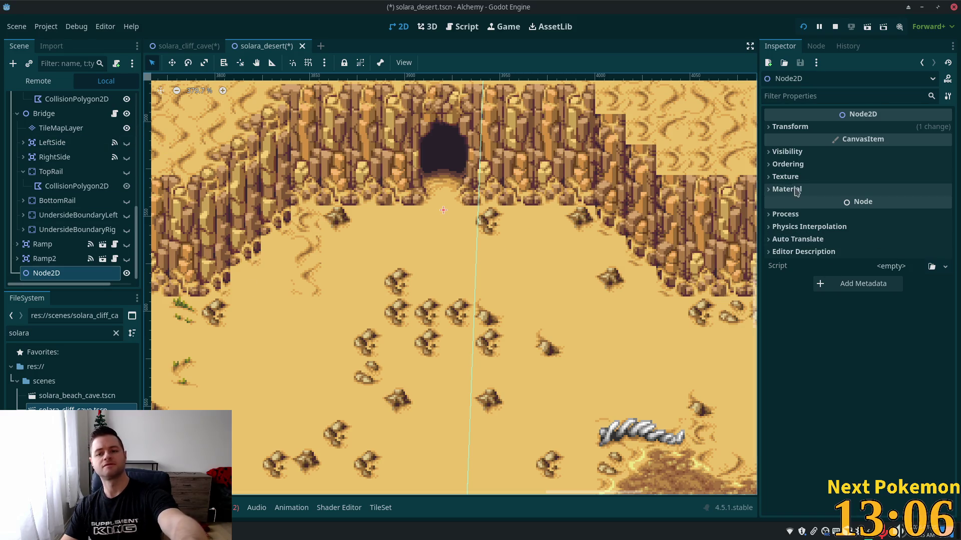
{"action": "left_click", "coordinate": [773, 130]}
{"action": "right_click", "coordinate": [791, 142]}
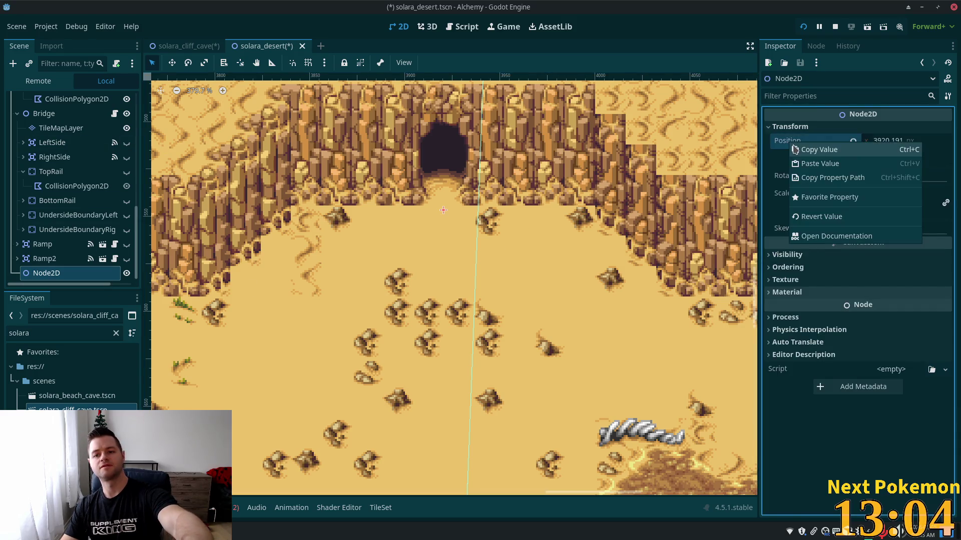
{"action": "left_click", "coordinate": [819, 150]}
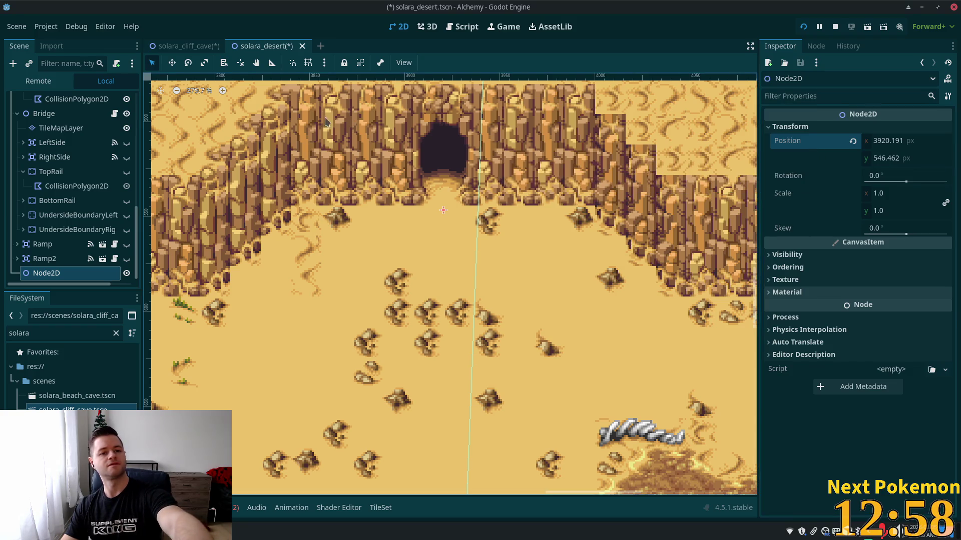
{"action": "left_click", "coordinate": [175, 45]}
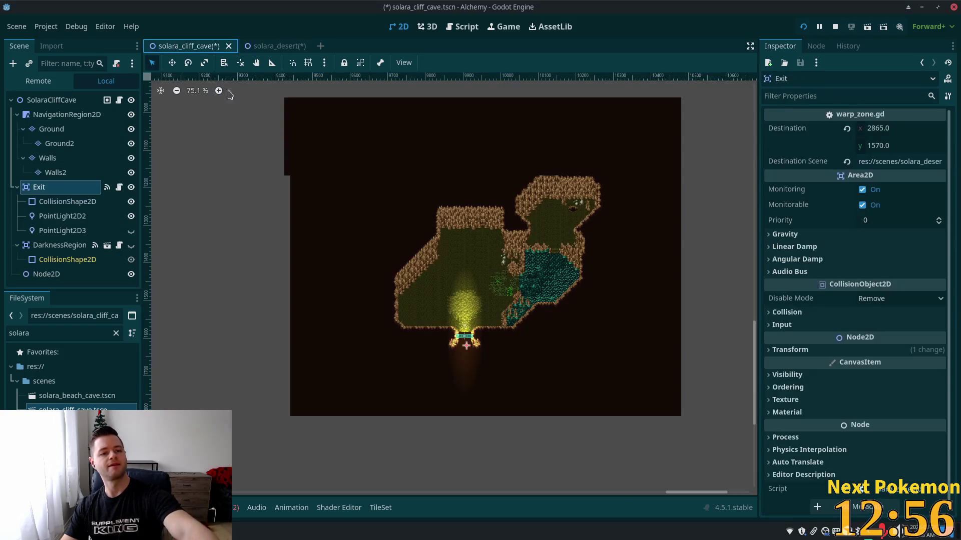
{"action": "right_click", "coordinate": [789, 133]}
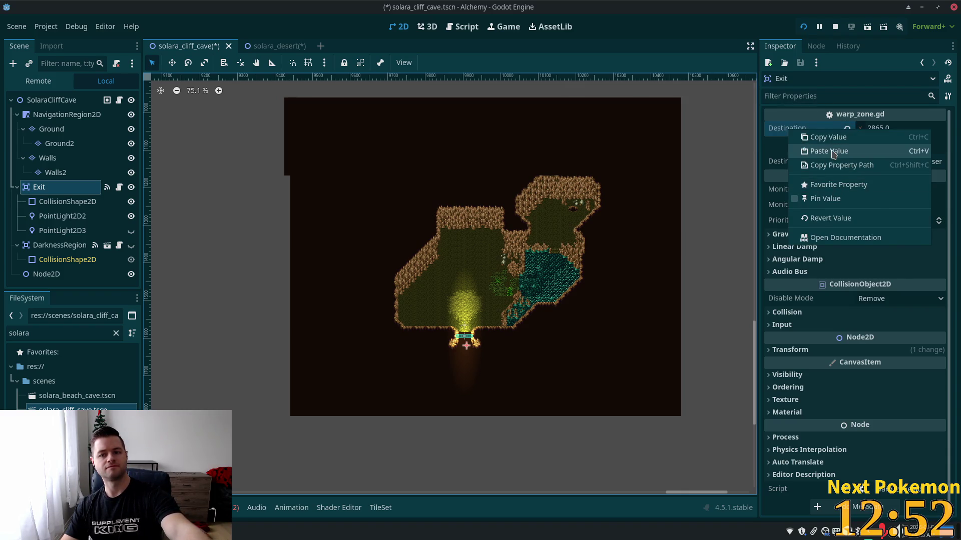
{"action": "left_click", "coordinate": [823, 152]}
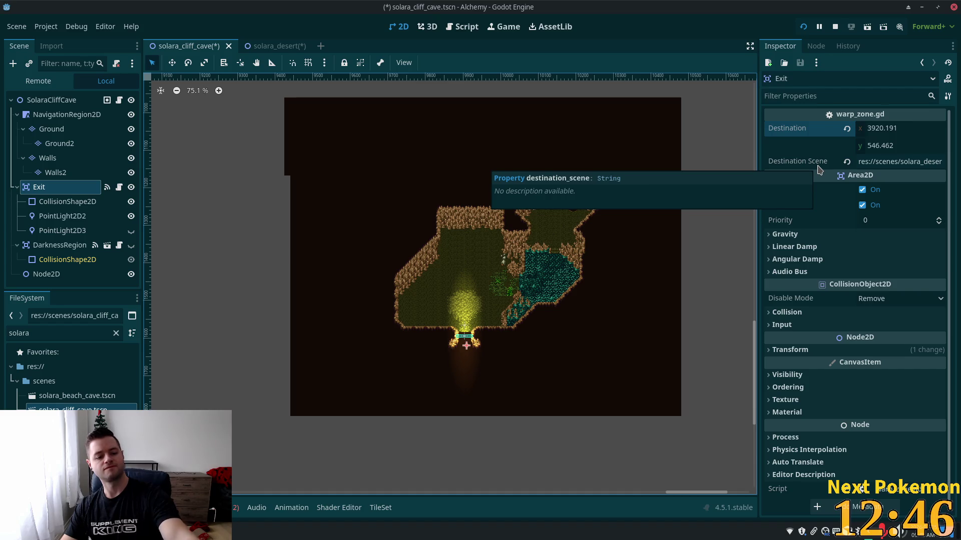
{"action": "mouse_move", "coordinate": [817, 173]}
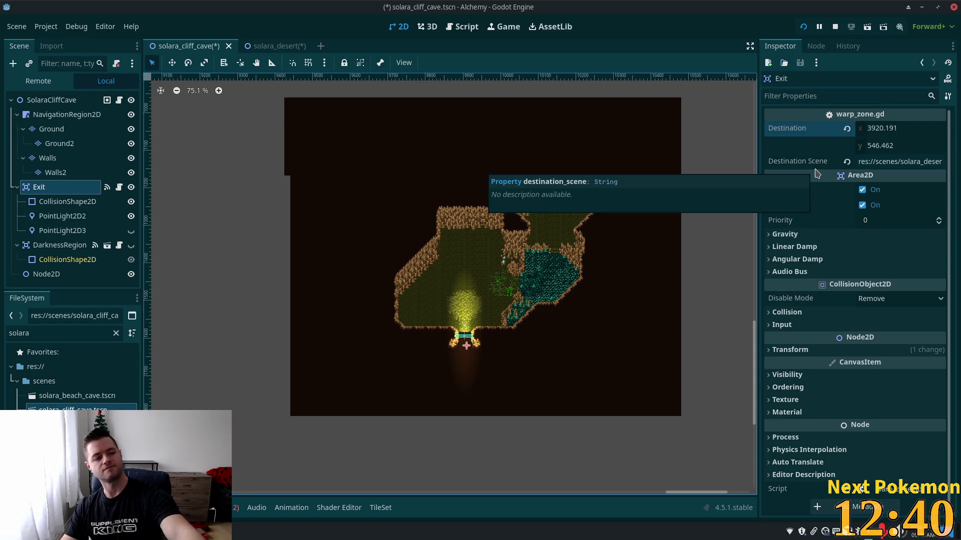
{"action": "mouse_move", "coordinate": [802, 188]}
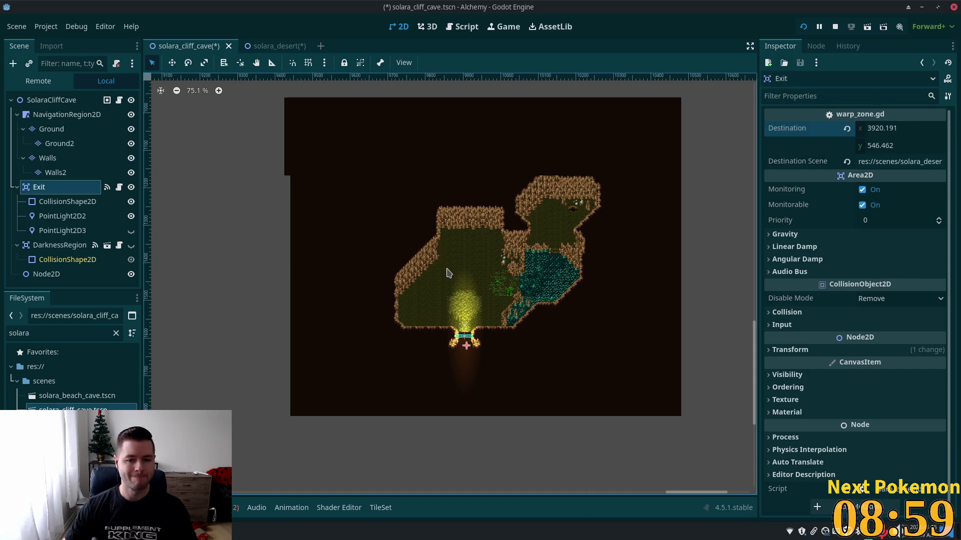
{"action": "scroll", "coordinate": [441, 300], "scroll_direction": "up", "scroll_amount": 6}
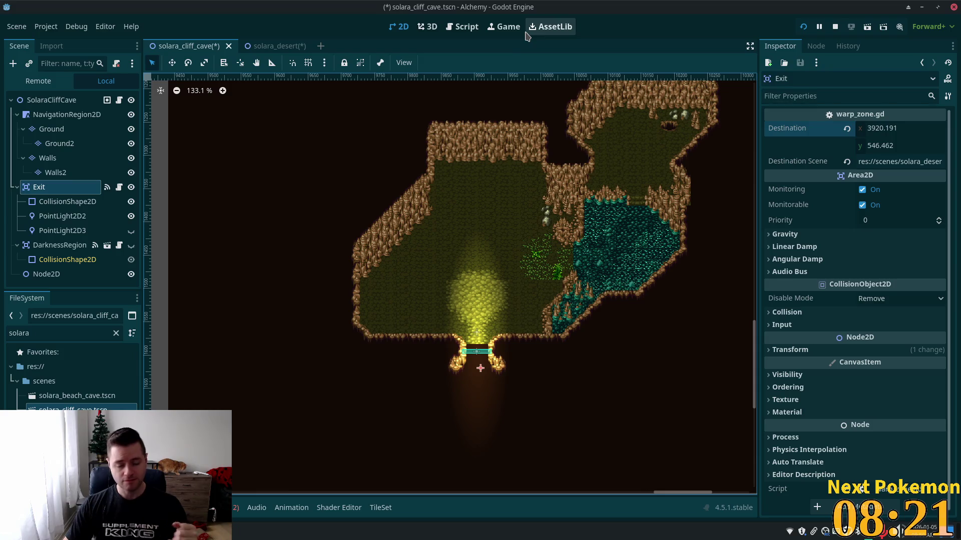
On the Ground layer, paint a plain mossy tile over the hole in the floor
{"action": "scroll", "coordinate": [599, 173], "scroll_direction": "up", "scroll_amount": 1}
{"action": "scroll", "coordinate": [598, 230], "scroll_direction": "up", "scroll_amount": 1}
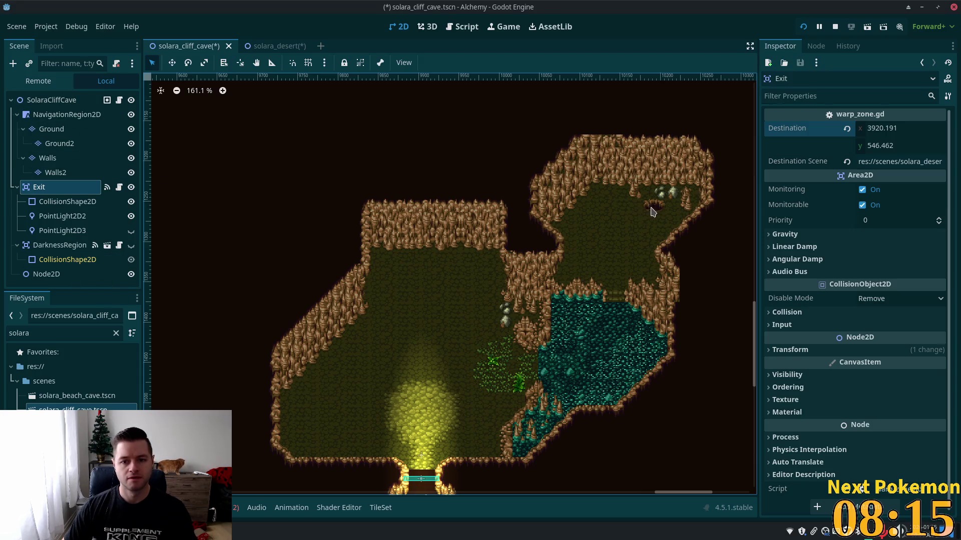
{"action": "left_click", "coordinate": [50, 157]}
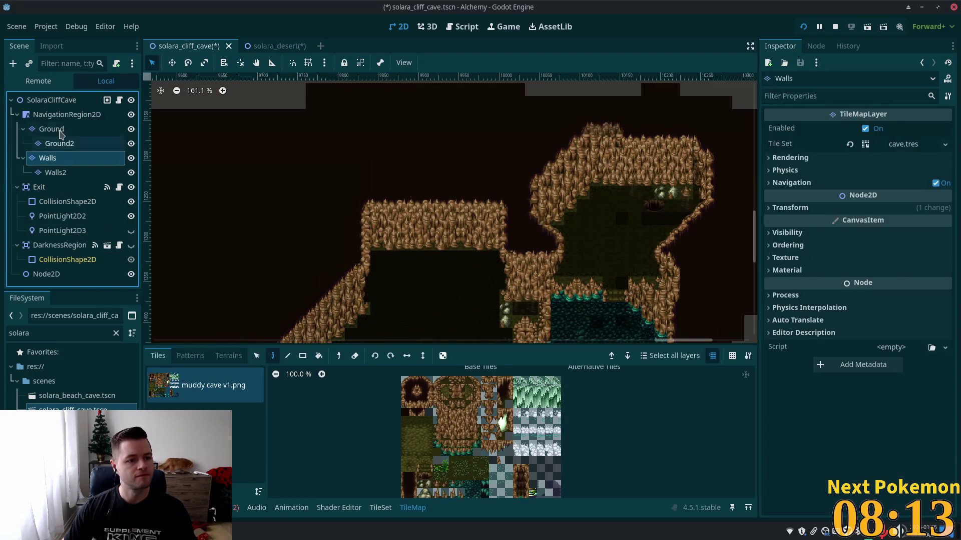
{"action": "left_click", "coordinate": [59, 129]}
{"action": "left_click", "coordinate": [60, 144]}
{"action": "left_click", "coordinate": [112, 138]}
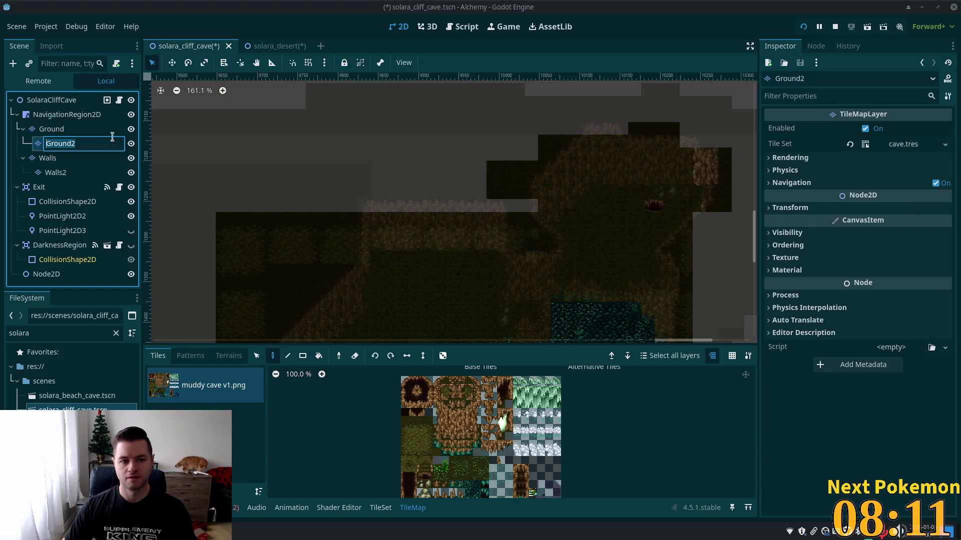
{"action": "left_click", "coordinate": [58, 116]}
{"action": "left_click", "coordinate": [52, 129]}
{"action": "scroll", "coordinate": [547, 221], "scroll_direction": "right", "scroll_amount": 5}
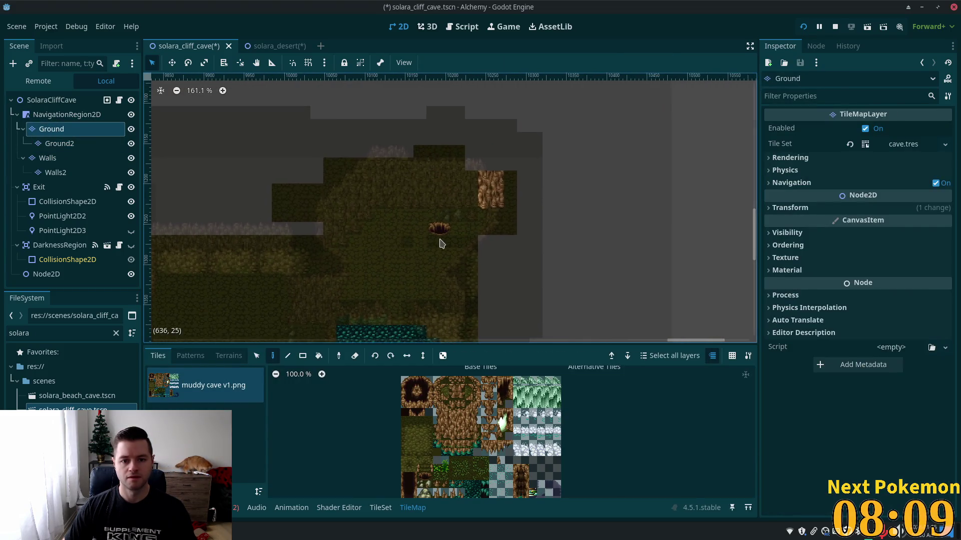
{"action": "scroll", "coordinate": [439, 244], "scroll_direction": "up", "scroll_amount": 4}
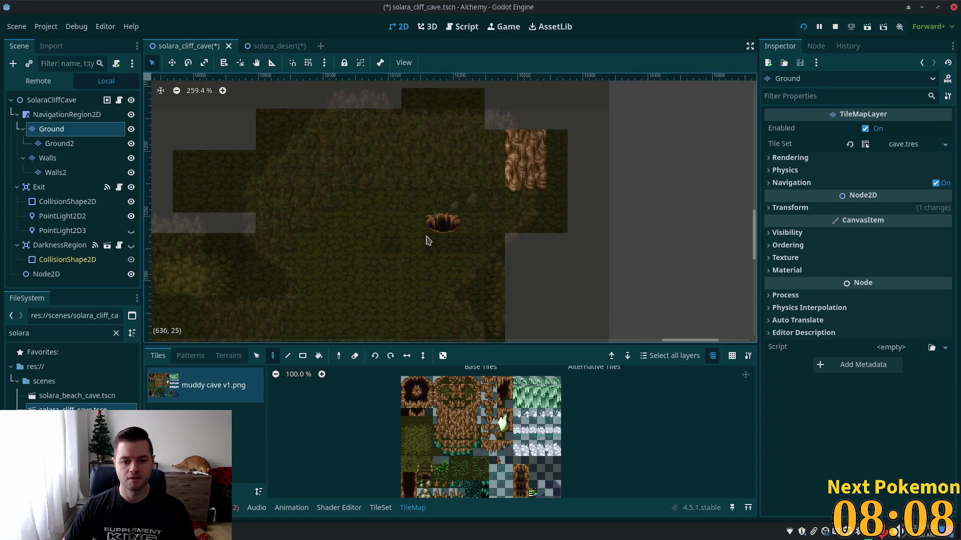
{"action": "left_click", "coordinate": [420, 439]}
{"action": "left_click_drag", "start_coordinate": [459, 220], "coordinate": [434, 221]}
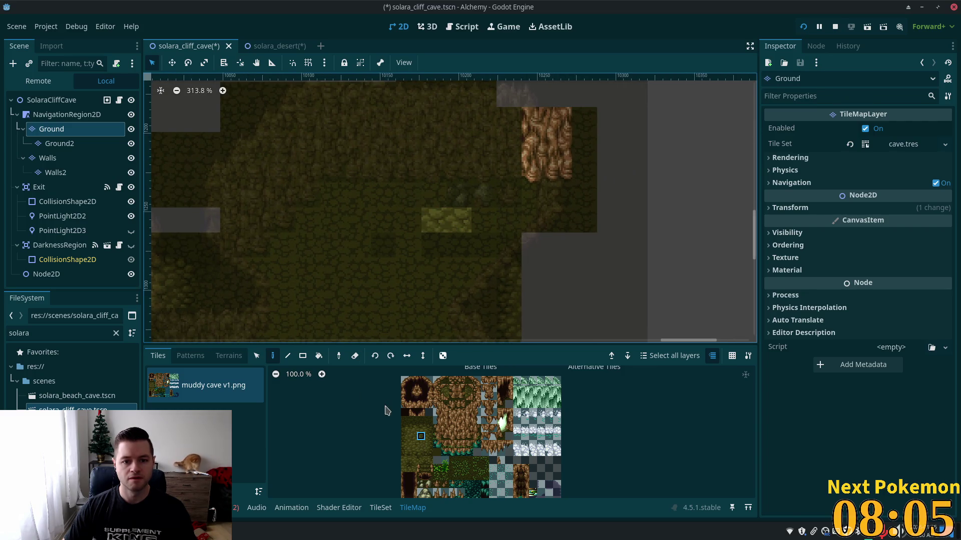
Repaint the patch with a darker ground tile and check the whole map
{"action": "left_click", "coordinate": [86, 104]}
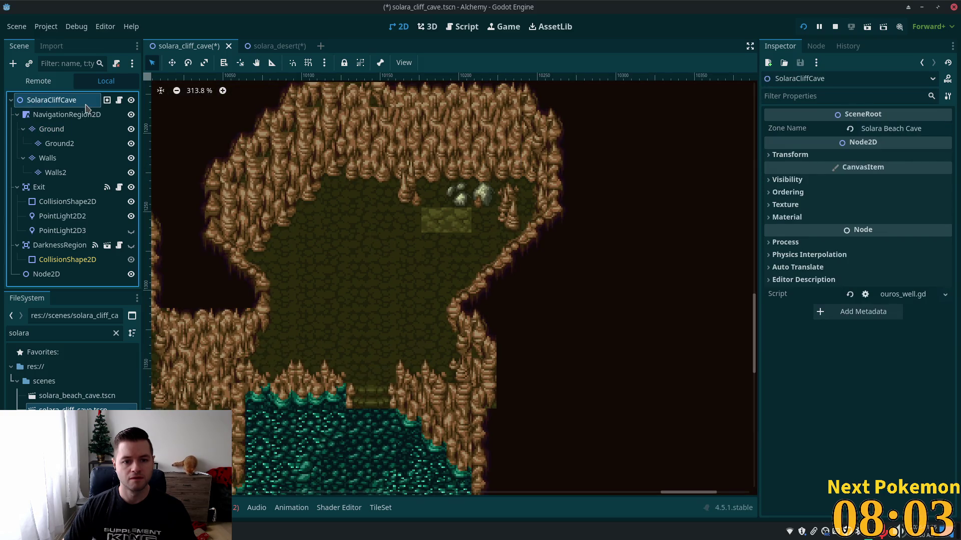
{"action": "left_click", "coordinate": [72, 131]}
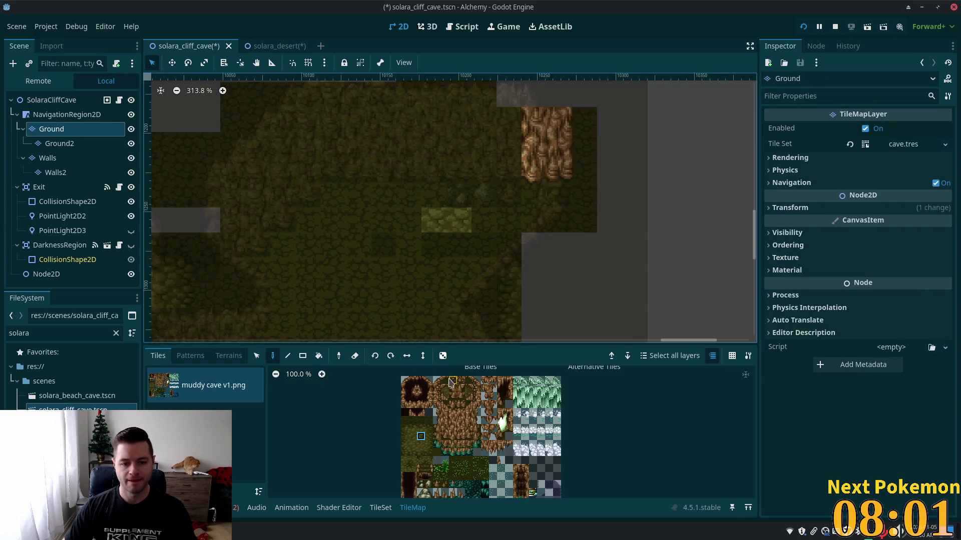
{"action": "scroll", "coordinate": [448, 458], "scroll_direction": "up", "scroll_amount": 3}
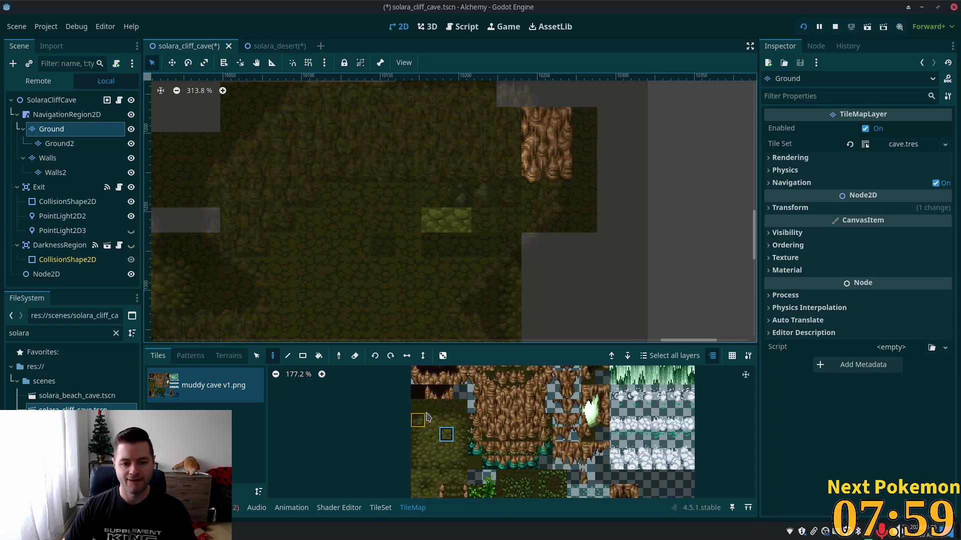
{"action": "left_click", "coordinate": [432, 406]}
{"action": "left_click", "coordinate": [451, 225]}
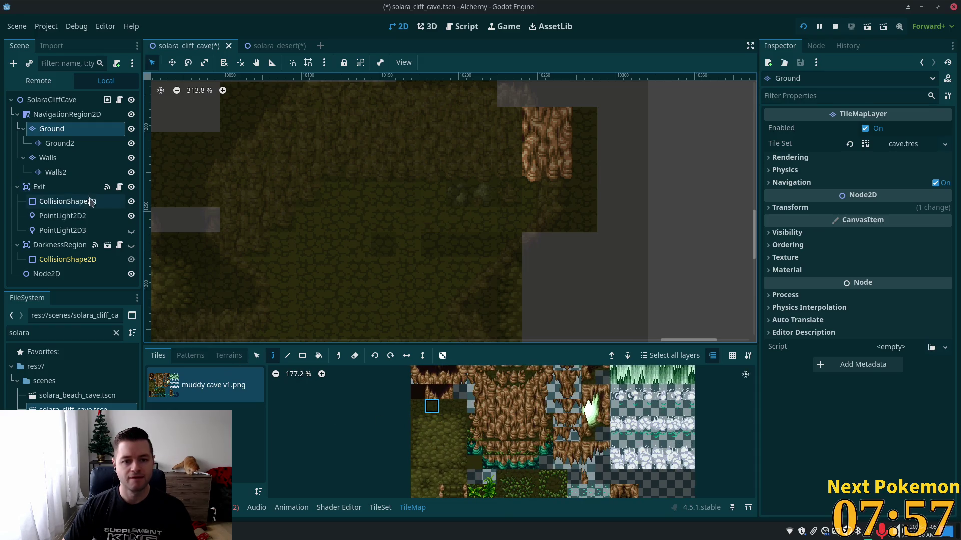
{"action": "left_click", "coordinate": [50, 100]}
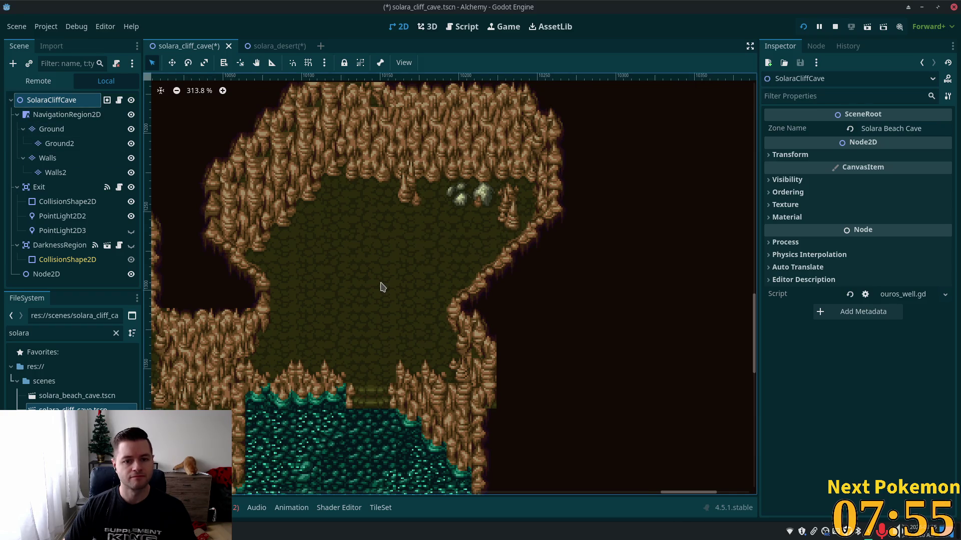
{"action": "scroll", "coordinate": [380, 286], "scroll_direction": "down", "scroll_amount": 2}
{"action": "scroll", "coordinate": [500, 240], "scroll_direction": "down", "scroll_amount": 3}
{"action": "scroll", "coordinate": [540, 220], "scroll_direction": "left", "scroll_amount": 3}
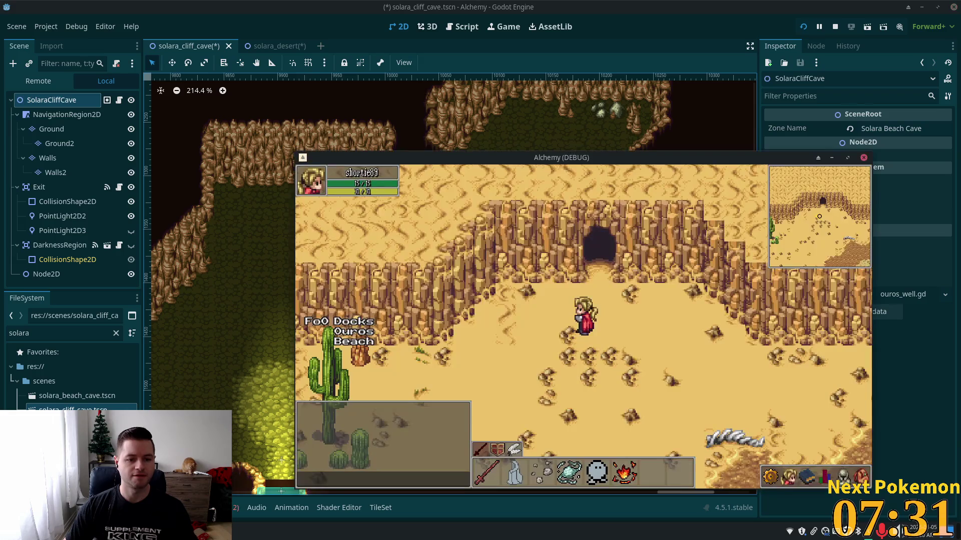
{"action": "key", "text": "Up"}
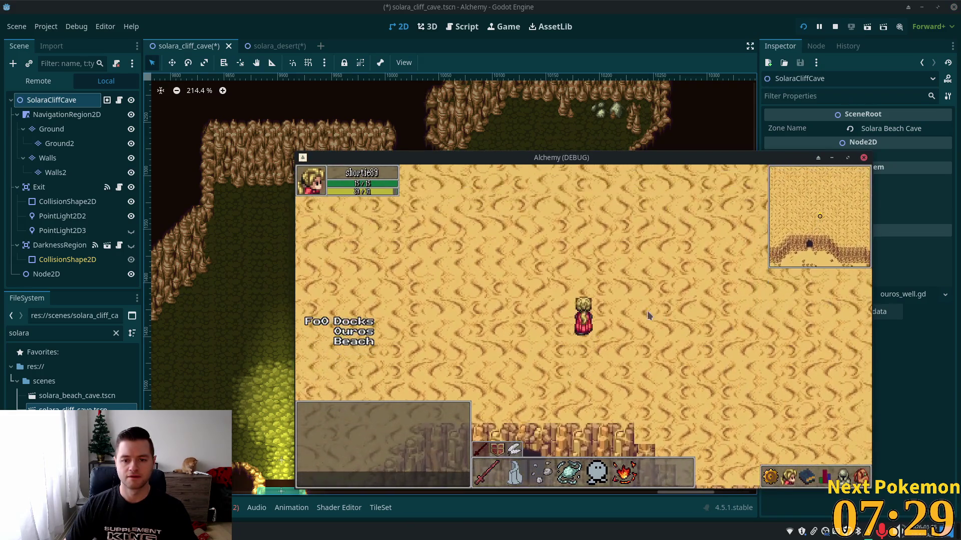
{"action": "key", "text": "Up"}
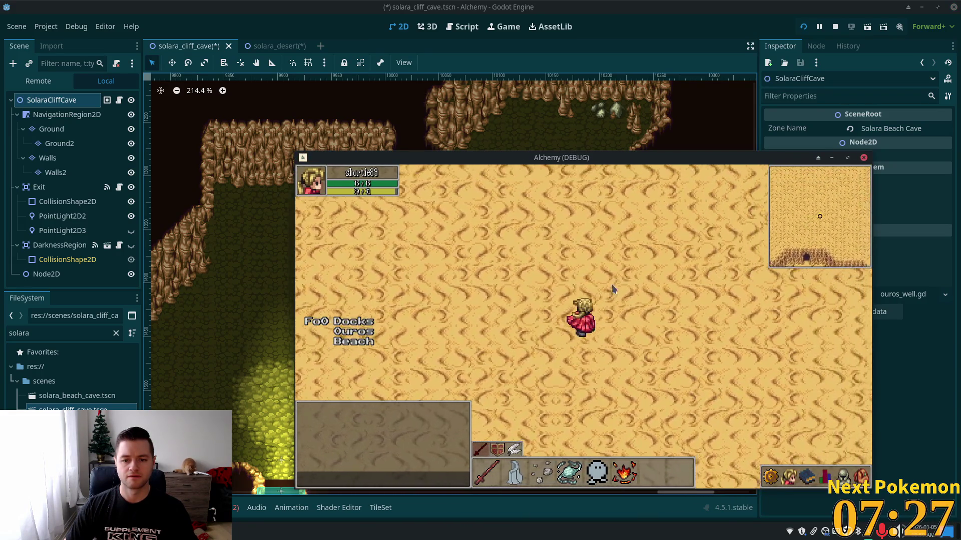
{"action": "key", "text": "Left"}
{"action": "key", "text": "Down"}
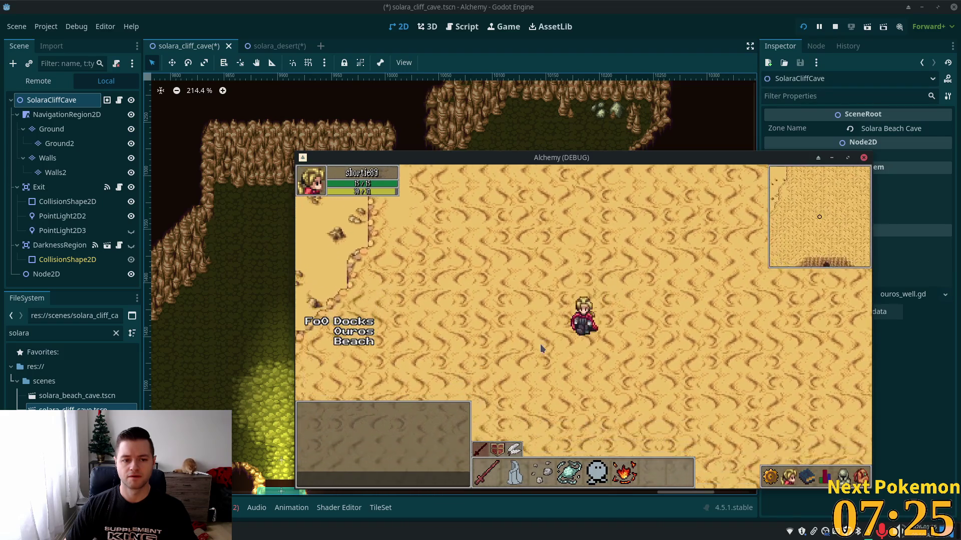
{"action": "key", "text": "Up"}
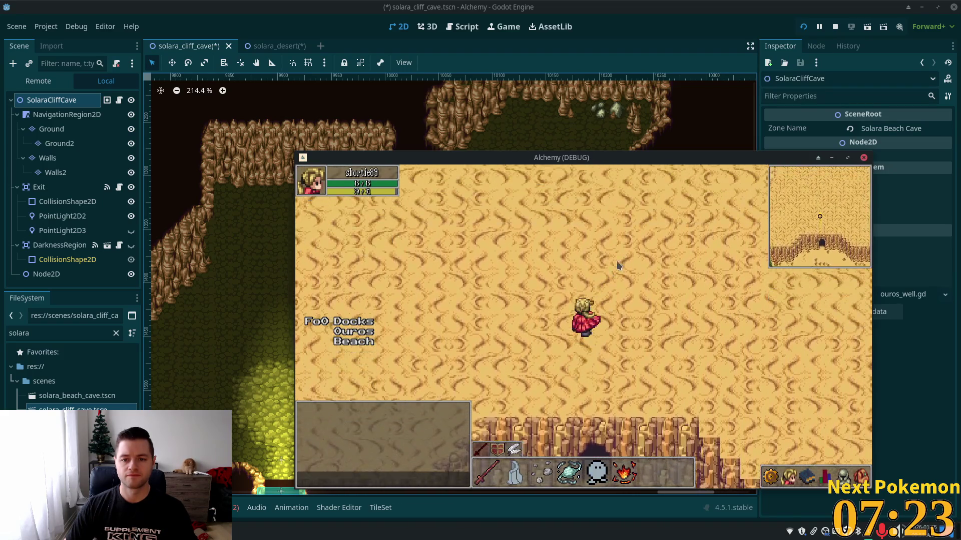
{"action": "key", "text": "Right"}
{"action": "key", "text": "Down"}
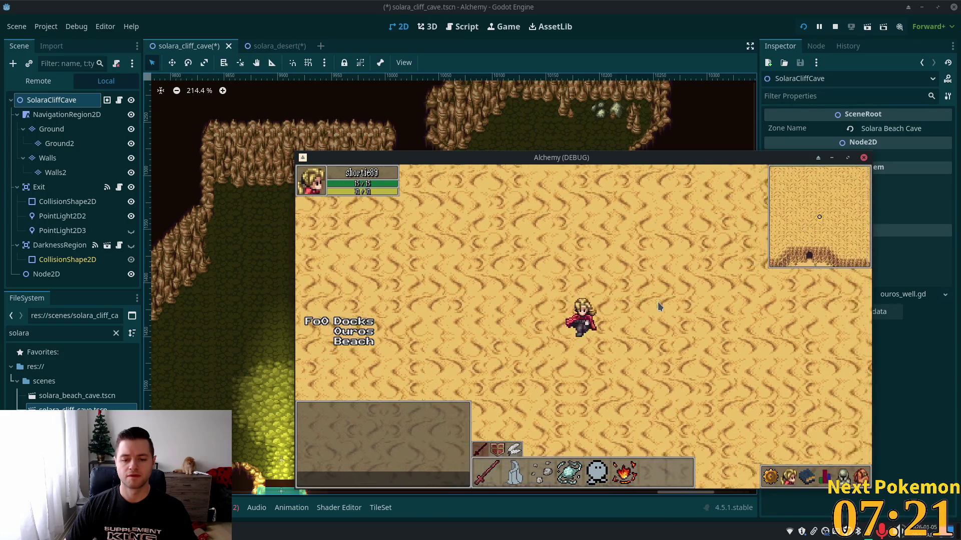
{"action": "key", "text": "Up"}
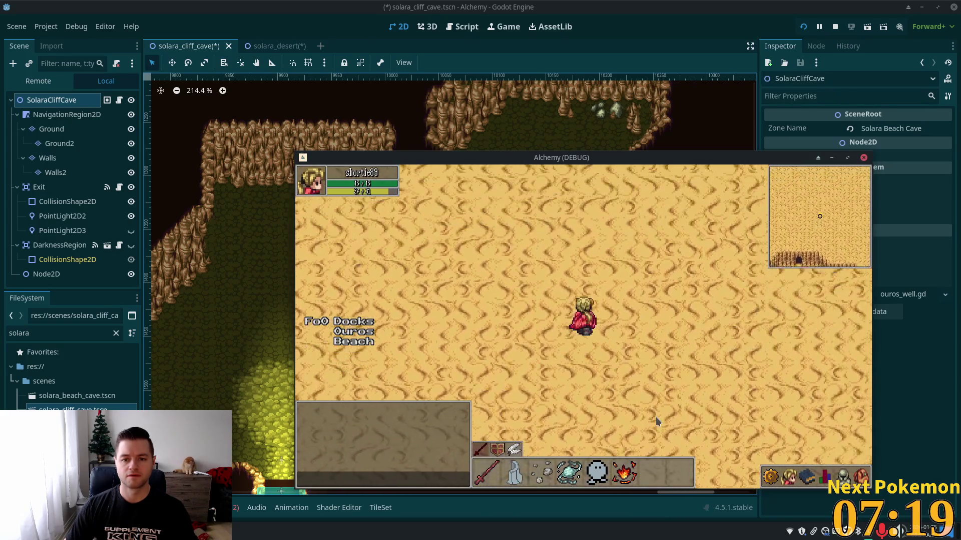
{"action": "key", "text": "F8"}
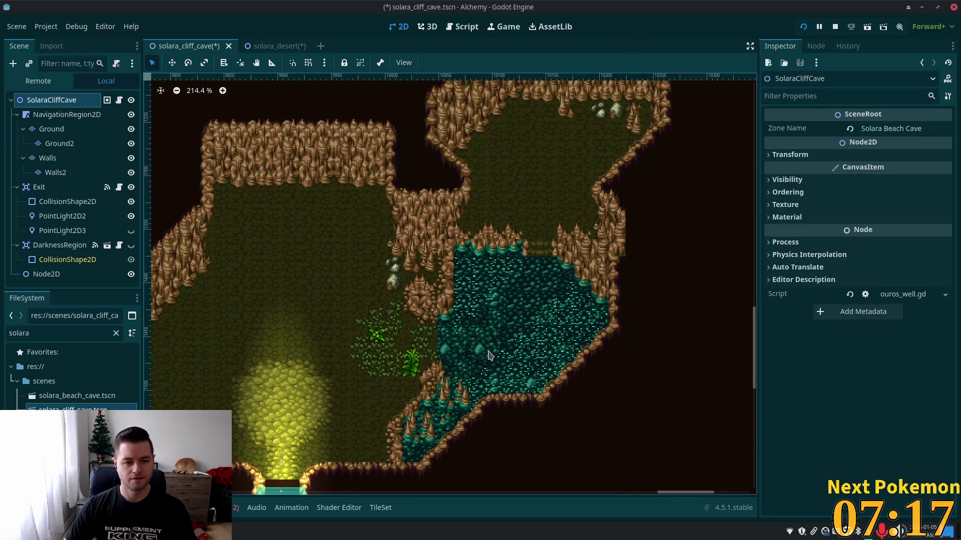
Pan to the upper cave and select the Walls layer after checking Walls2, Ground and Ground2
{"action": "scroll", "coordinate": [325, 307], "scroll_direction": "up", "scroll_amount": 1}
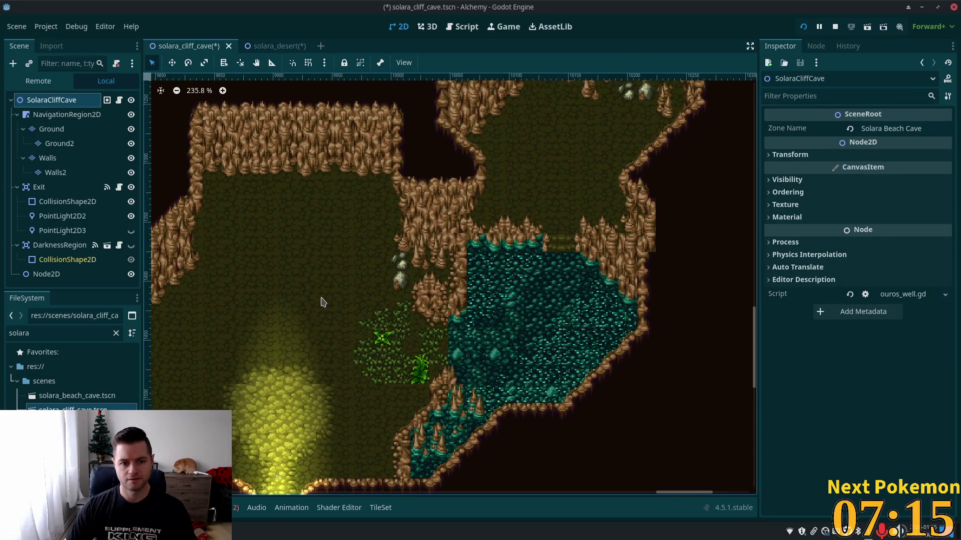
{"action": "scroll", "coordinate": [372, 306], "scroll_direction": "up", "scroll_amount": 1}
{"action": "left_click_drag", "start_coordinate": [370, 306], "coordinate": [485, 397]}
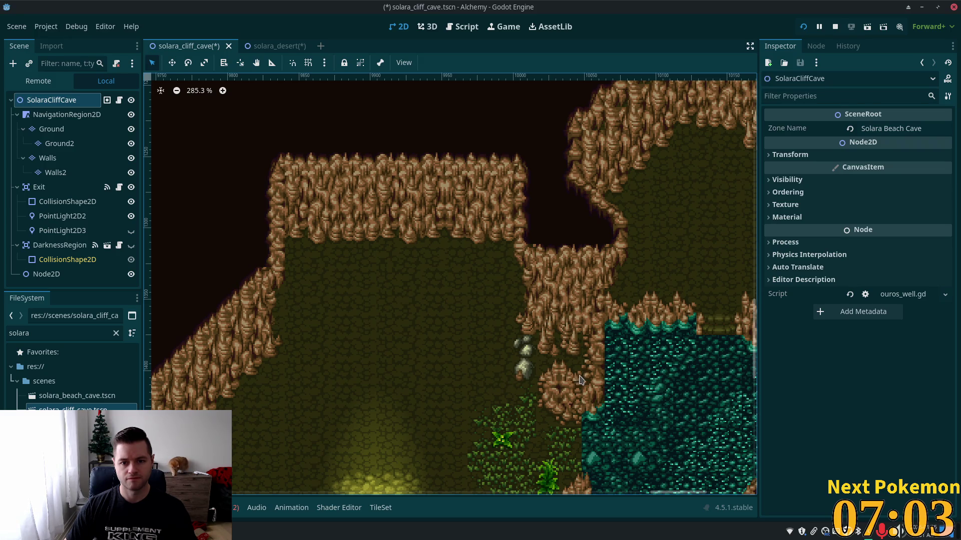
{"action": "scroll", "coordinate": [521, 377], "scroll_direction": "right", "scroll_amount": 3}
{"action": "scroll", "coordinate": [522, 376], "scroll_direction": "up", "scroll_amount": 1}
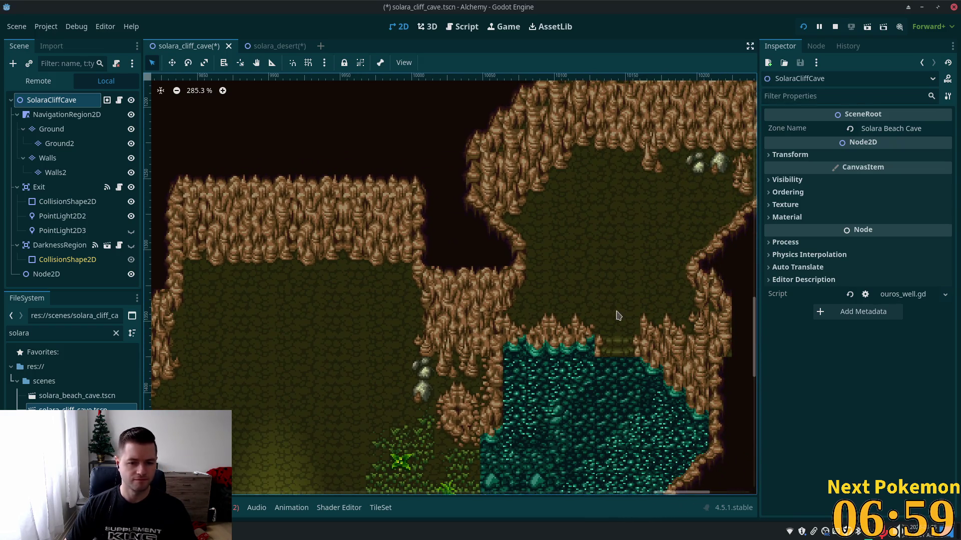
{"action": "left_click", "coordinate": [611, 345]}
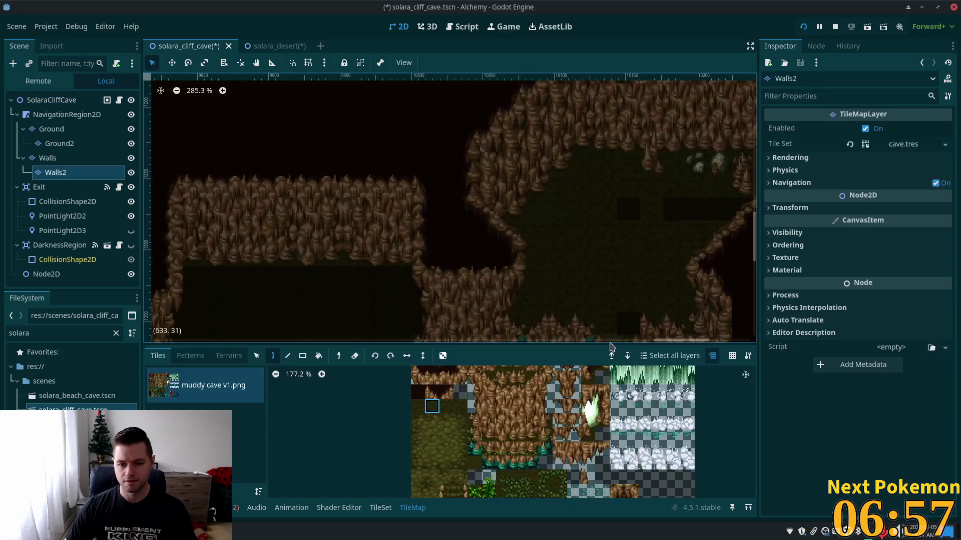
{"action": "scroll", "coordinate": [400, 253], "scroll_direction": "down", "scroll_amount": 2}
{"action": "scroll", "coordinate": [425, 129], "scroll_direction": "down", "scroll_amount": 4}
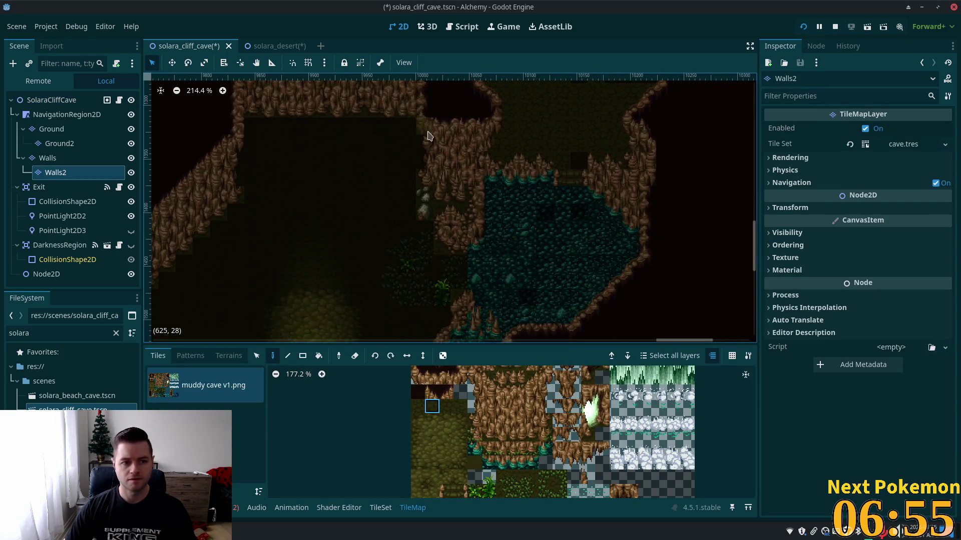
{"action": "left_click", "coordinate": [61, 129]}
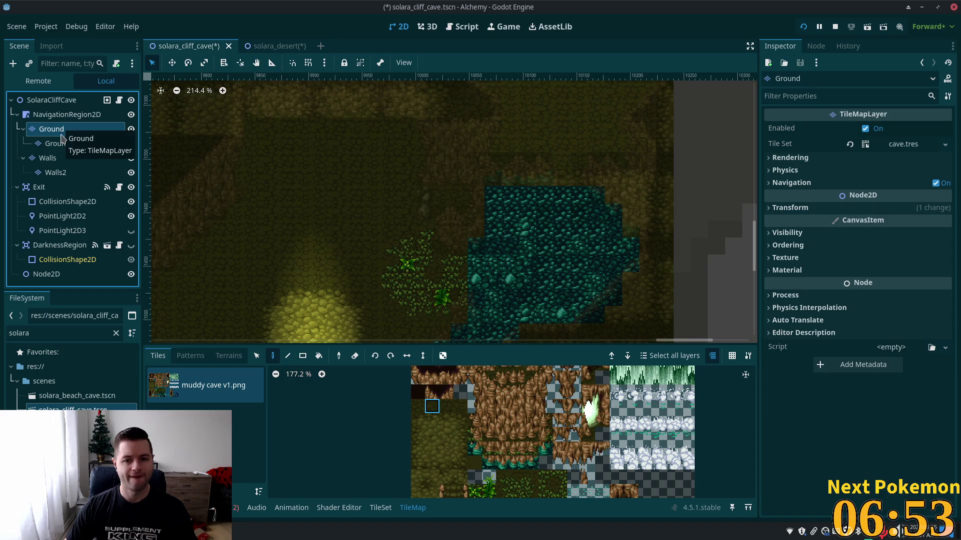
{"action": "left_click", "coordinate": [59, 144]}
{"action": "left_click", "coordinate": [49, 158]}
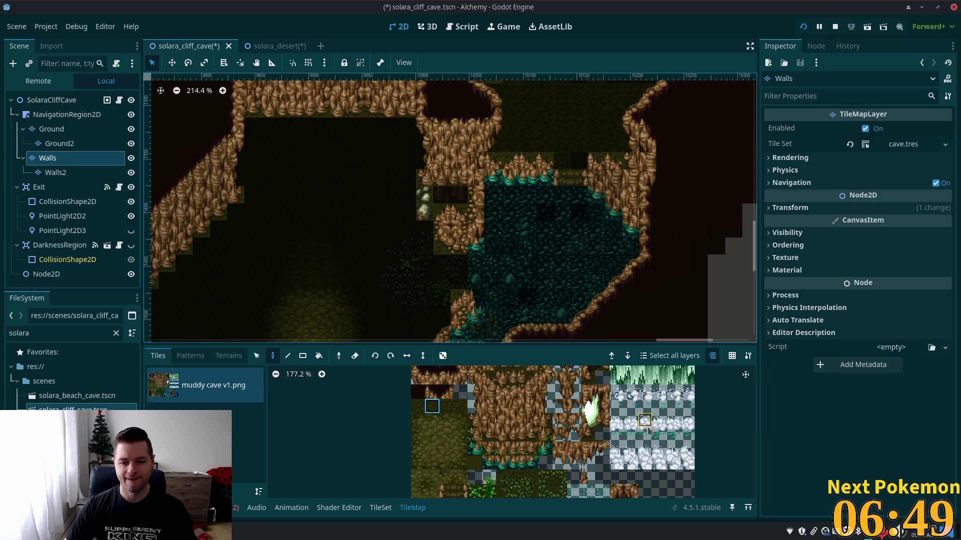
{"action": "scroll", "coordinate": [648, 430], "scroll_direction": "down", "scroll_amount": 2}
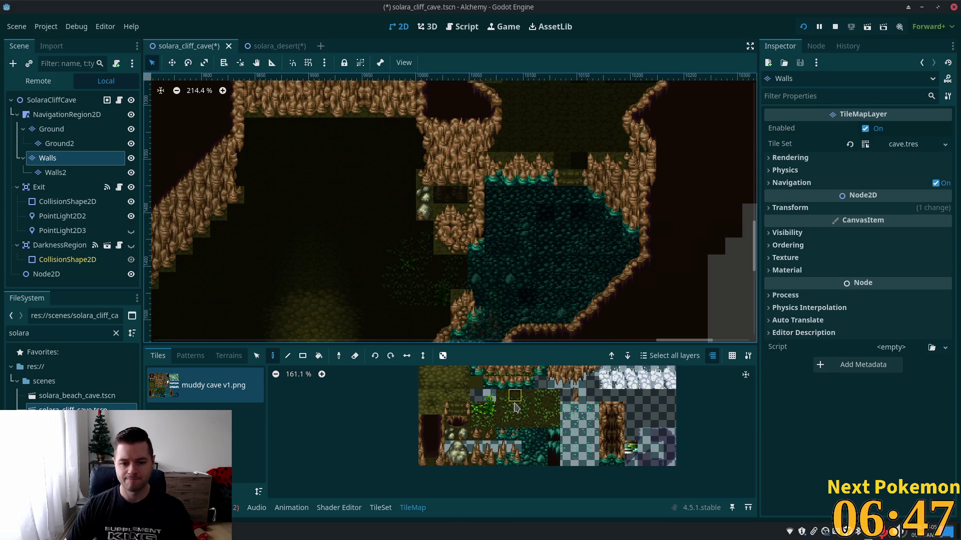
{"action": "scroll", "coordinate": [515, 408], "scroll_direction": "up", "scroll_amount": 3}
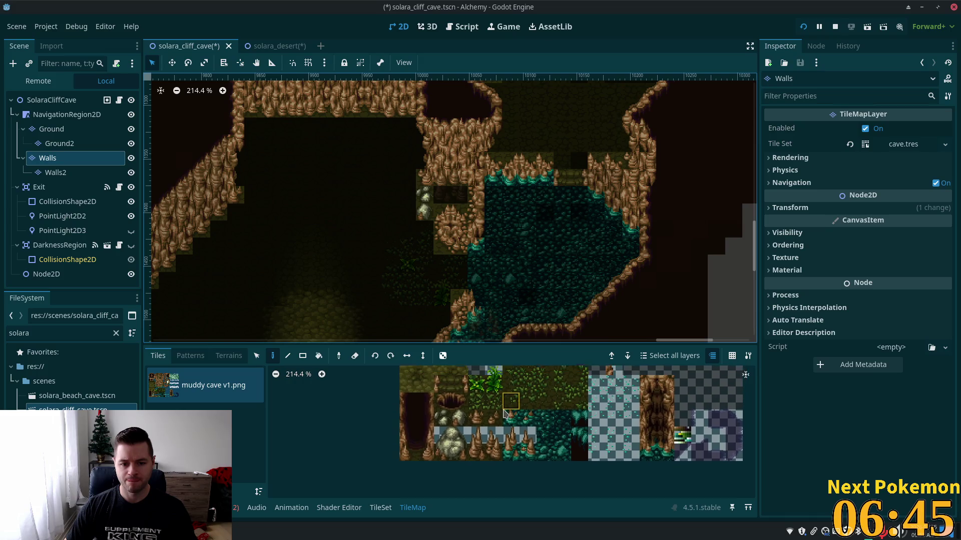
{"action": "scroll", "coordinate": [504, 414], "scroll_direction": "up", "scroll_amount": 2}
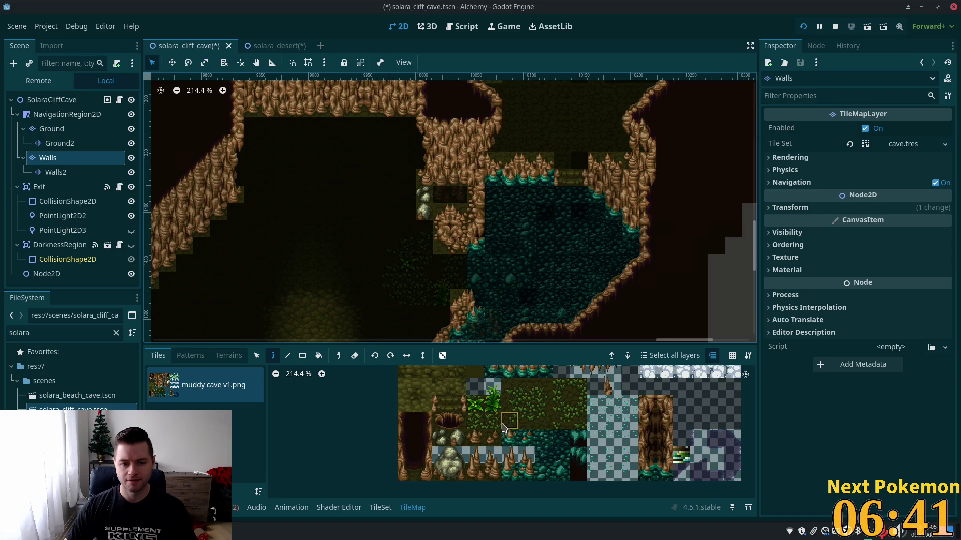
{"action": "left_click", "coordinate": [595, 421]}
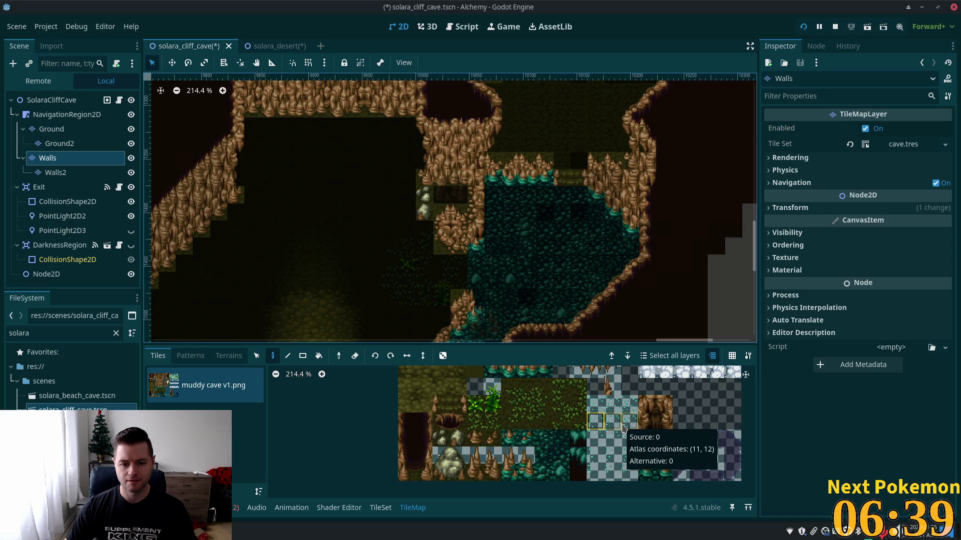
{"action": "scroll", "coordinate": [620, 431], "scroll_direction": "up", "scroll_amount": 5}
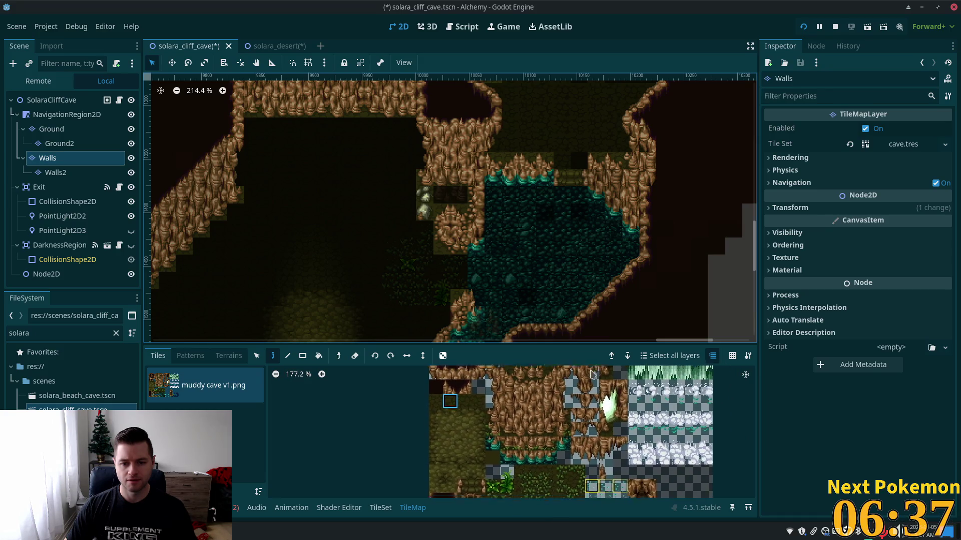
{"action": "scroll", "coordinate": [559, 439], "scroll_direction": "down", "scroll_amount": 1}
{"action": "scroll", "coordinate": [562, 439], "scroll_direction": "down", "scroll_amount": 5}
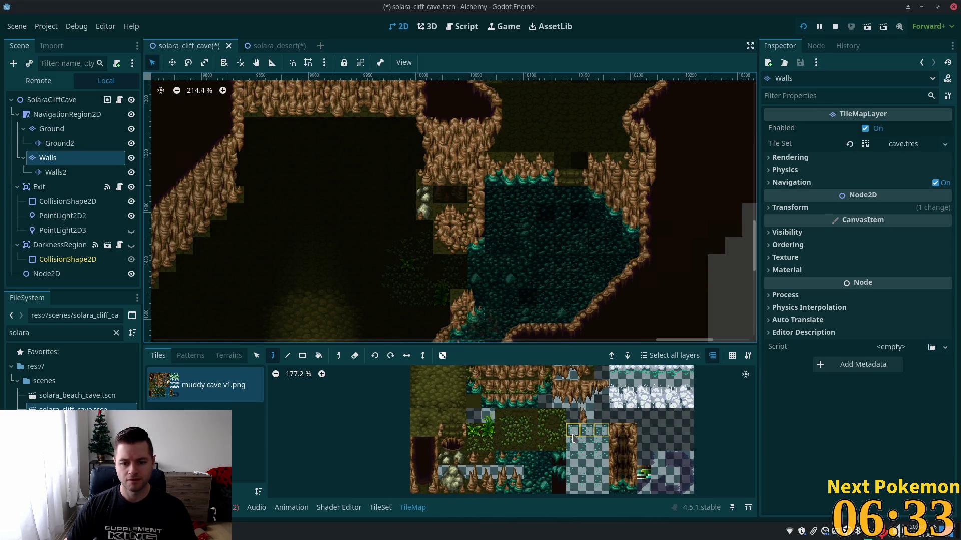
{"action": "left_click", "coordinate": [640, 473]}
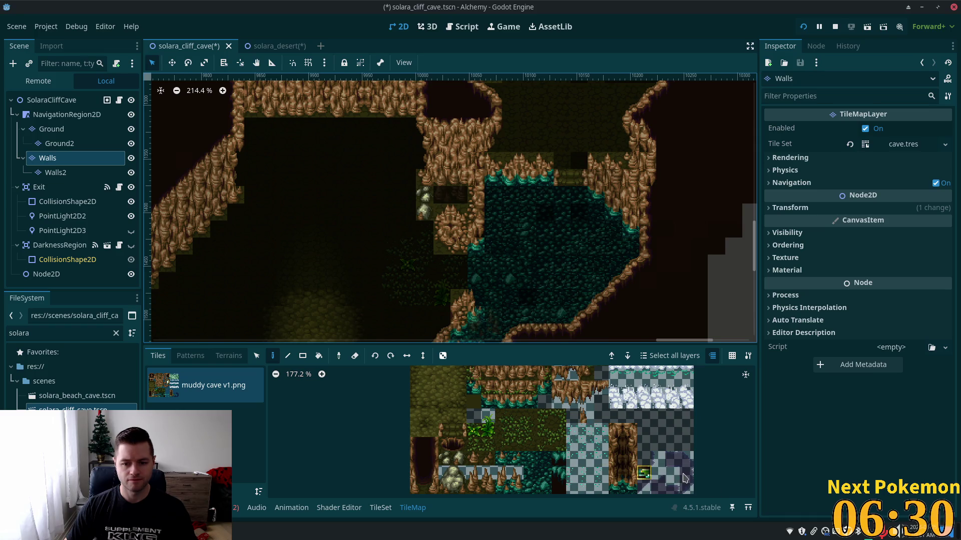
{"action": "scroll", "coordinate": [701, 453], "scroll_direction": "down", "scroll_amount": 4}
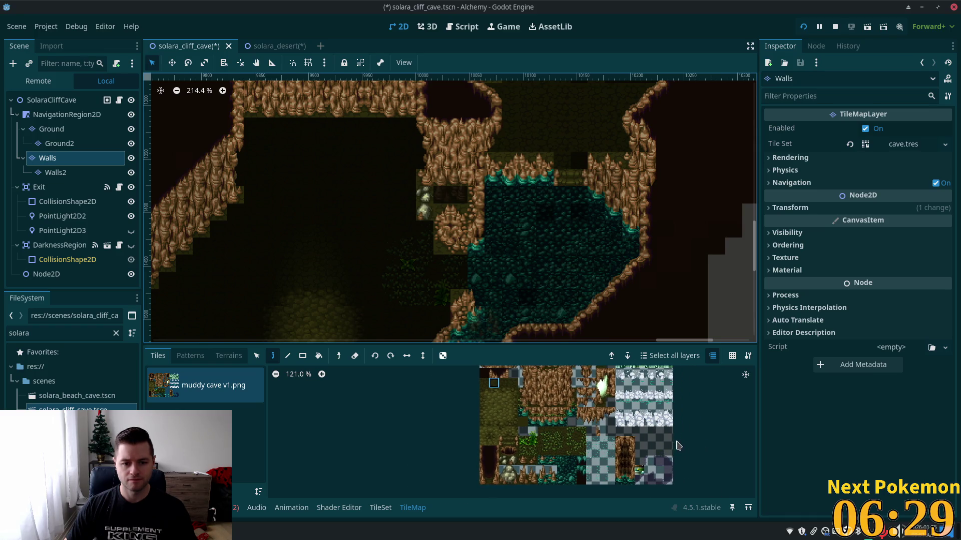
In the cave tileset editor's Select mode, inspect atlas tile (3, 11)
{"action": "left_click", "coordinate": [379, 508]}
{"action": "scroll", "coordinate": [620, 439], "scroll_direction": "up", "scroll_amount": 3}
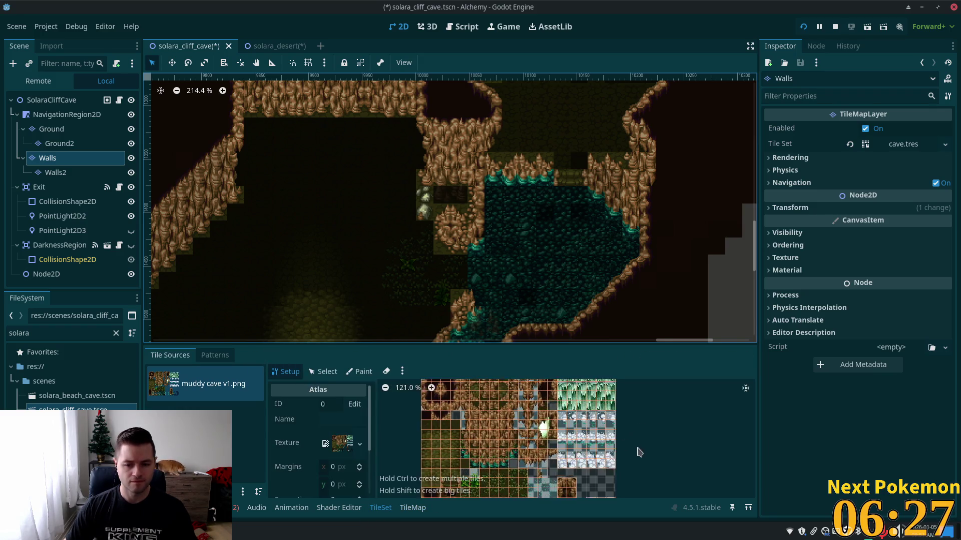
{"action": "scroll", "coordinate": [620, 441], "scroll_direction": "up", "scroll_amount": 2}
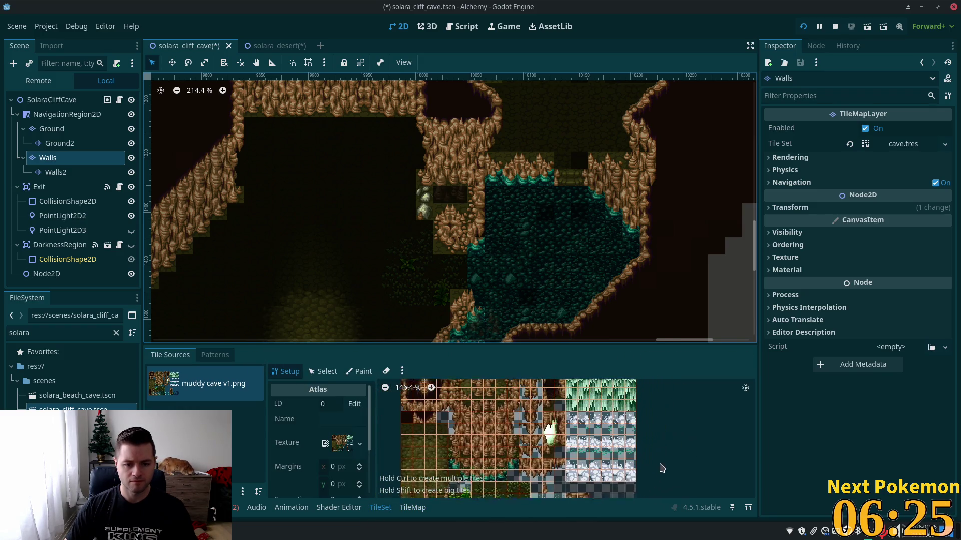
{"action": "scroll", "coordinate": [594, 456], "scroll_direction": "down", "scroll_amount": 2}
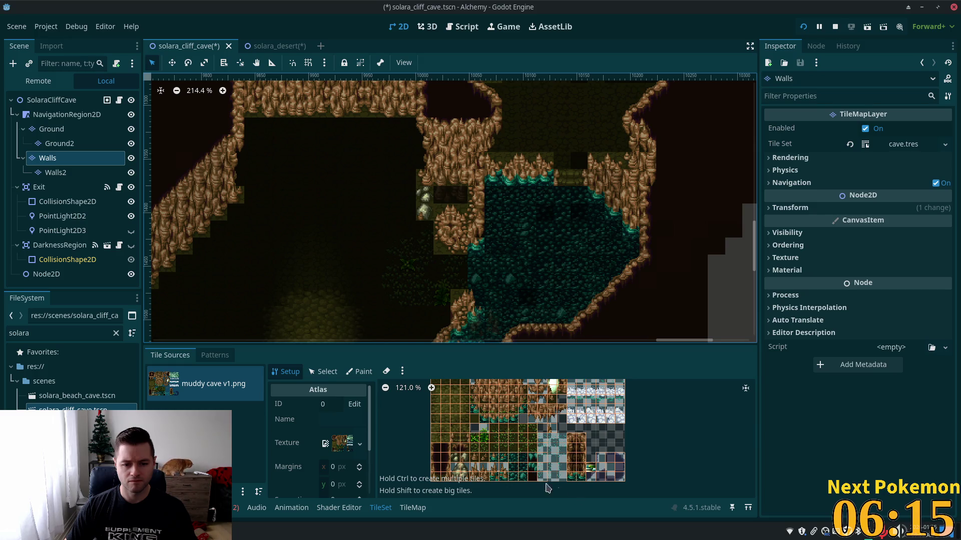
{"action": "left_click", "coordinate": [325, 372]}
{"action": "left_click", "coordinate": [465, 433]}
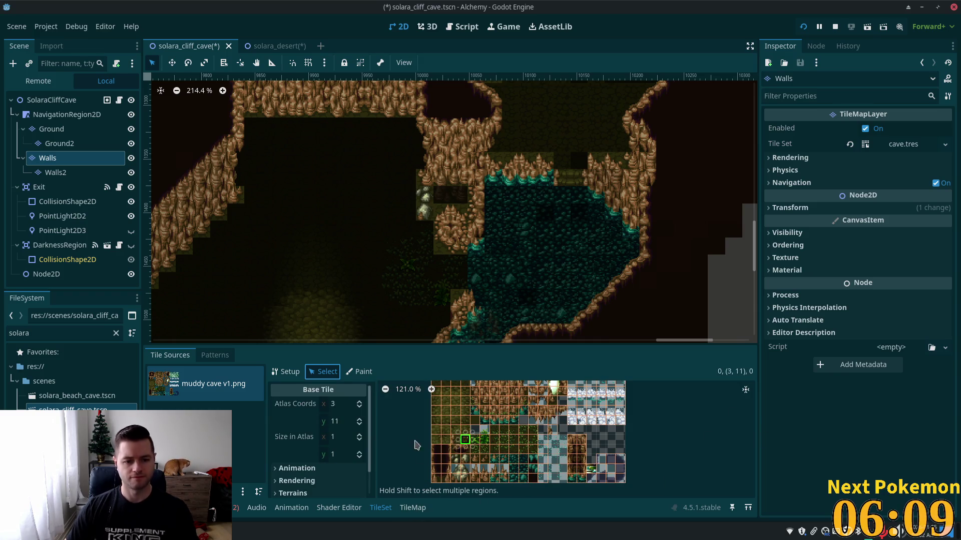
{"action": "scroll", "coordinate": [362, 419], "scroll_direction": "down", "scroll_amount": 3}
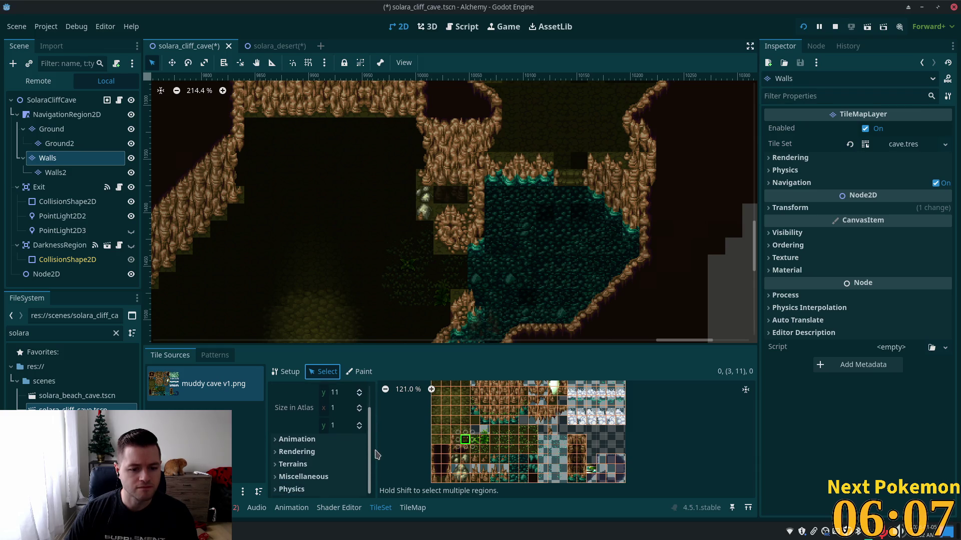
{"action": "scroll", "coordinate": [340, 416], "scroll_direction": "up", "scroll_amount": 3}
Review the atlas setup, then select tile (2, 11)
{"action": "left_click", "coordinate": [280, 372]}
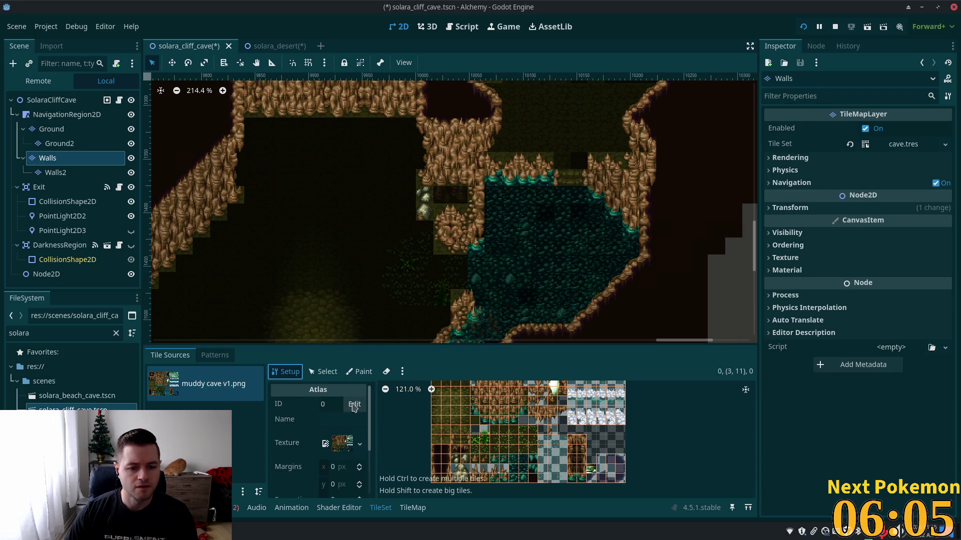
{"action": "scroll", "coordinate": [350, 420], "scroll_direction": "down", "scroll_amount": 2}
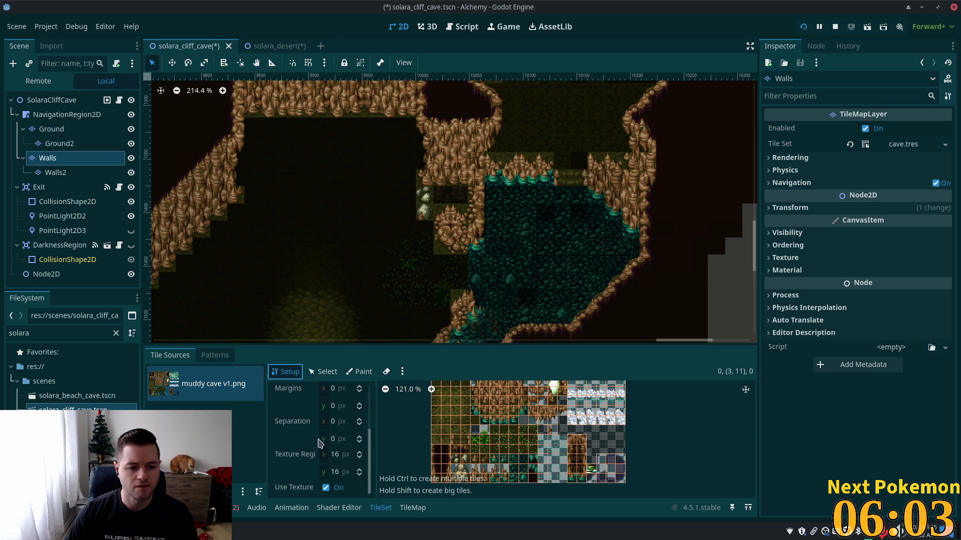
{"action": "scroll", "coordinate": [303, 465], "scroll_direction": "up", "scroll_amount": 2}
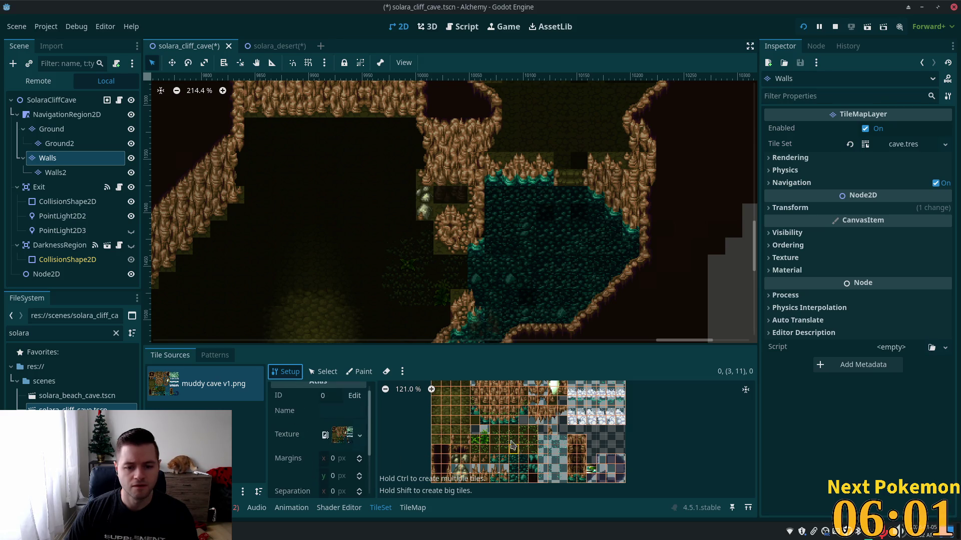
{"action": "left_click", "coordinate": [326, 372]}
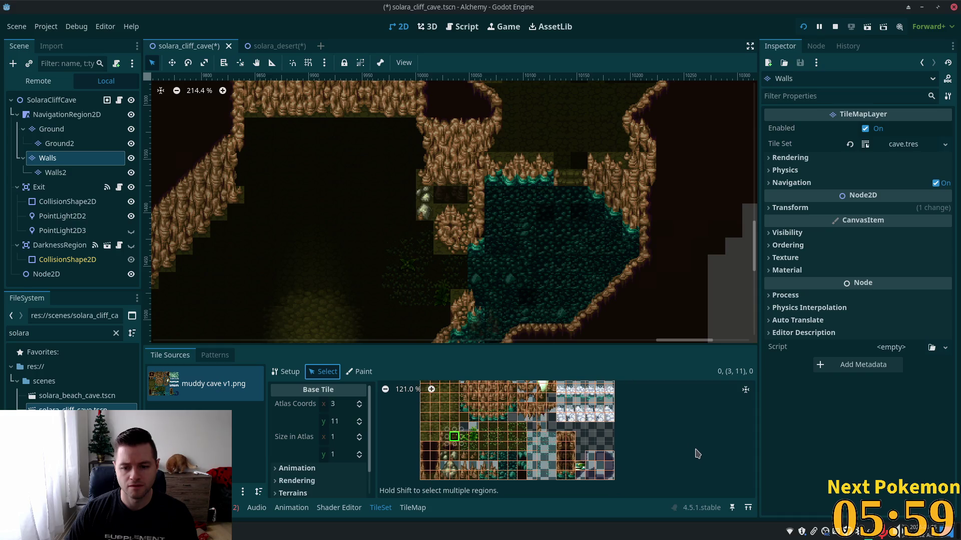
{"action": "scroll", "coordinate": [587, 439], "scroll_direction": "up", "scroll_amount": 1}
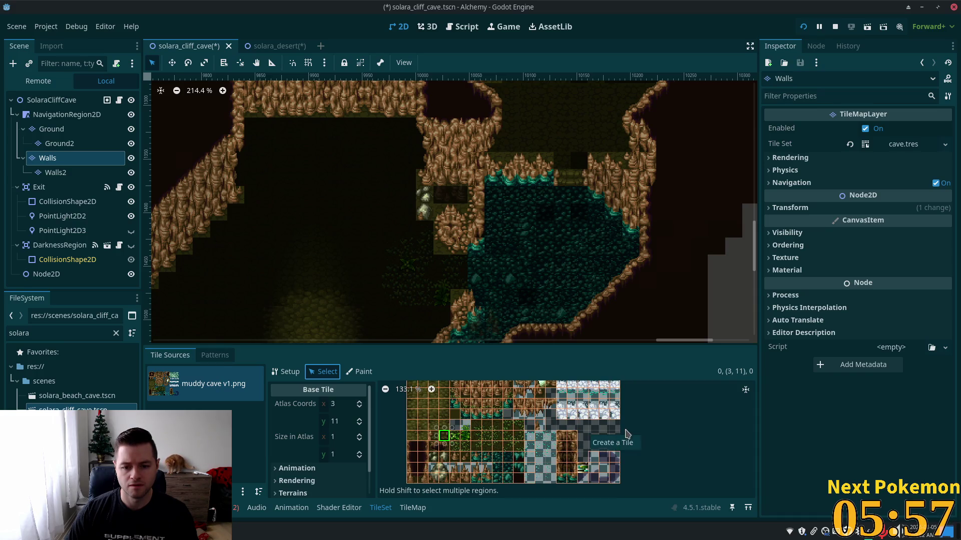
{"action": "scroll", "coordinate": [603, 441], "scroll_direction": "up", "scroll_amount": 1}
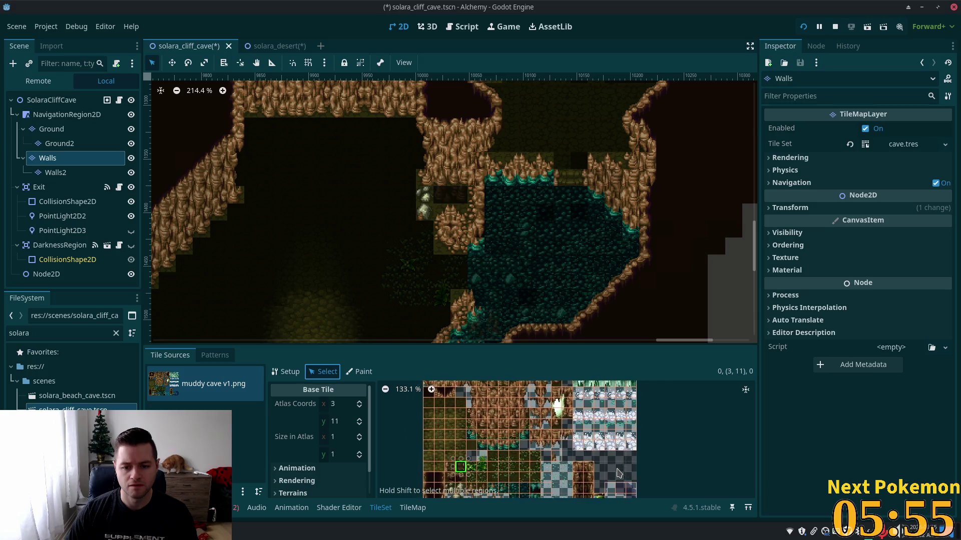
{"action": "scroll", "coordinate": [608, 441], "scroll_direction": "down", "scroll_amount": 2}
{"action": "scroll", "coordinate": [614, 441], "scroll_direction": "up", "scroll_amount": 1}
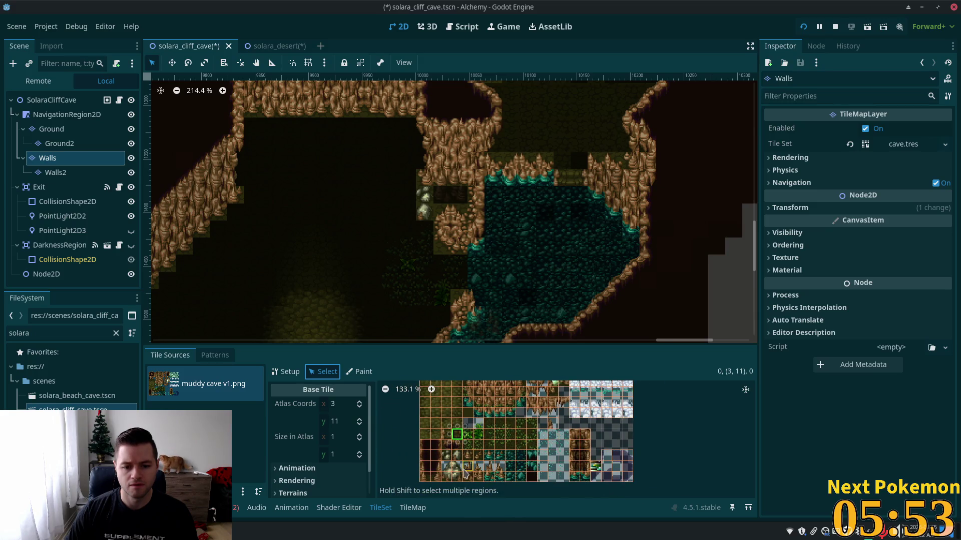
{"action": "left_click", "coordinate": [445, 435]}
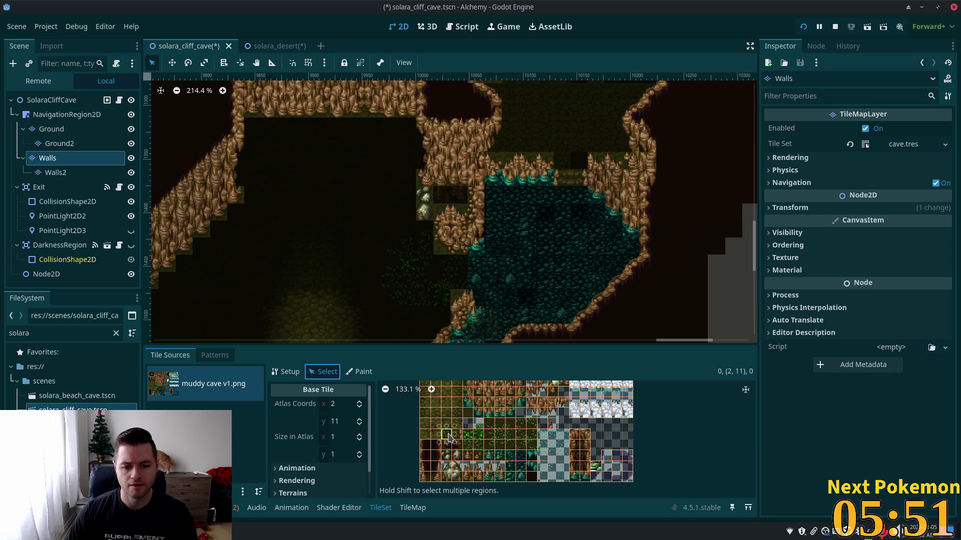
Create an alternative of atlas tile (2, 11) and show its rendering options
{"action": "right_click", "coordinate": [445, 439]}
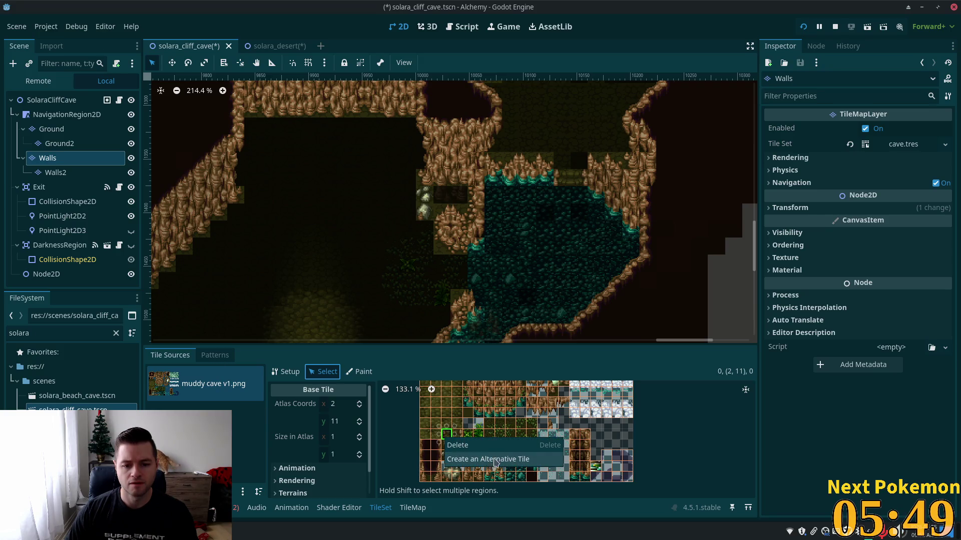
{"action": "left_click", "coordinate": [495, 460]}
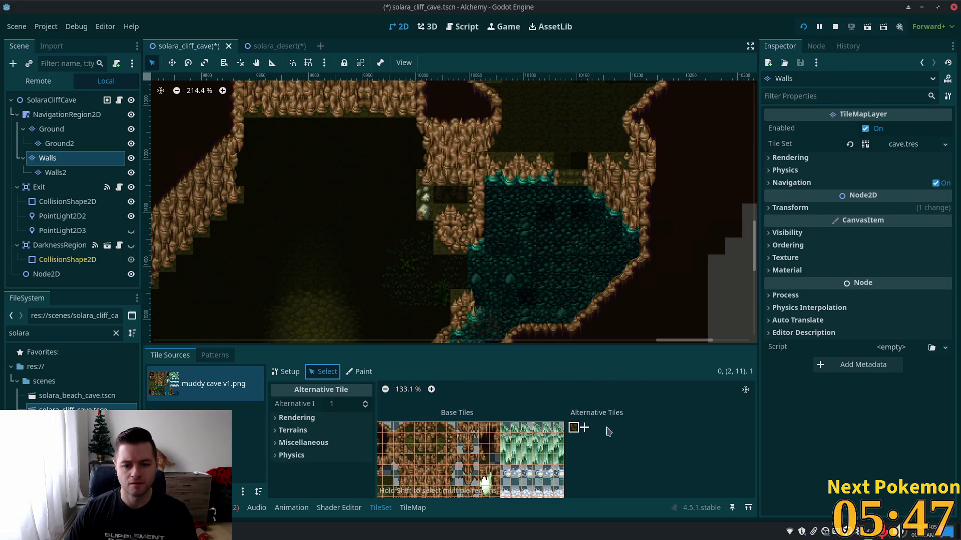
{"action": "scroll", "coordinate": [586, 432], "scroll_direction": "up", "scroll_amount": 5}
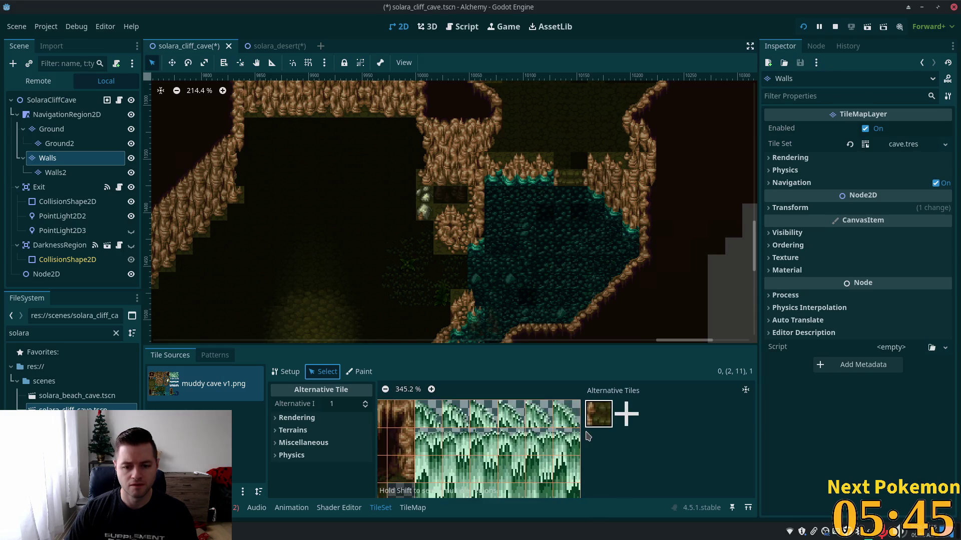
{"action": "left_click", "coordinate": [278, 418]}
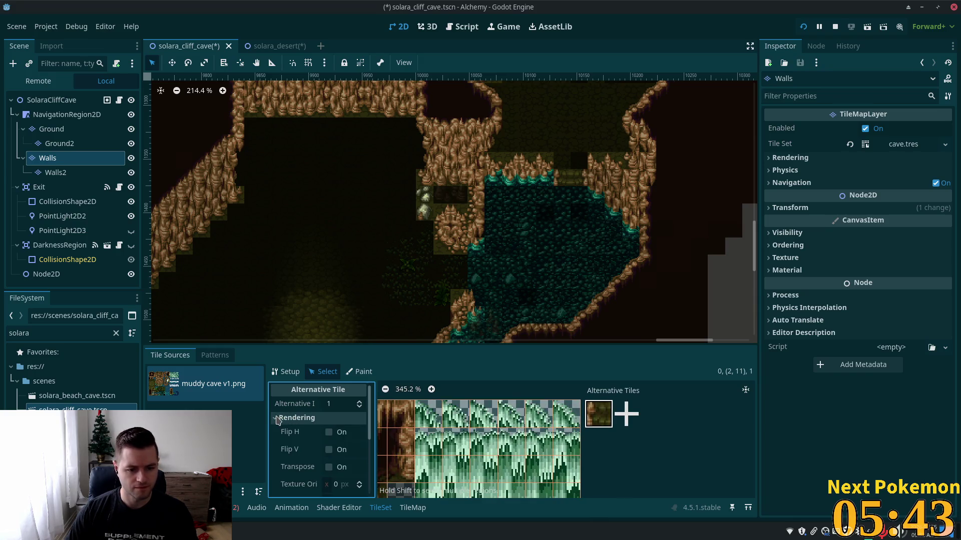
{"action": "scroll", "coordinate": [306, 439], "scroll_direction": "down", "scroll_amount": 3}
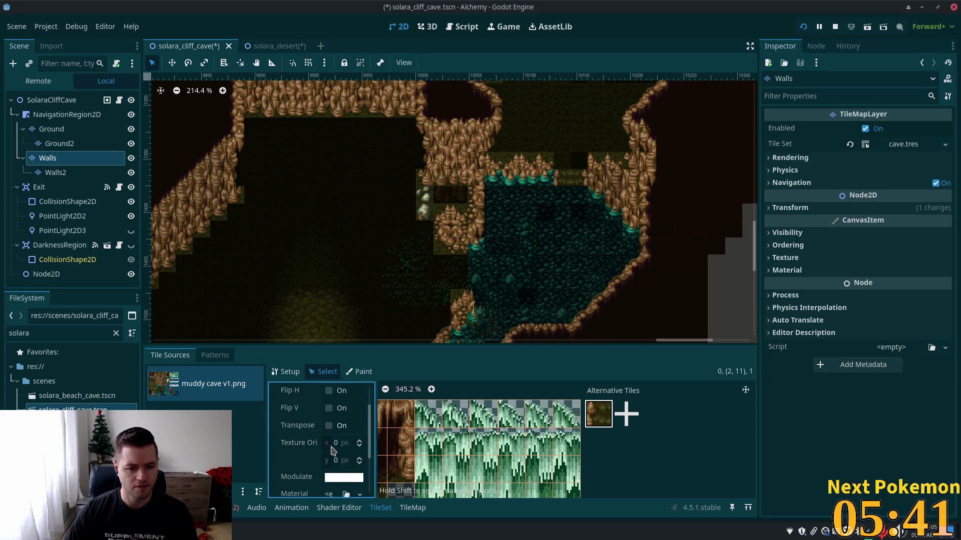
{"action": "scroll", "coordinate": [333, 450], "scroll_direction": "down", "scroll_amount": 1}
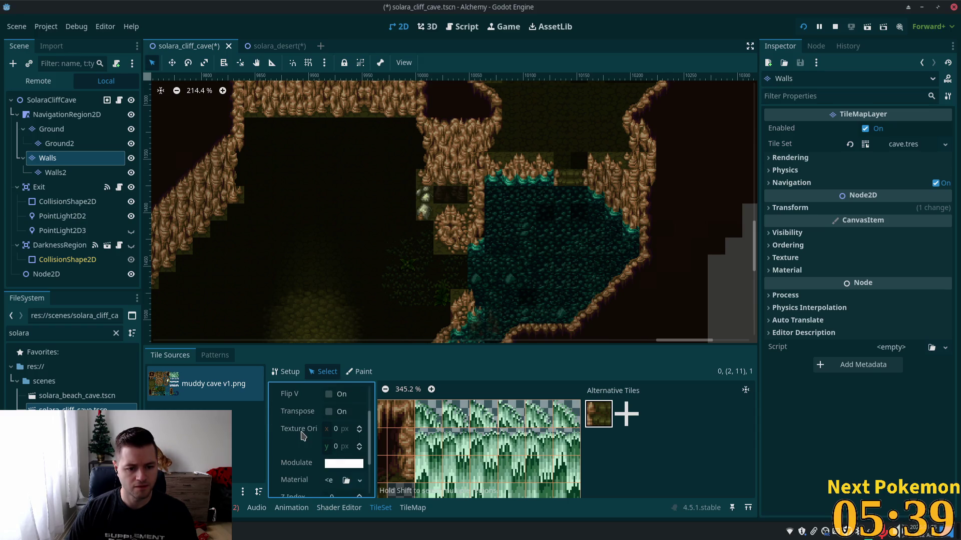
Set the alternative tile's Texture Origin x back to 0
{"action": "left_click", "coordinate": [339, 430]}
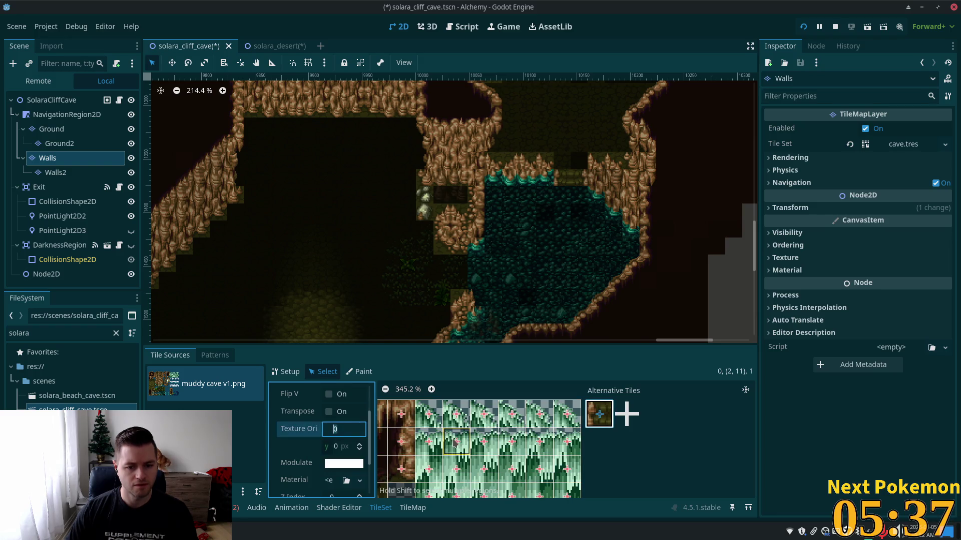
{"action": "type", "text": "1"}
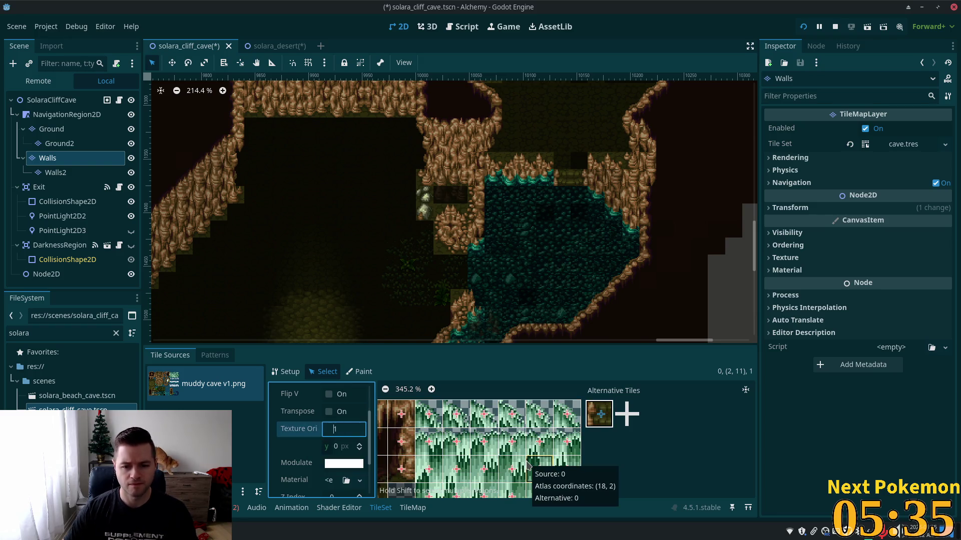
{"action": "type", "text": "2"}
{"action": "key", "text": "Up"}
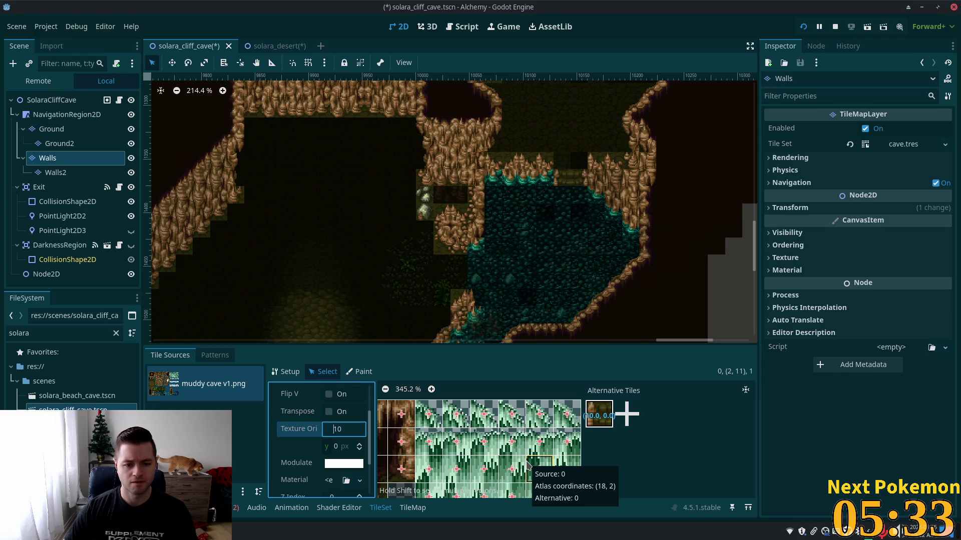
{"action": "key", "text": "Down"}
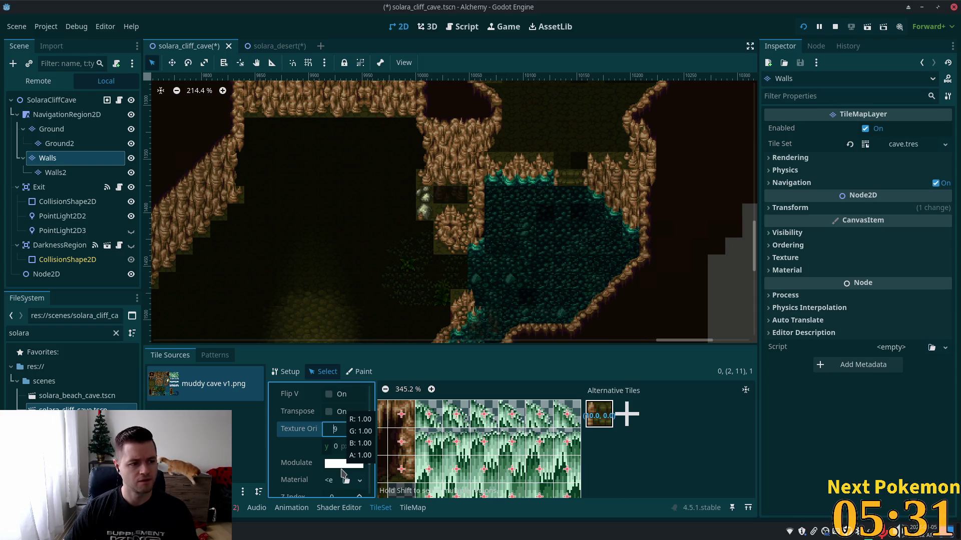
{"action": "key", "text": "ctrl+q"}
{"action": "key", "text": "Escape"}
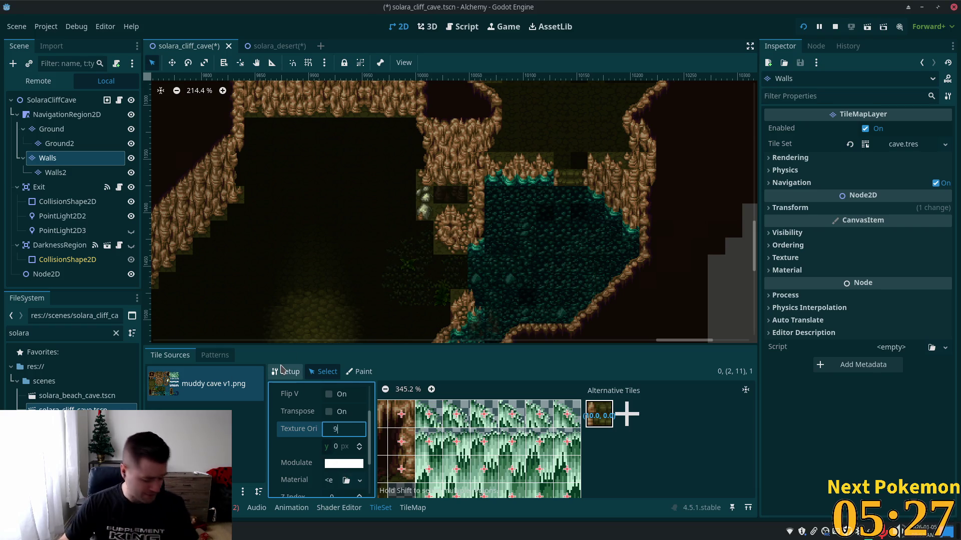
{"action": "key", "text": "BackSpace"}
{"action": "key", "text": "Tab"}
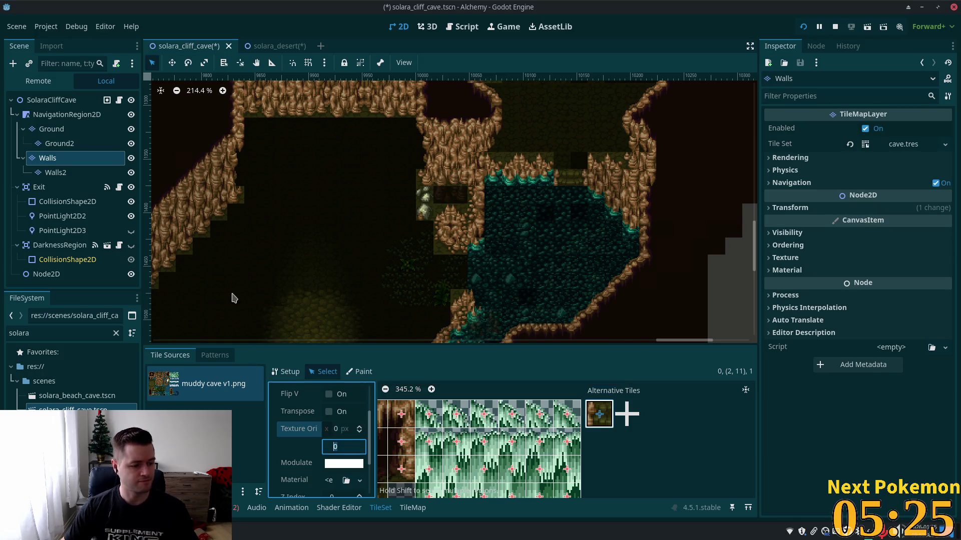
Expand the tile's Terrains, Miscellaneous and Physics property sections
{"action": "scroll", "coordinate": [329, 453], "scroll_direction": "down", "scroll_amount": 2}
{"action": "scroll", "coordinate": [329, 453], "scroll_direction": "down", "scroll_amount": 2}
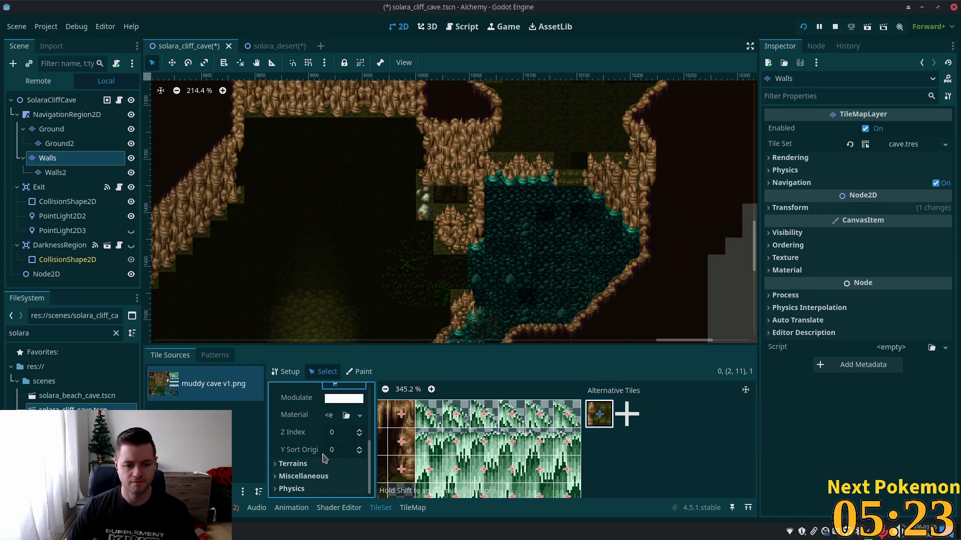
{"action": "left_click", "coordinate": [274, 465]}
{"action": "scroll", "coordinate": [300, 460], "scroll_direction": "down", "scroll_amount": 1}
{"action": "left_click", "coordinate": [285, 476]}
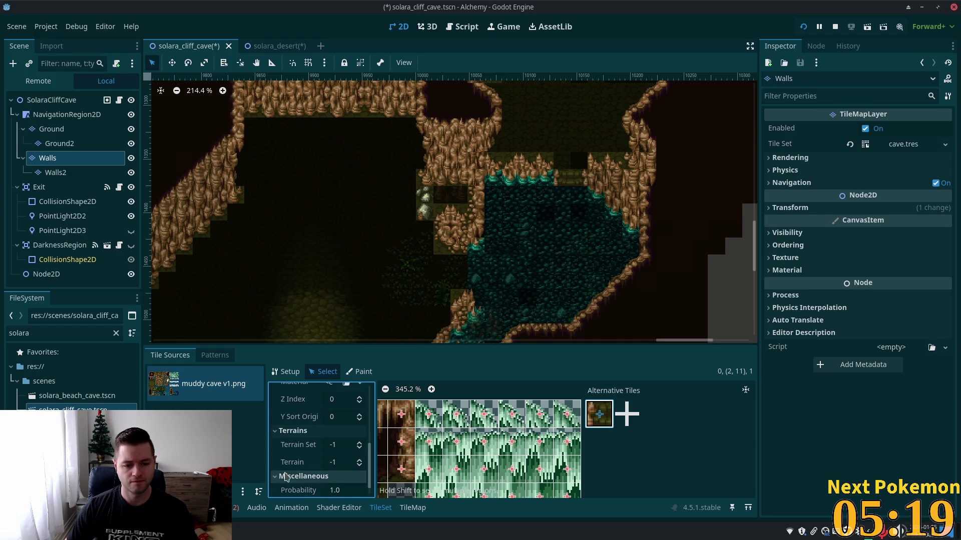
{"action": "scroll", "coordinate": [290, 475], "scroll_direction": "down", "scroll_amount": 1}
{"action": "left_click", "coordinate": [293, 488]}
{"action": "scroll", "coordinate": [297, 480], "scroll_direction": "down", "scroll_amount": 1}
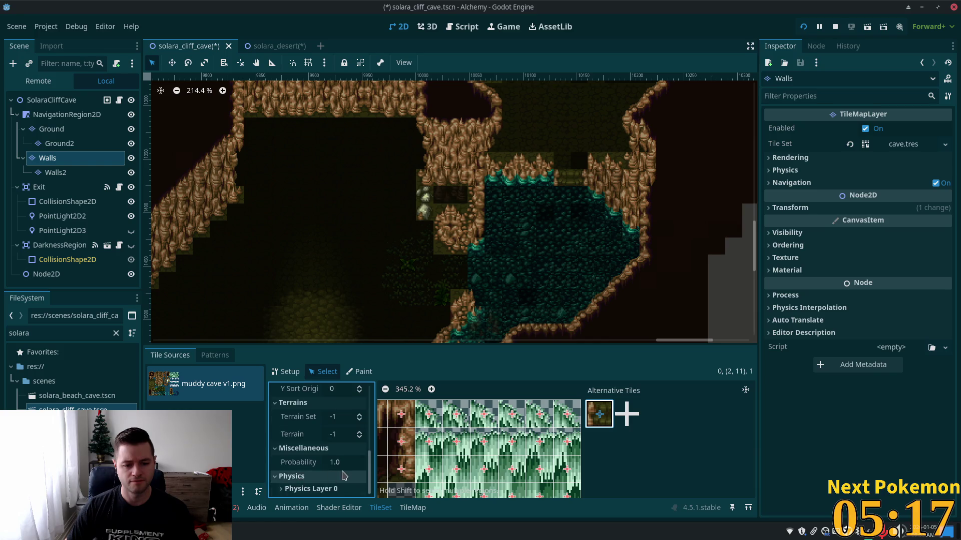
{"action": "left_click_drag", "start_coordinate": [371, 473], "coordinate": [377, 408]}
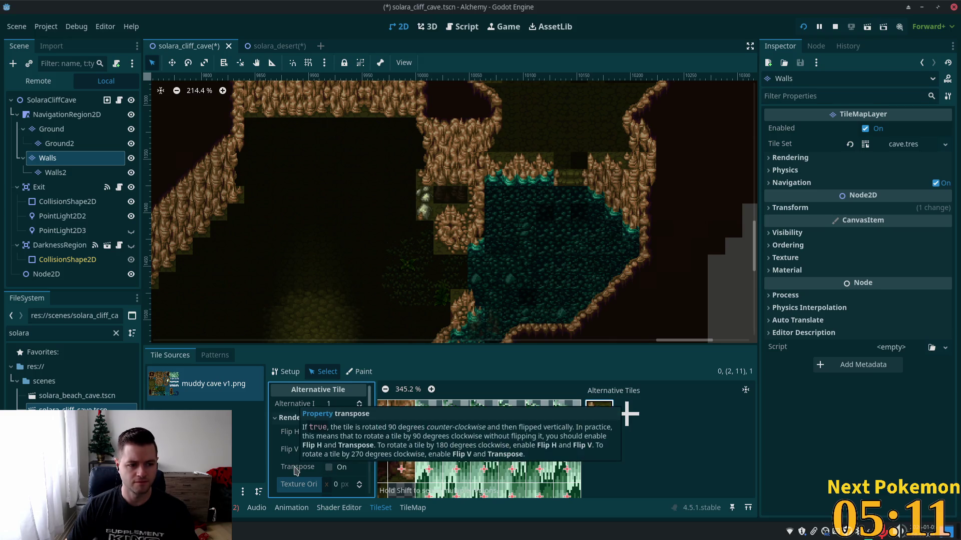
{"action": "mouse_move", "coordinate": [296, 472]}
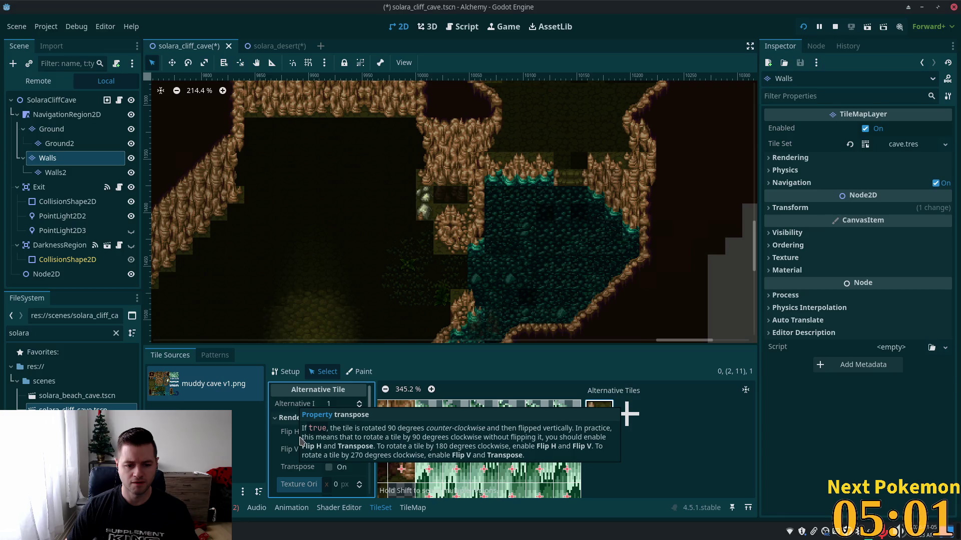
{"action": "scroll", "coordinate": [354, 443], "scroll_direction": "down", "scroll_amount": 3}
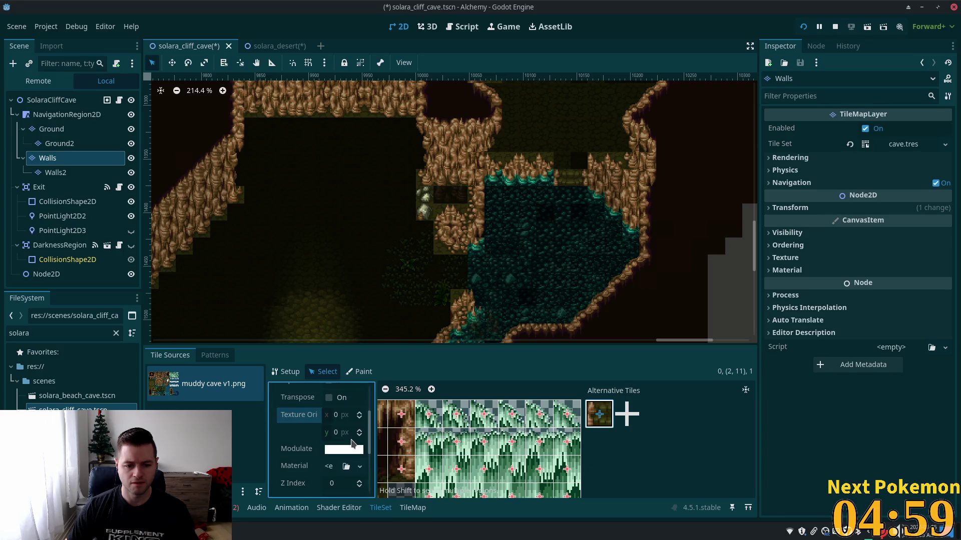
{"action": "scroll", "coordinate": [352, 444], "scroll_direction": "down", "scroll_amount": 2}
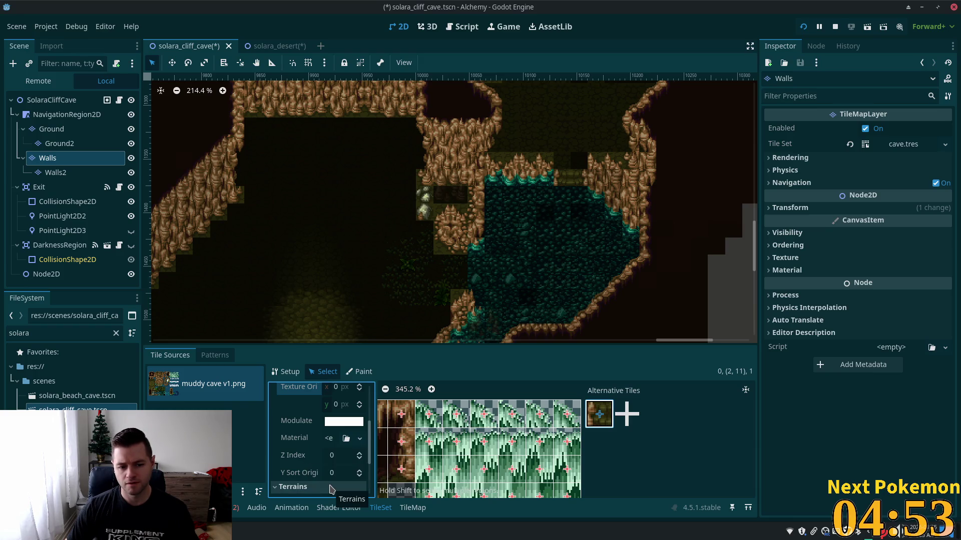
{"action": "scroll", "coordinate": [323, 482], "scroll_direction": "down", "scroll_amount": 3}
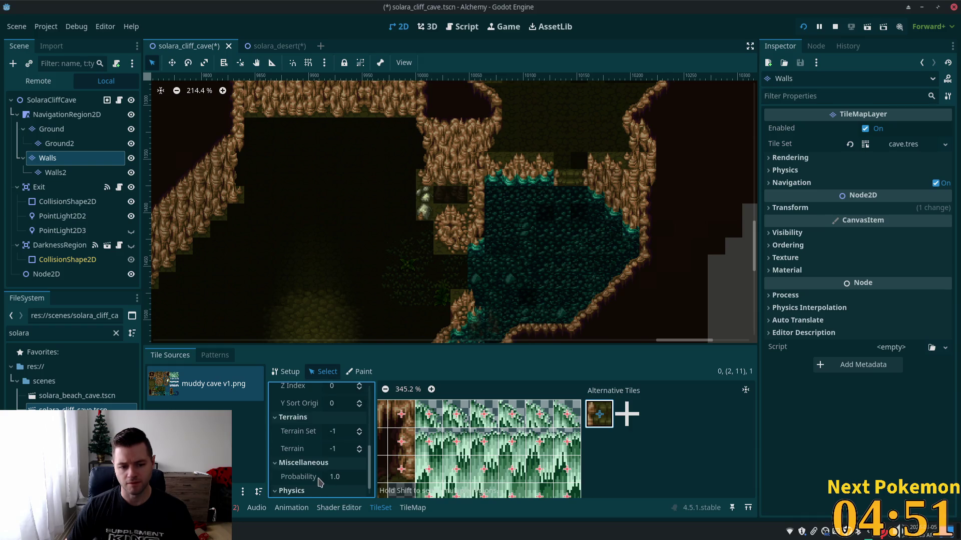
{"action": "scroll", "coordinate": [321, 481], "scroll_direction": "down", "scroll_amount": 1}
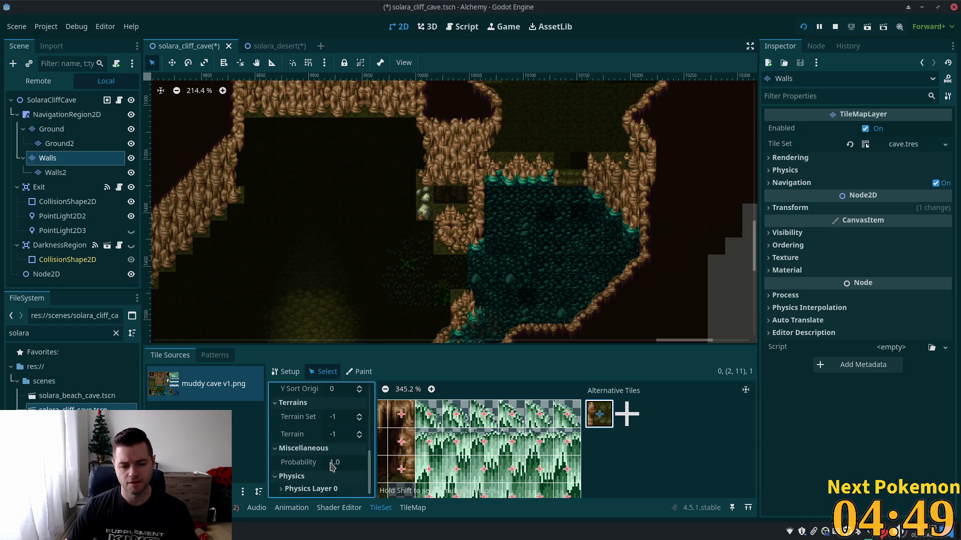
{"action": "mouse_move", "coordinate": [370, 474]}
{"action": "left_mouse_down"}
{"action": "mouse_move", "coordinate": [373, 403]}
{"action": "mouse_move", "coordinate": [380, 484]}
{"action": "left_mouse_up"}
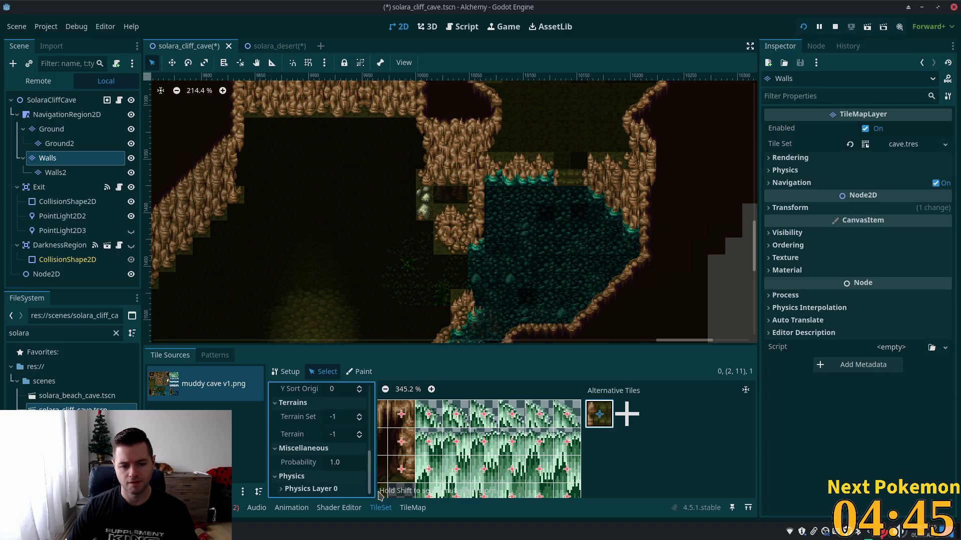
{"action": "left_click", "coordinate": [286, 371]}
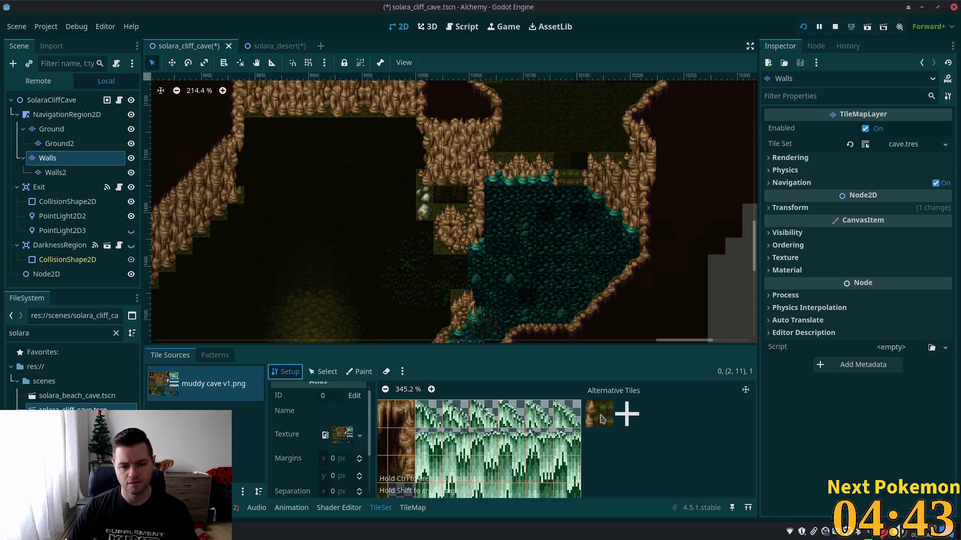
{"action": "scroll", "coordinate": [310, 423], "scroll_direction": "down", "scroll_amount": 3}
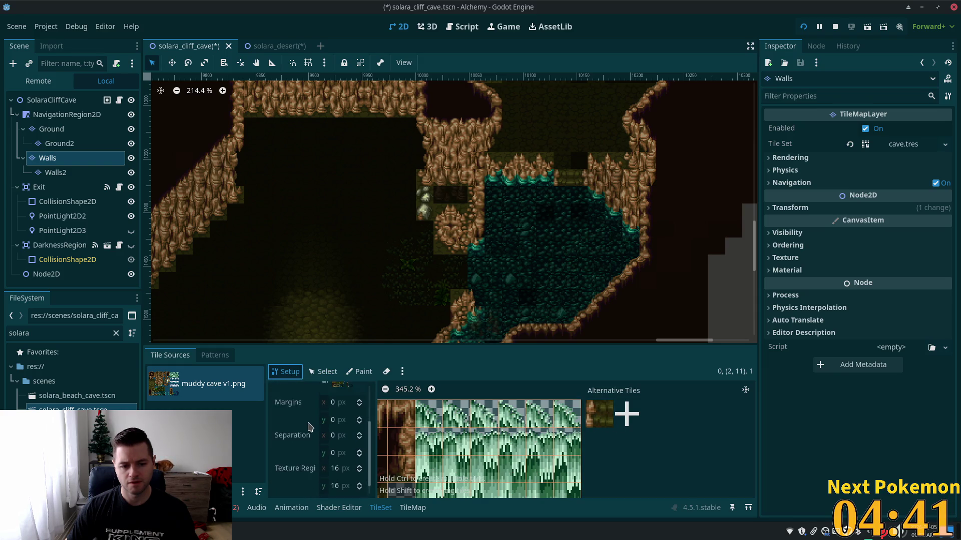
{"action": "left_click", "coordinate": [359, 372]}
{"action": "left_click", "coordinate": [322, 372]}
{"action": "left_click", "coordinate": [483, 418]}
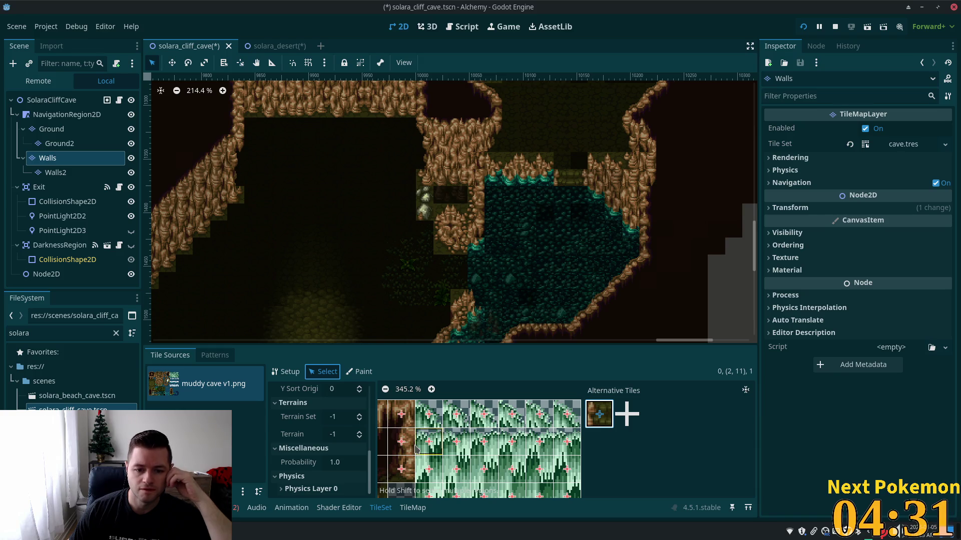
{"action": "scroll", "coordinate": [531, 445], "scroll_direction": "down", "scroll_amount": 3}
{"action": "left_click_drag", "start_coordinate": [530, 445], "coordinate": [580, 419]}
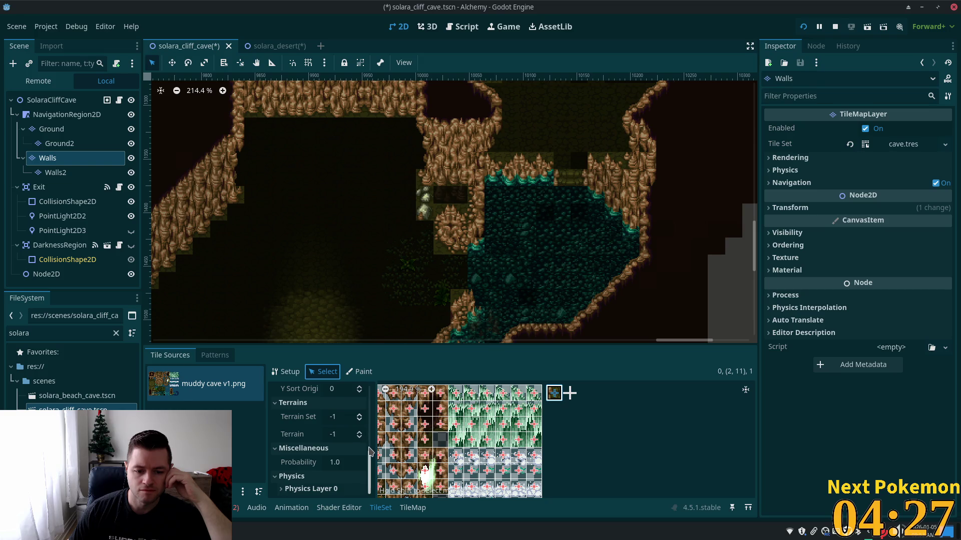
{"action": "scroll", "coordinate": [369, 451], "scroll_direction": "up", "scroll_amount": 5}
{"action": "left_click_drag", "start_coordinate": [368, 443], "coordinate": [370, 400]}
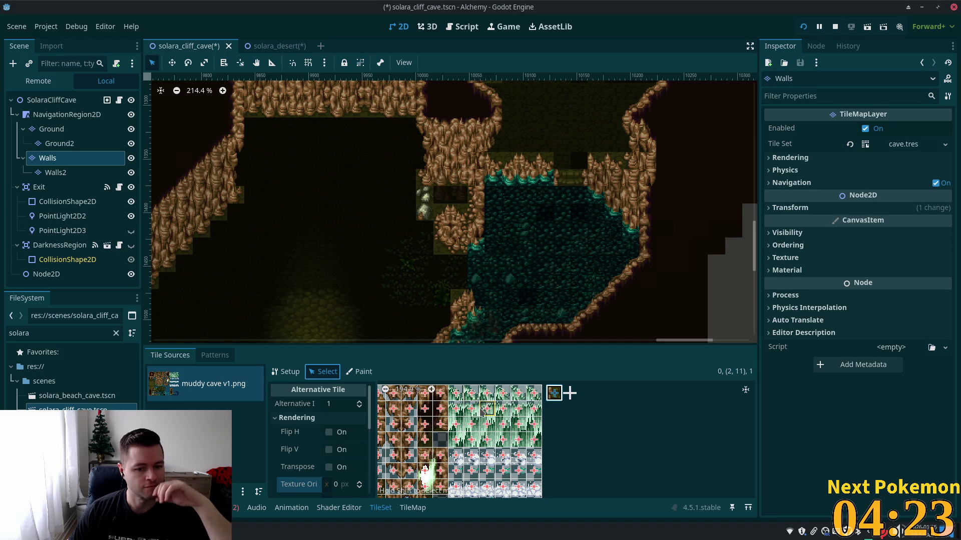
{"action": "scroll", "coordinate": [502, 426], "scroll_direction": "down", "scroll_amount": 2}
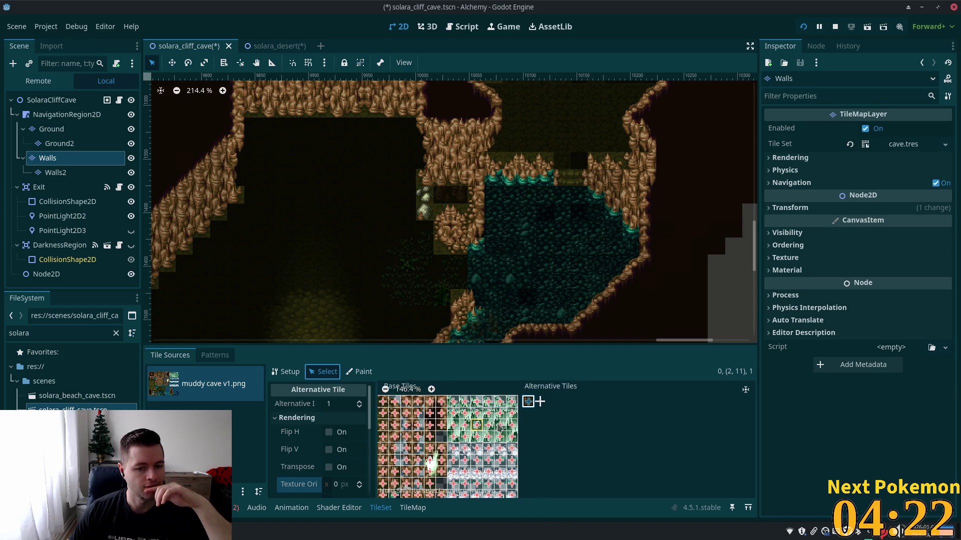
Delete the extra alternative tile from the muddy cave atlas and pan the view up
{"action": "right_click", "coordinate": [525, 403]}
{"action": "left_click", "coordinate": [550, 411]}
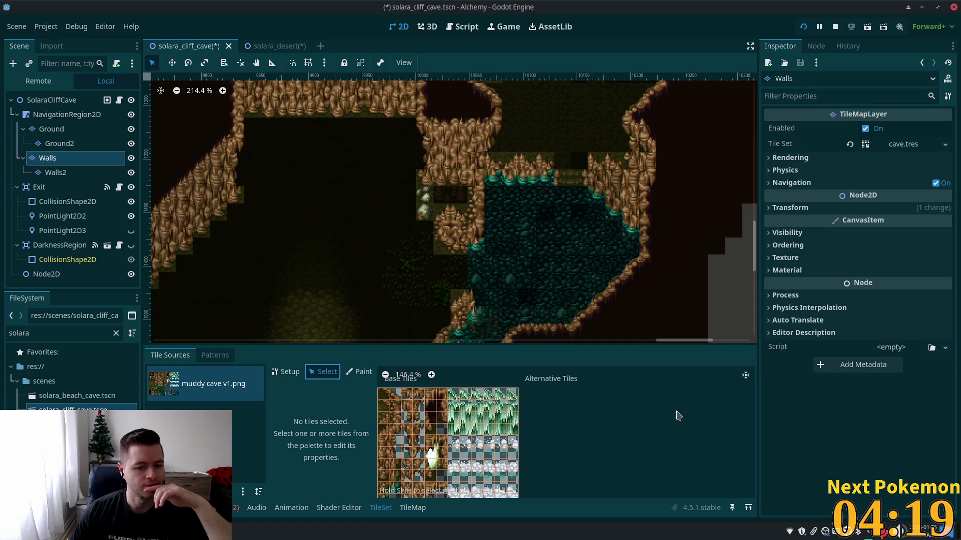
{"action": "scroll", "coordinate": [551, 400], "scroll_direction": "down", "scroll_amount": 2}
{"action": "scroll", "coordinate": [450, 396], "scroll_direction": "left", "scroll_amount": 4}
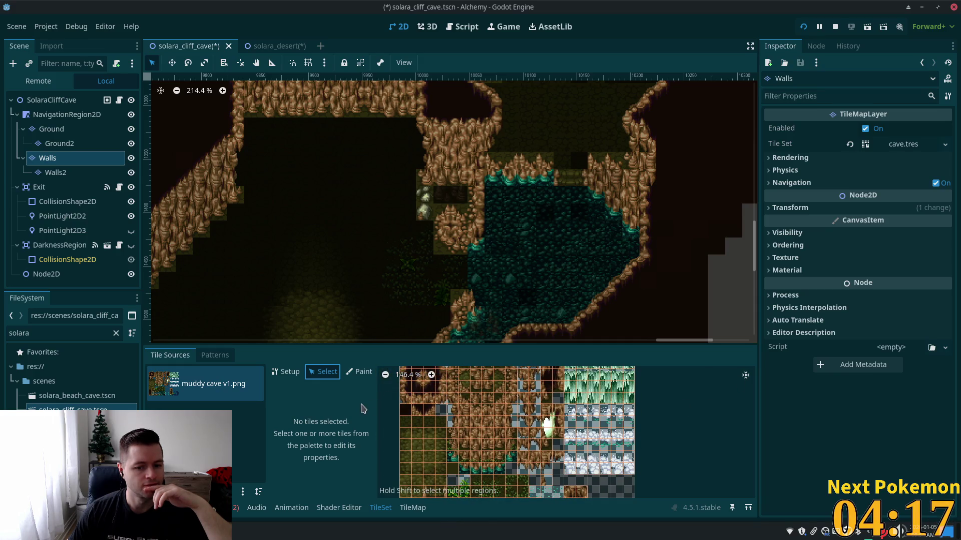
{"action": "scroll", "coordinate": [434, 430], "scroll_direction": "down", "scroll_amount": 4}
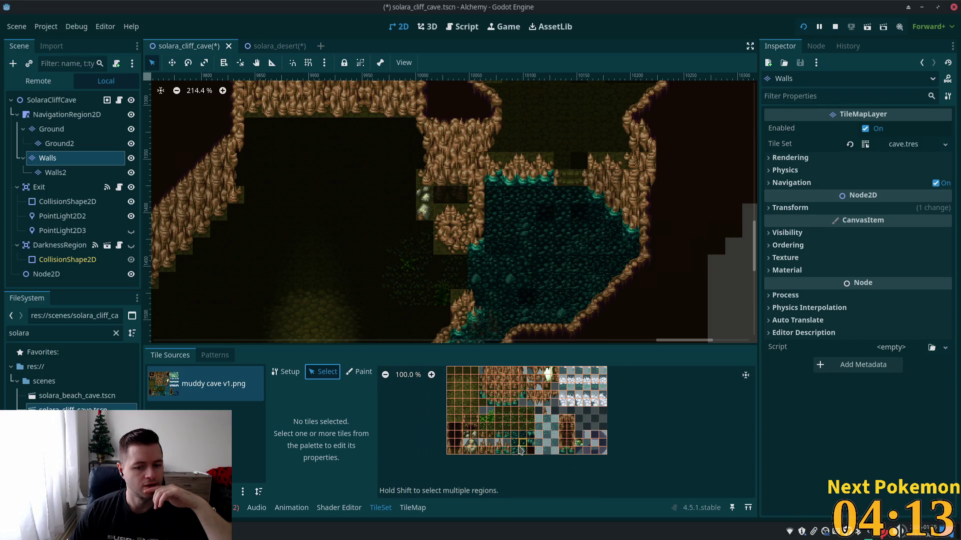
{"action": "scroll", "coordinate": [483, 426], "scroll_direction": "up", "scroll_amount": 5}
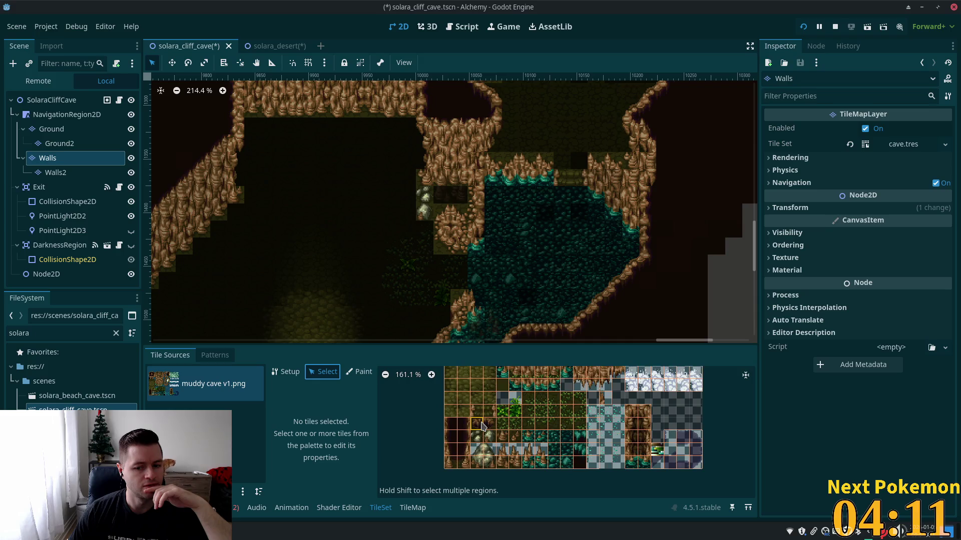
{"action": "scroll", "coordinate": [515, 450], "scroll_direction": "up", "scroll_amount": 2}
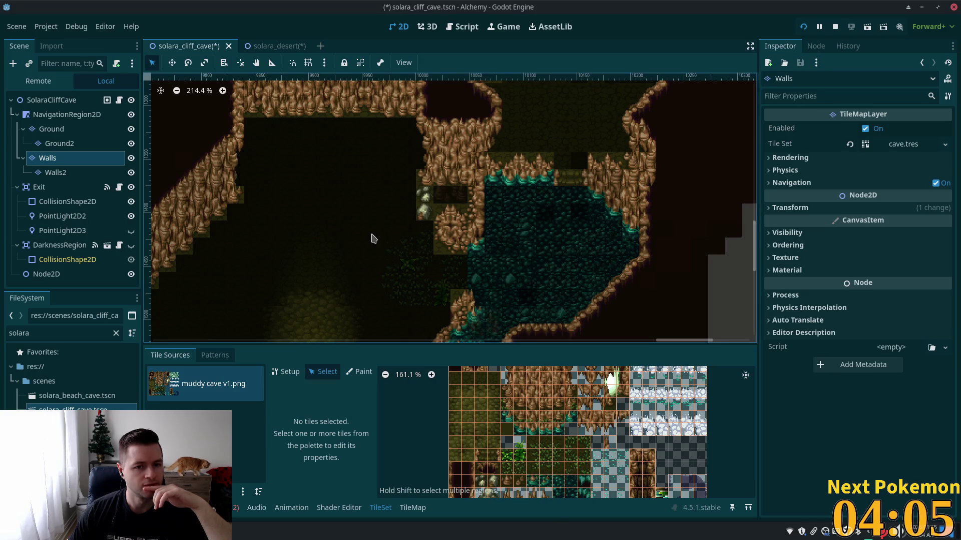
{"action": "scroll", "coordinate": [431, 331], "scroll_direction": "up", "scroll_amount": 5}
{"action": "scroll", "coordinate": [430, 330], "scroll_direction": "left", "scroll_amount": 5}
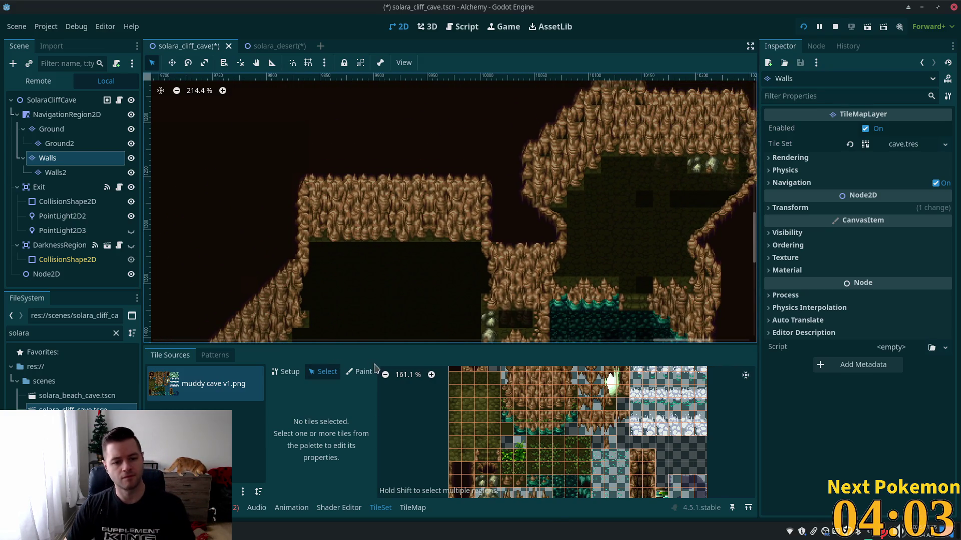
Paint a pair of adjacent mossy tiles twice, one above the other, on the upper cliff wall
{"action": "left_click", "coordinate": [412, 510]}
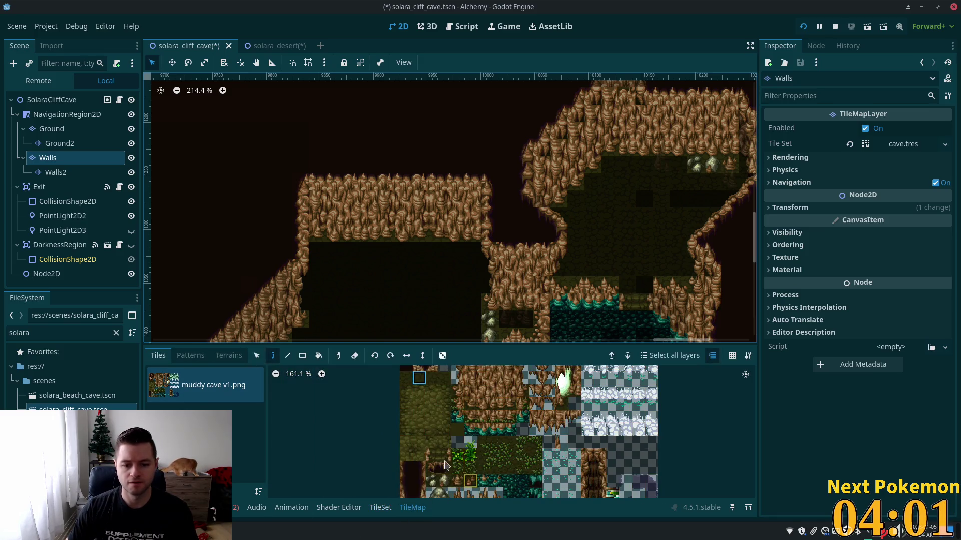
{"action": "left_click_drag", "start_coordinate": [433, 456], "coordinate": [445, 456]}
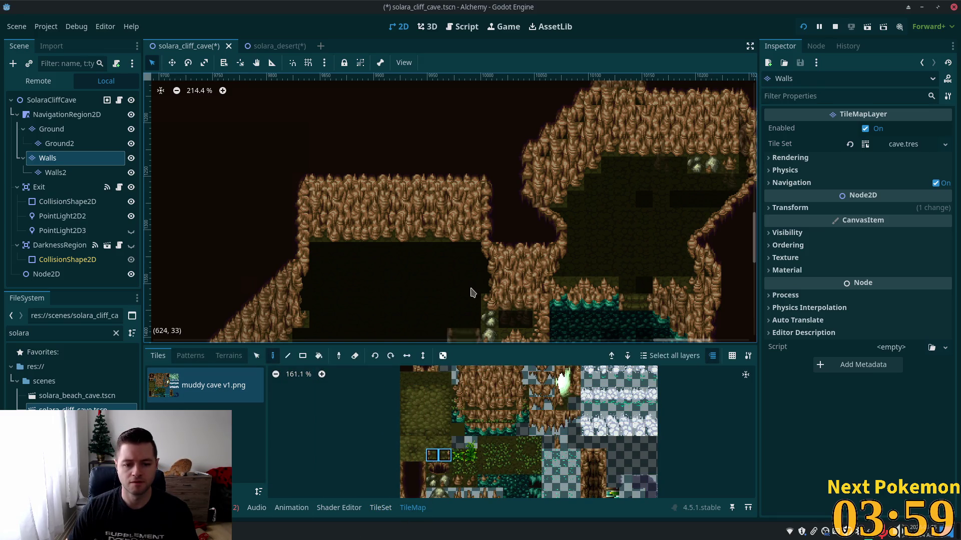
{"action": "left_click", "coordinate": [423, 240]}
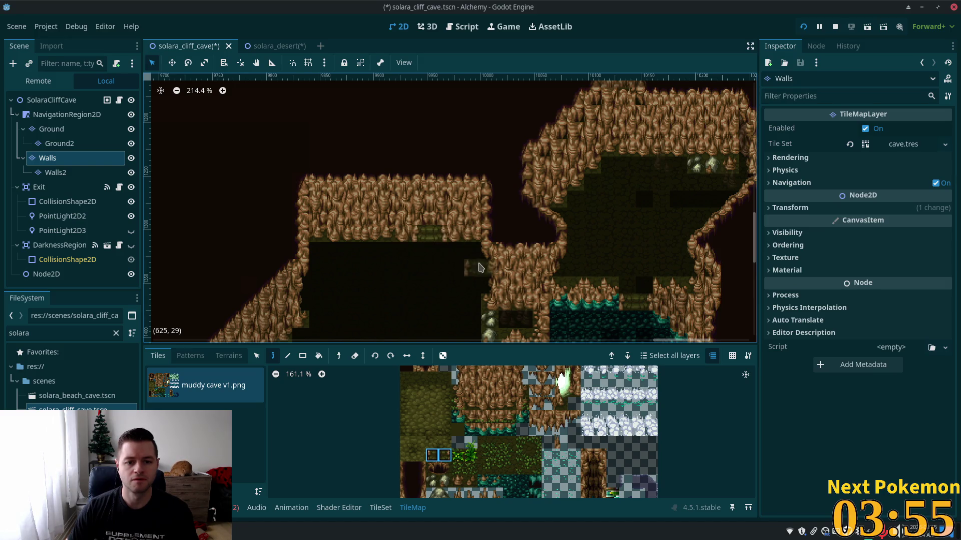
{"action": "left_click", "coordinate": [423, 223]}
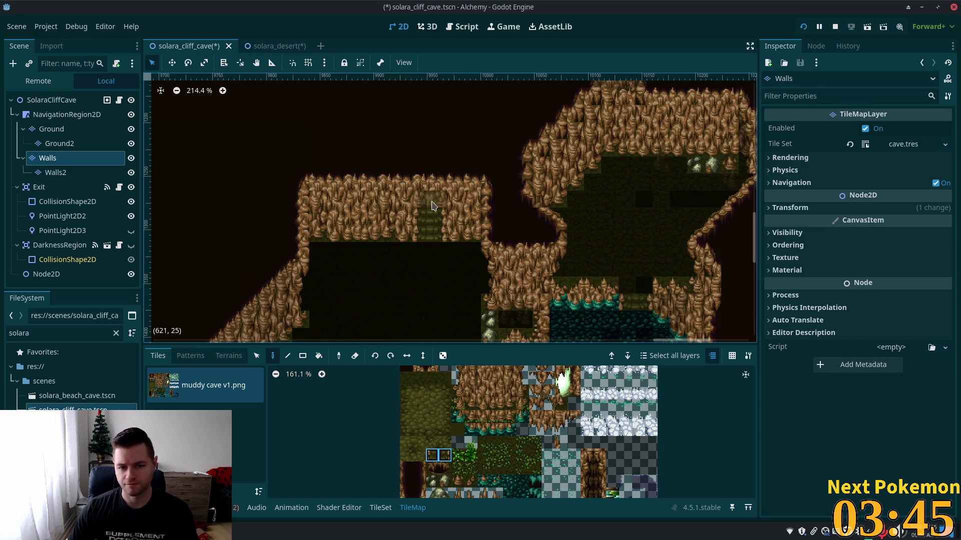
{"action": "scroll", "coordinate": [522, 418], "scroll_direction": "down", "scroll_amount": 3}
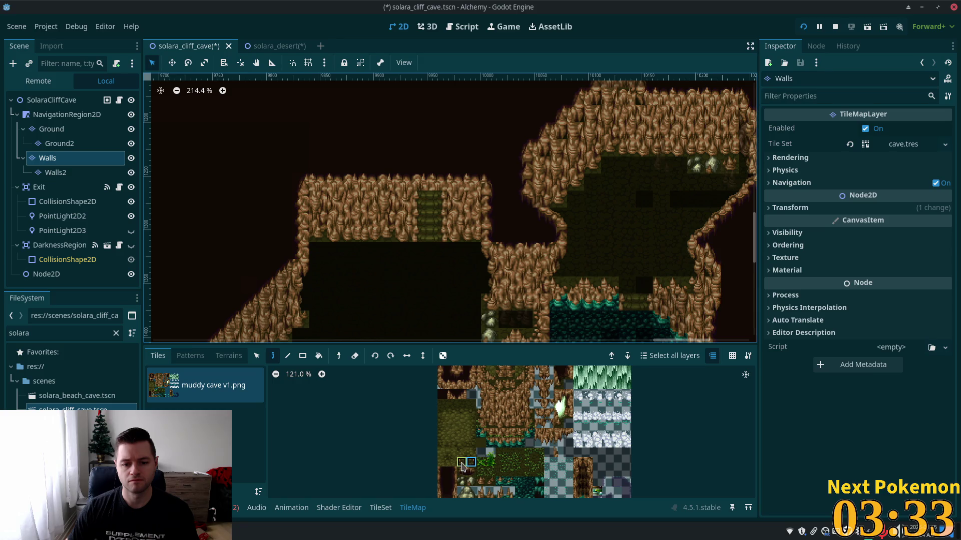
{"action": "left_click", "coordinate": [462, 463]}
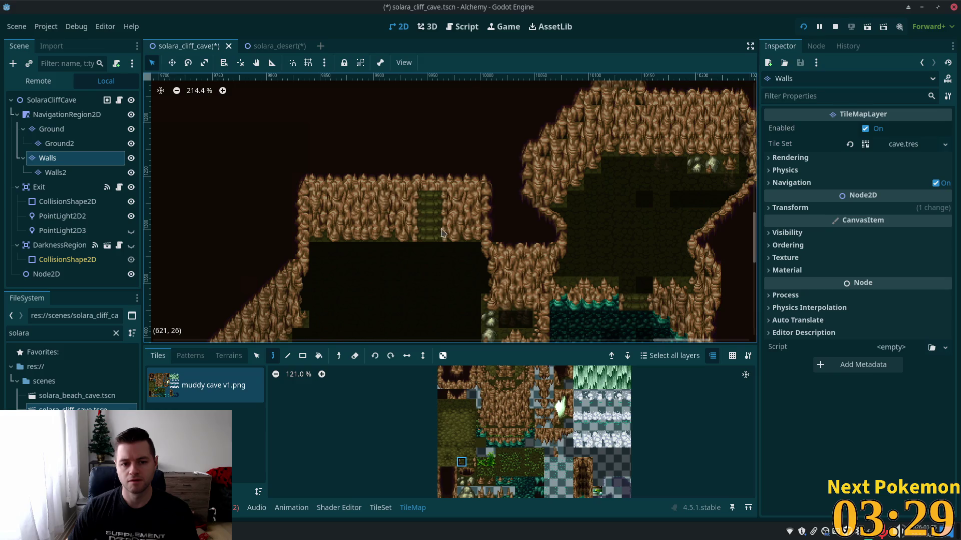
{"action": "scroll", "coordinate": [504, 422], "scroll_direction": "up", "scroll_amount": 1}
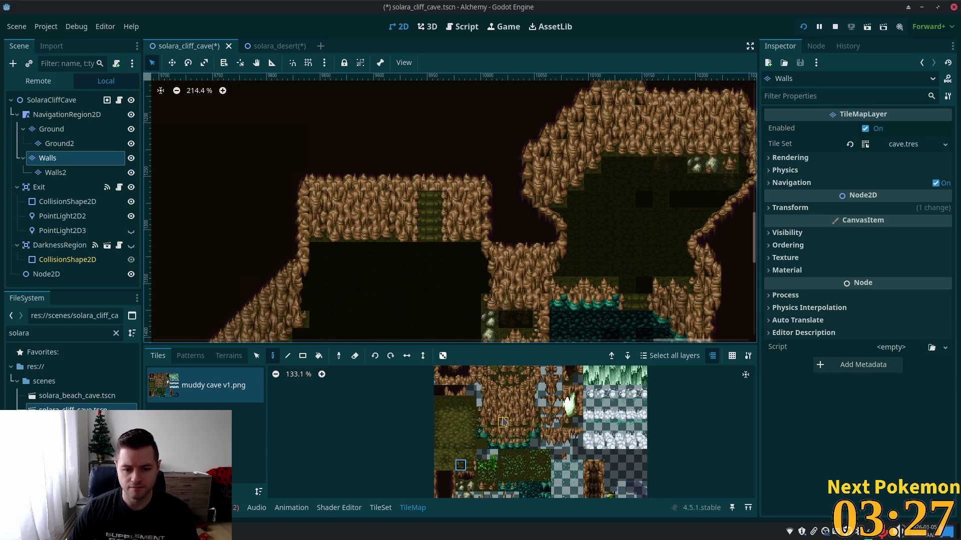
{"action": "scroll", "coordinate": [503, 422], "scroll_direction": "up", "scroll_amount": 6}
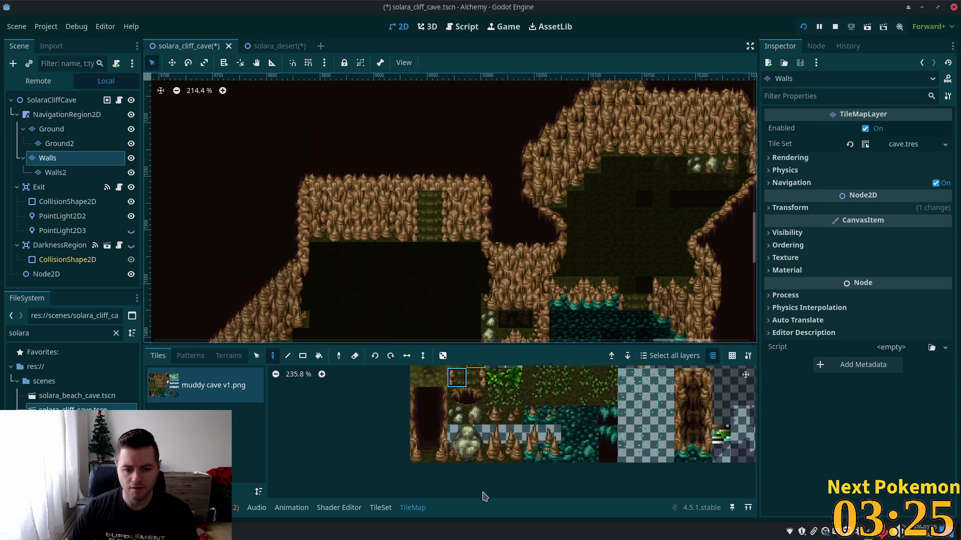
{"action": "scroll", "coordinate": [484, 496], "scroll_direction": "up", "scroll_amount": 4}
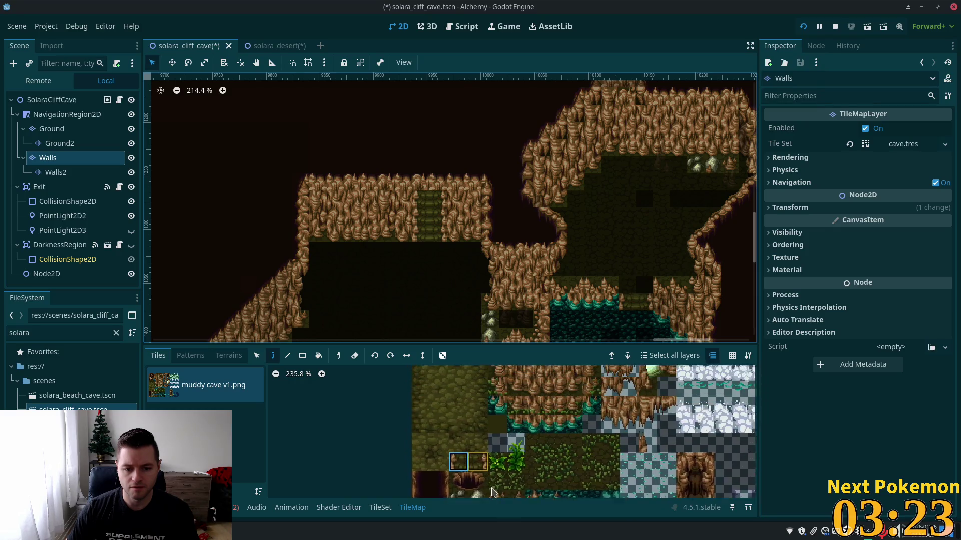
{"action": "scroll", "coordinate": [492, 493], "scroll_direction": "up", "scroll_amount": 2}
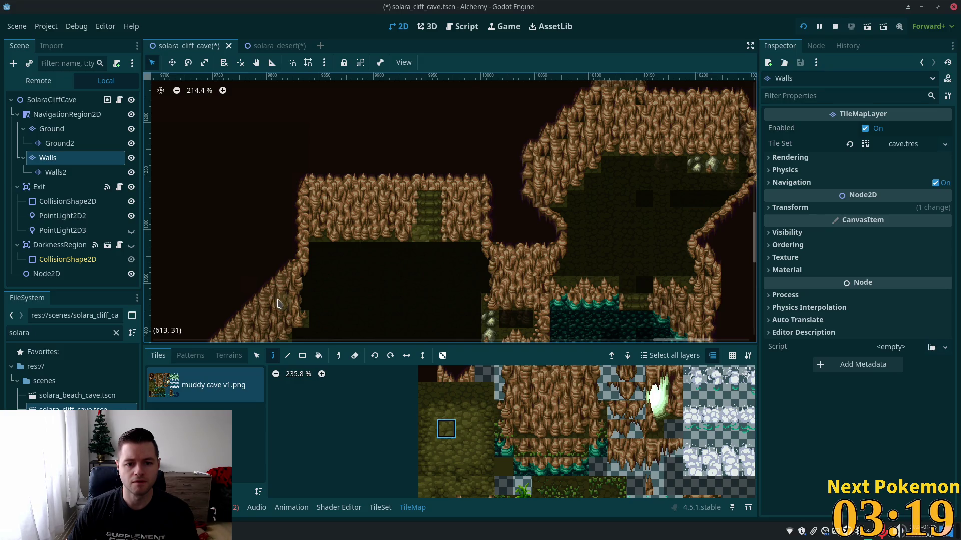
{"action": "left_click", "coordinate": [463, 389]}
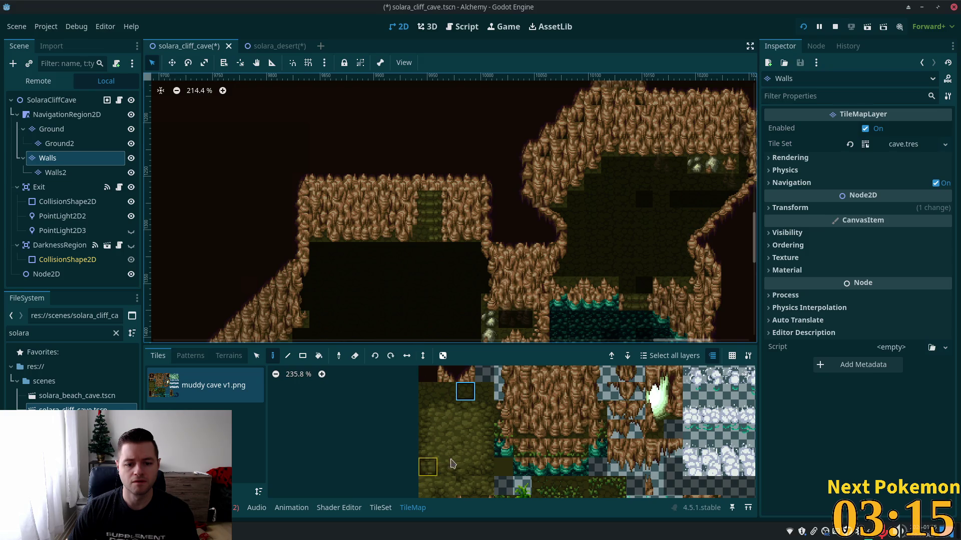
{"action": "scroll", "coordinate": [455, 455], "scroll_direction": "down", "scroll_amount": 1}
{"action": "scroll", "coordinate": [466, 440], "scroll_direction": "down", "scroll_amount": 2}
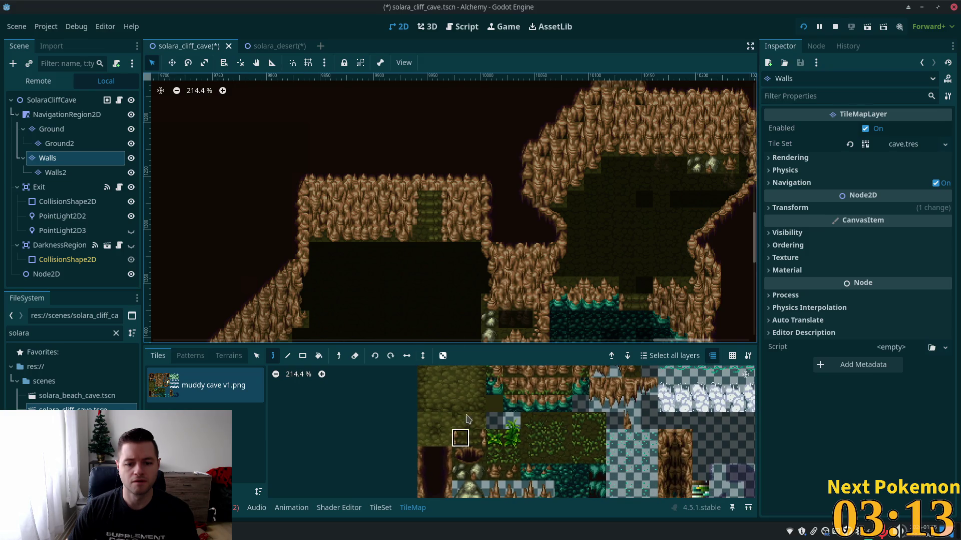
{"action": "left_click", "coordinate": [461, 437]}
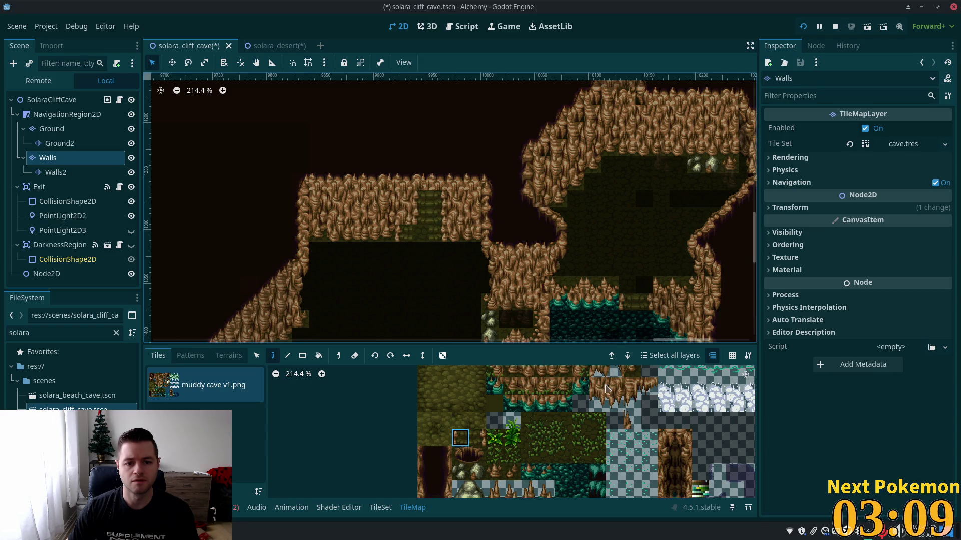
{"action": "scroll", "coordinate": [501, 435], "scroll_direction": "down", "scroll_amount": 5}
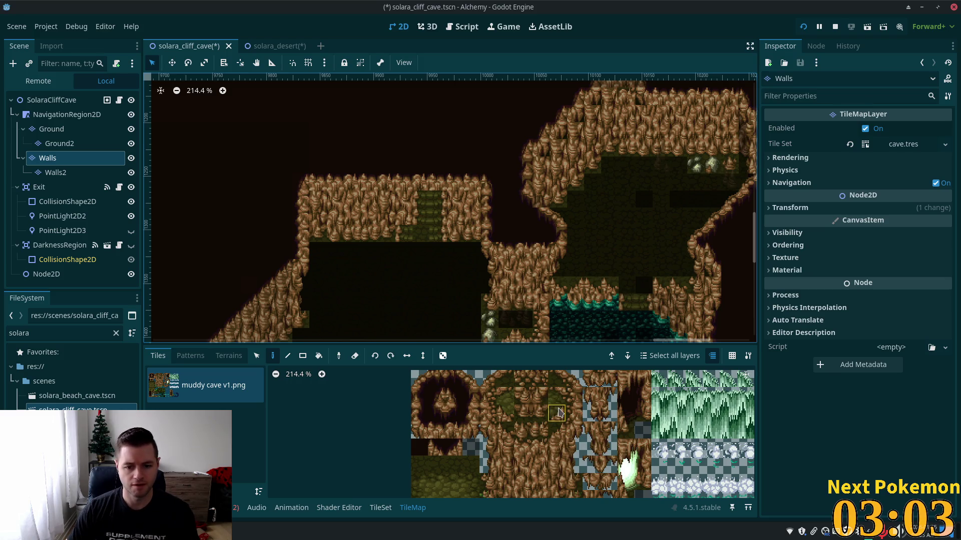
{"action": "scroll", "coordinate": [568, 425], "scroll_direction": "down", "scroll_amount": 2}
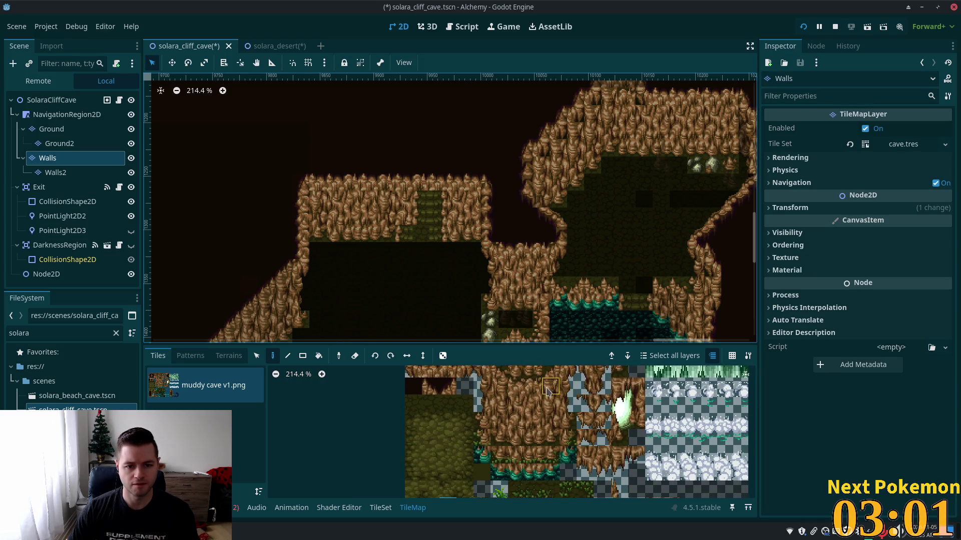
{"action": "scroll", "coordinate": [536, 401], "scroll_direction": "down", "scroll_amount": 2}
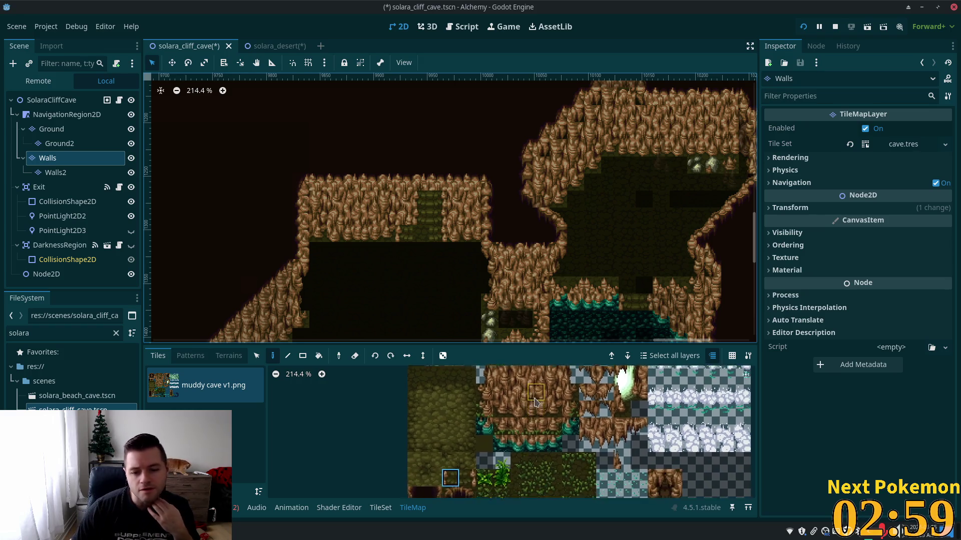
{"action": "scroll", "coordinate": [535, 401], "scroll_direction": "down", "scroll_amount": 2}
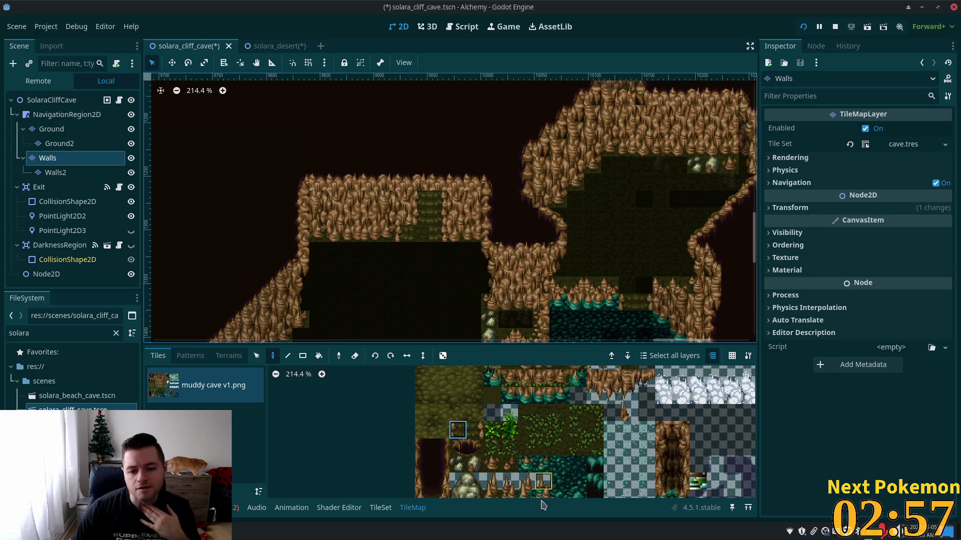
{"action": "scroll", "coordinate": [545, 445], "scroll_direction": "down", "scroll_amount": 2}
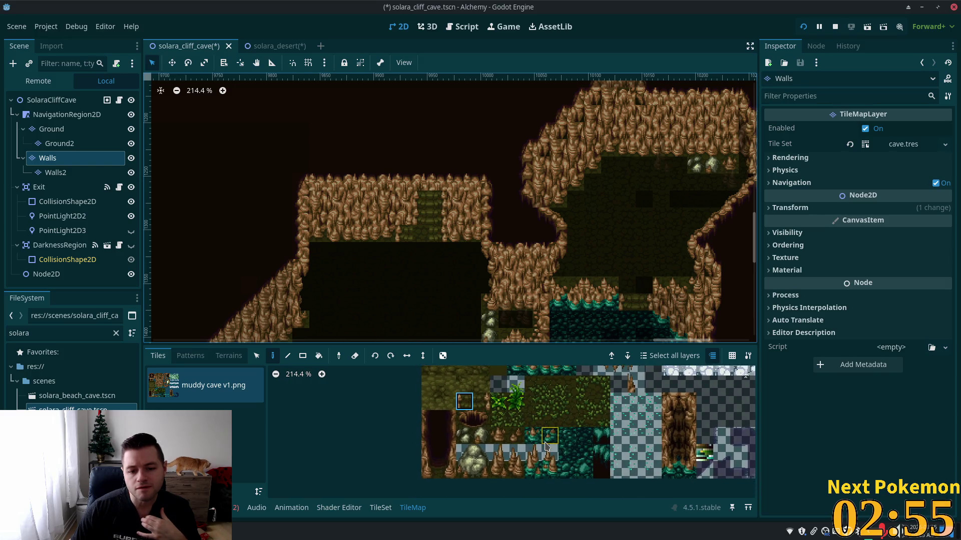
{"action": "scroll", "coordinate": [480, 400], "scroll_direction": "up", "scroll_amount": 1}
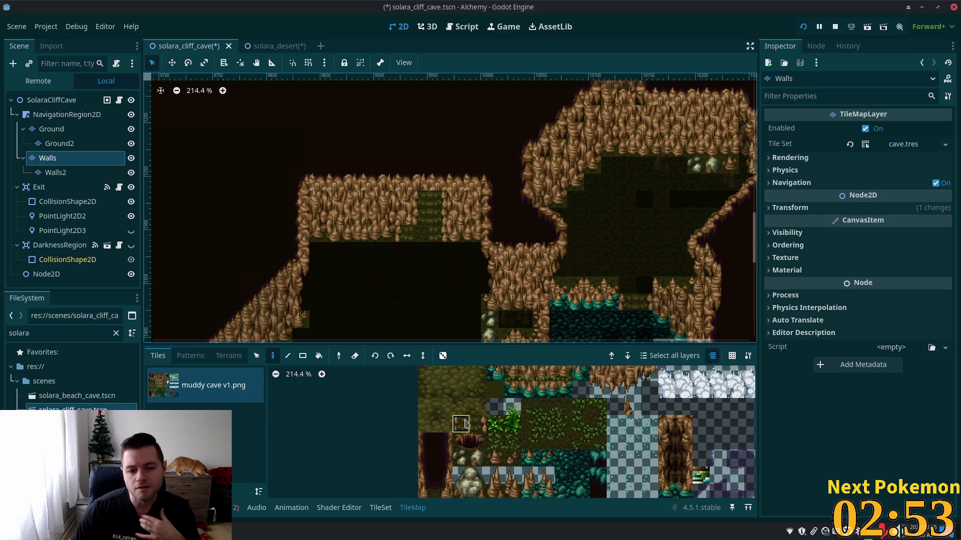
{"action": "left_click", "coordinate": [457, 396]}
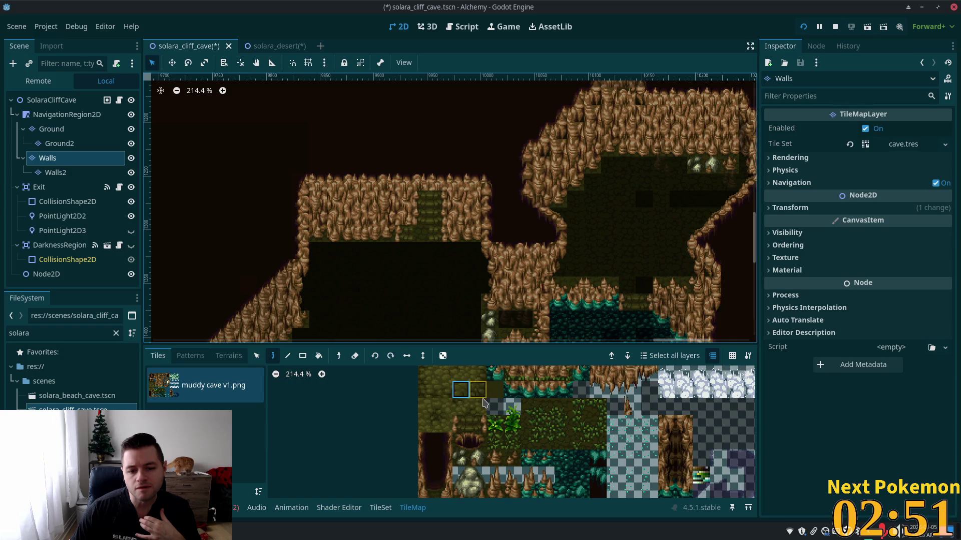
{"action": "left_click", "coordinate": [482, 397]}
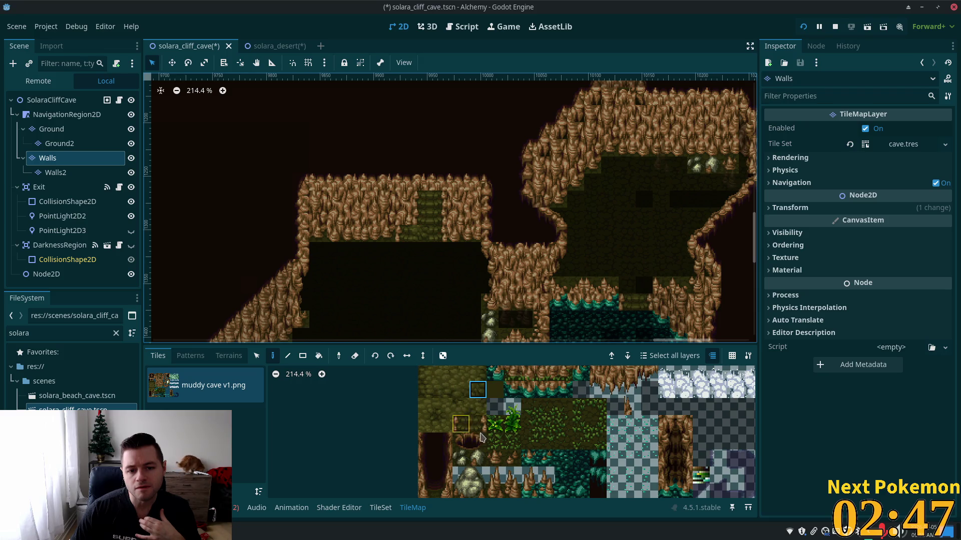
{"action": "left_click", "coordinate": [445, 392]}
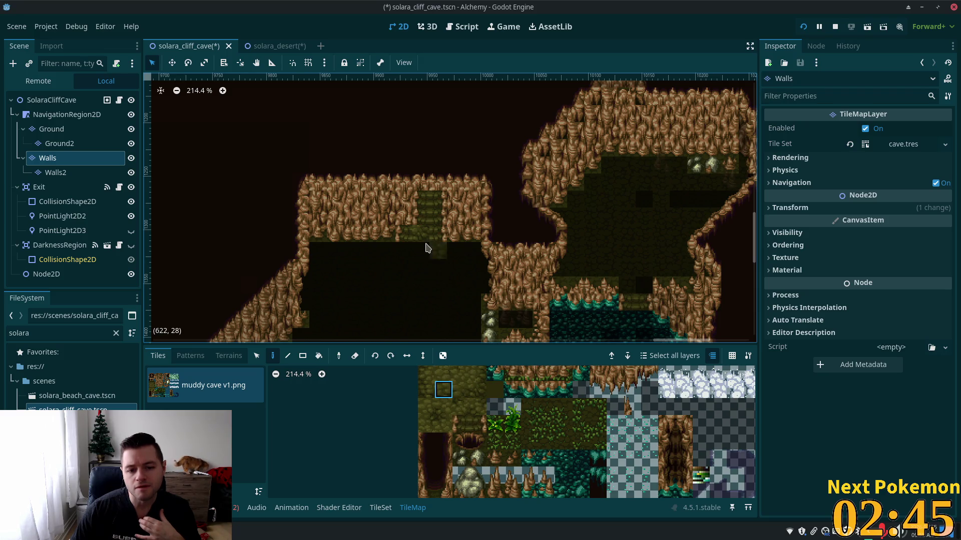
{"action": "scroll", "coordinate": [515, 451], "scroll_direction": "up", "scroll_amount": 1}
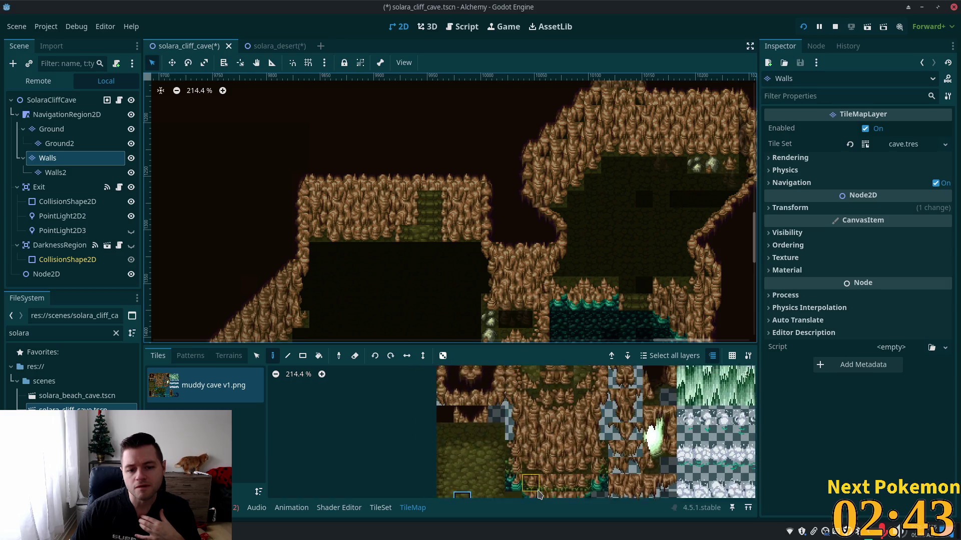
{"action": "scroll", "coordinate": [515, 493], "scroll_direction": "down", "scroll_amount": 1}
{"action": "left_click_drag", "start_coordinate": [511, 492], "coordinate": [478, 478]}
{"action": "scroll", "coordinate": [478, 478], "scroll_direction": "up", "scroll_amount": 3}
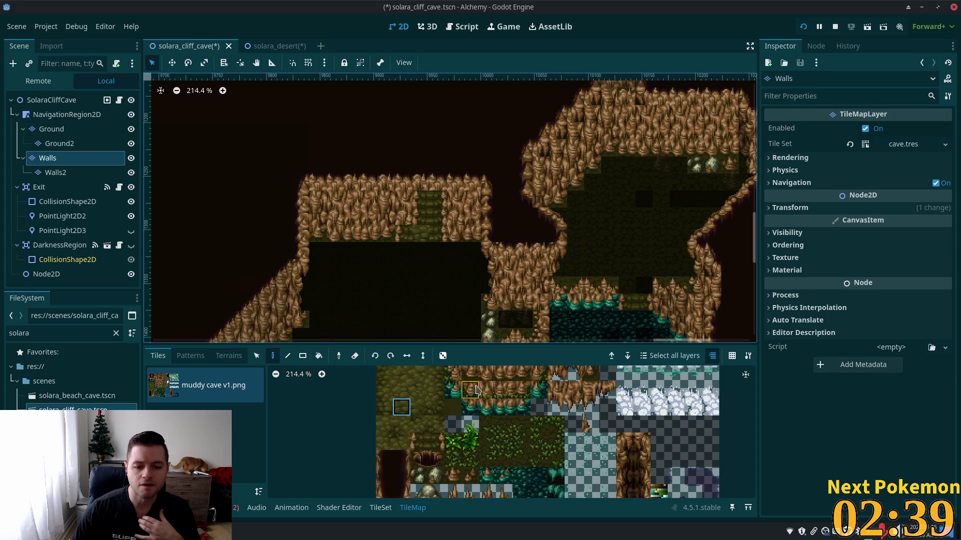
{"action": "scroll", "coordinate": [488, 380], "scroll_direction": "up", "scroll_amount": 10}
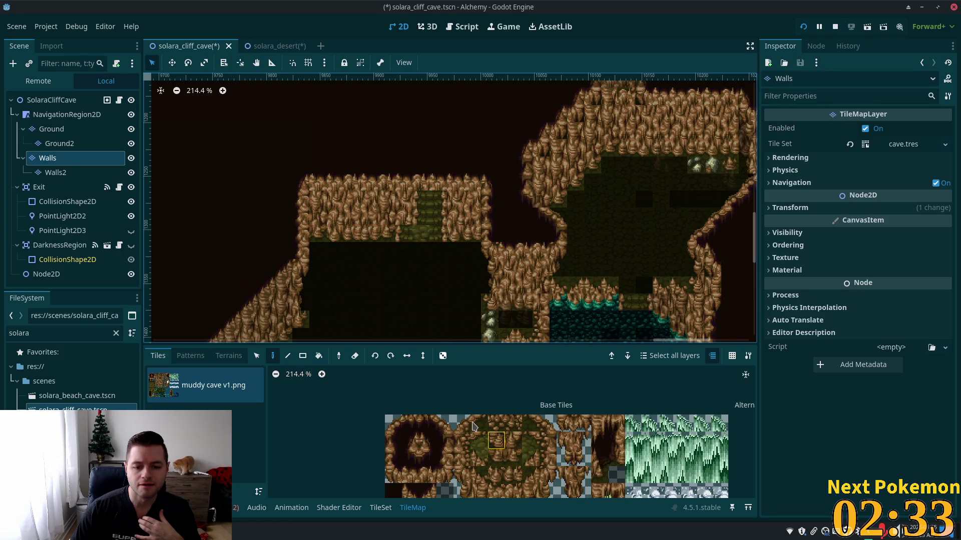
{"action": "scroll", "coordinate": [501, 435], "scroll_direction": "down", "scroll_amount": 2}
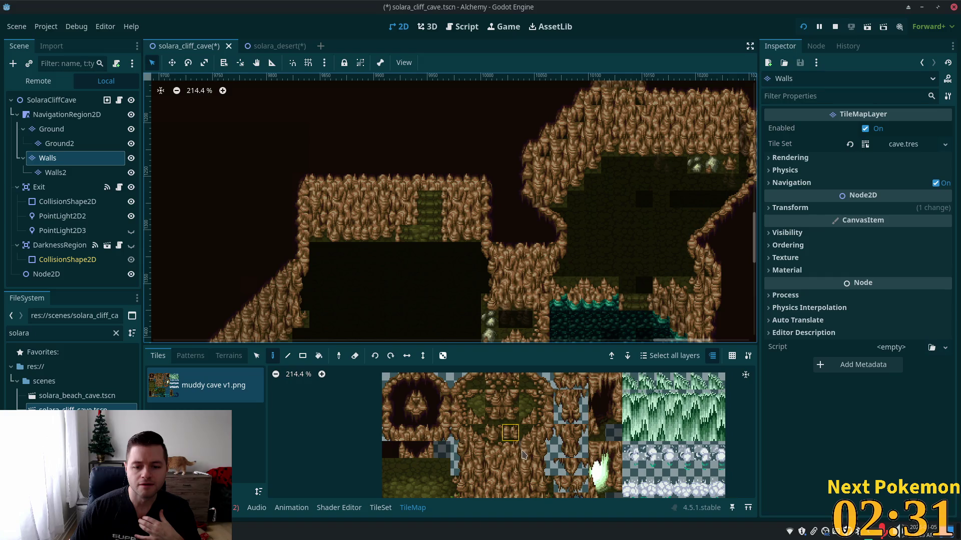
{"action": "scroll", "coordinate": [521, 454], "scroll_direction": "down", "scroll_amount": 2}
{"action": "scroll", "coordinate": [500, 454], "scroll_direction": "right", "scroll_amount": 2}
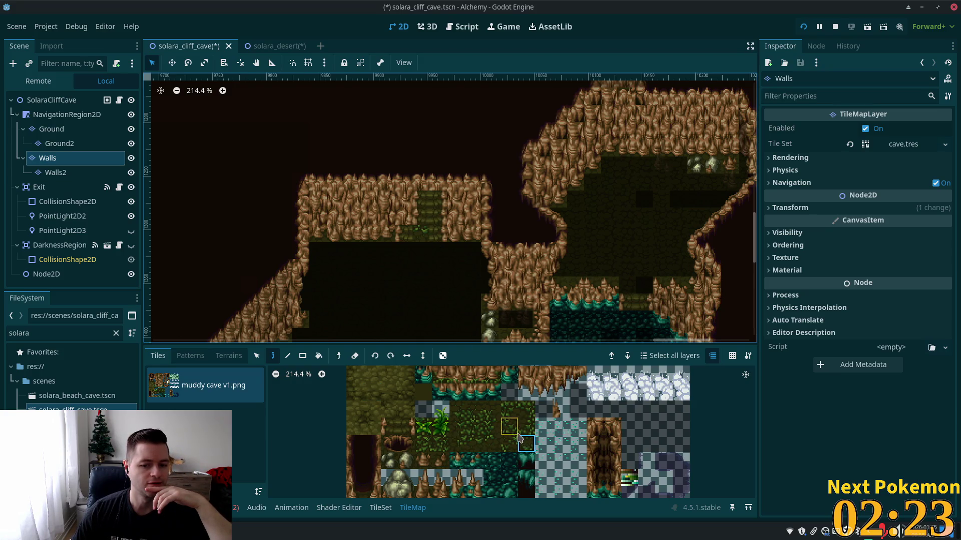
{"action": "left_click", "coordinate": [517, 434]}
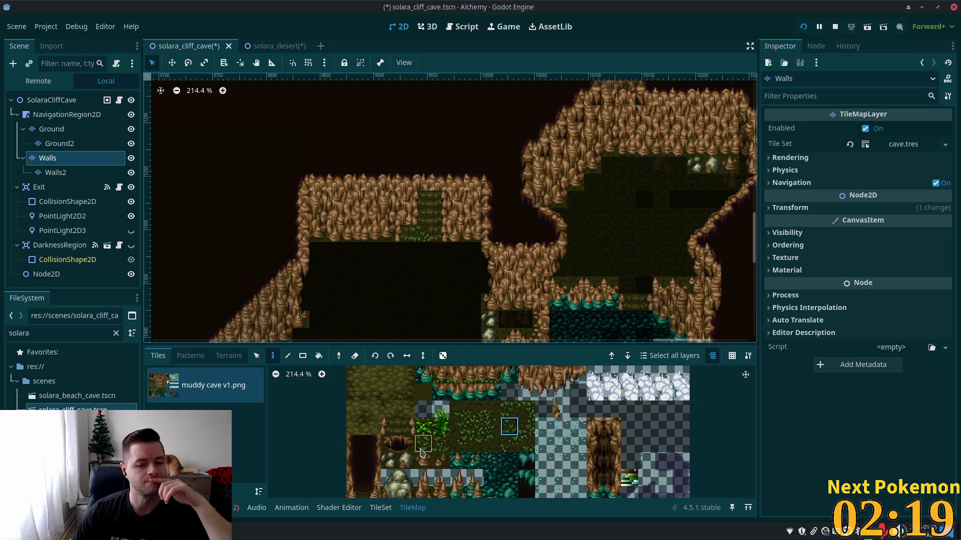
{"action": "left_click", "coordinate": [393, 435]}
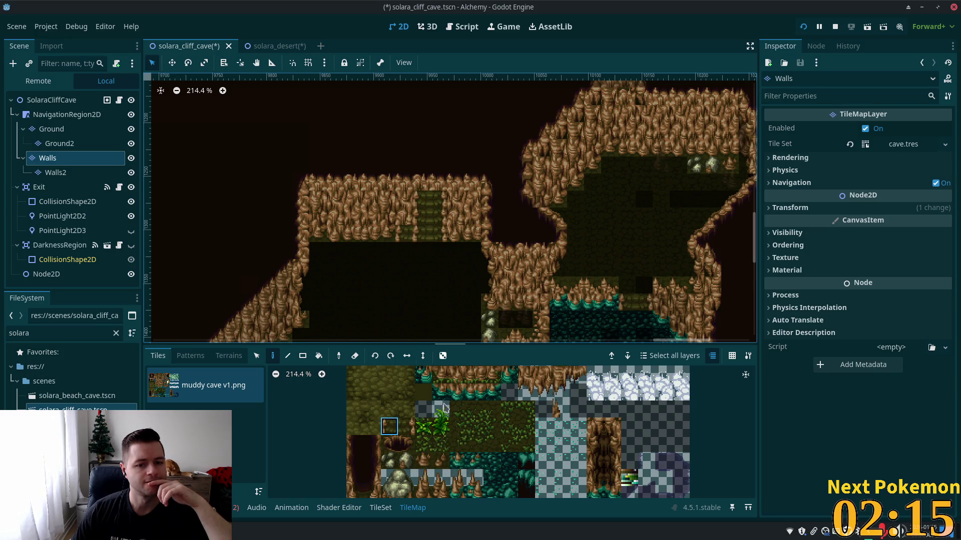
{"action": "scroll", "coordinate": [453, 441], "scroll_direction": "up", "scroll_amount": 3}
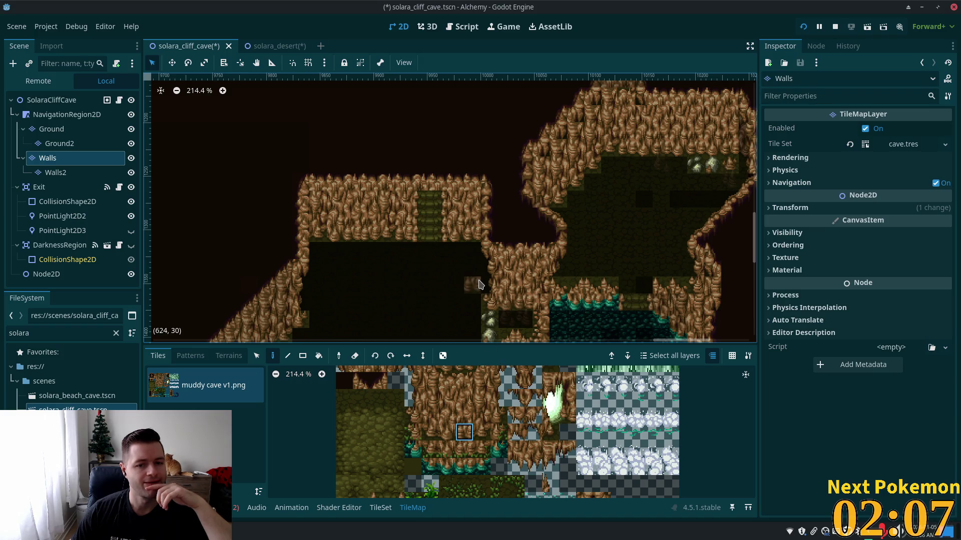
{"action": "scroll", "coordinate": [477, 287], "scroll_direction": "up", "scroll_amount": 3}
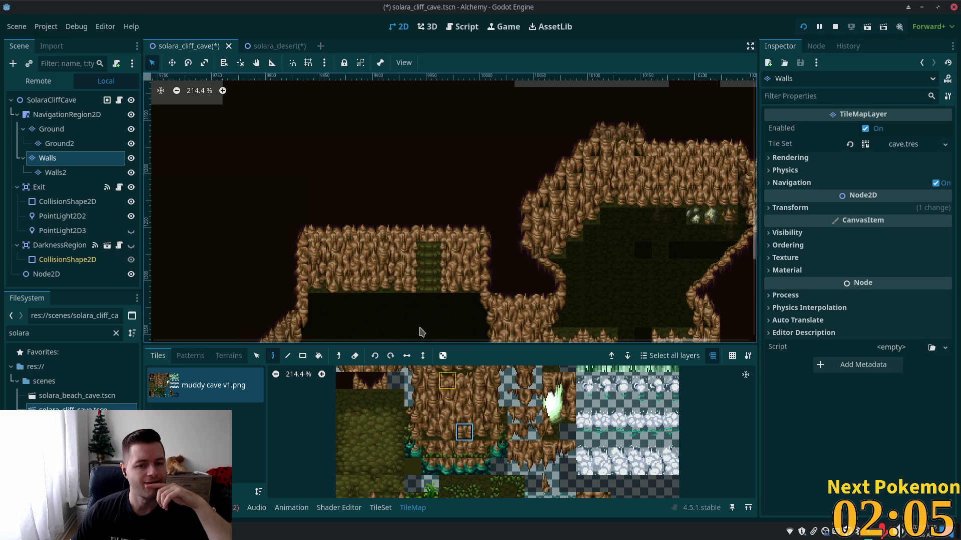
Try two cliff wall tiles in the muddy cave atlas, then choose a mossy ground tile
{"action": "scroll", "coordinate": [447, 400], "scroll_direction": "up", "scroll_amount": 3}
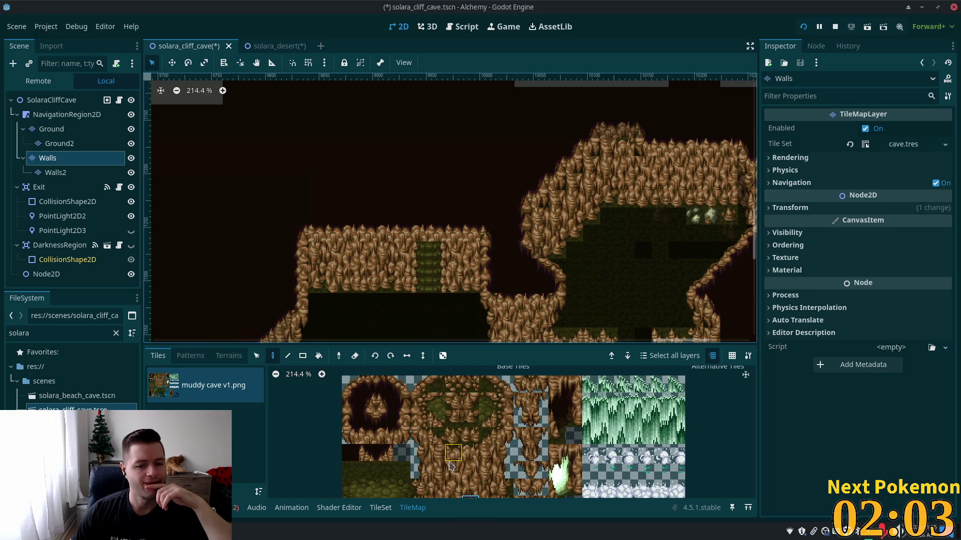
{"action": "scroll", "coordinate": [462, 411], "scroll_direction": "up", "scroll_amount": 1}
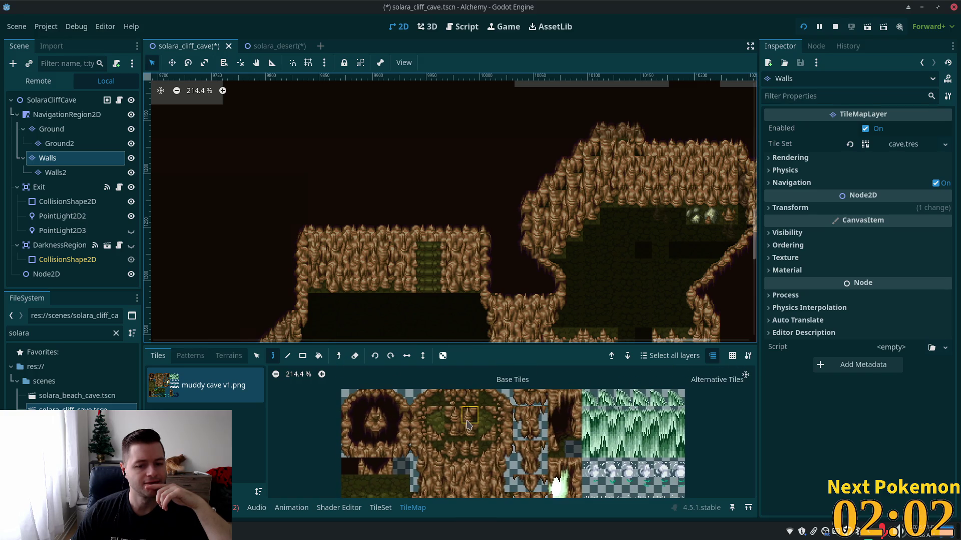
{"action": "left_click", "coordinate": [437, 453]}
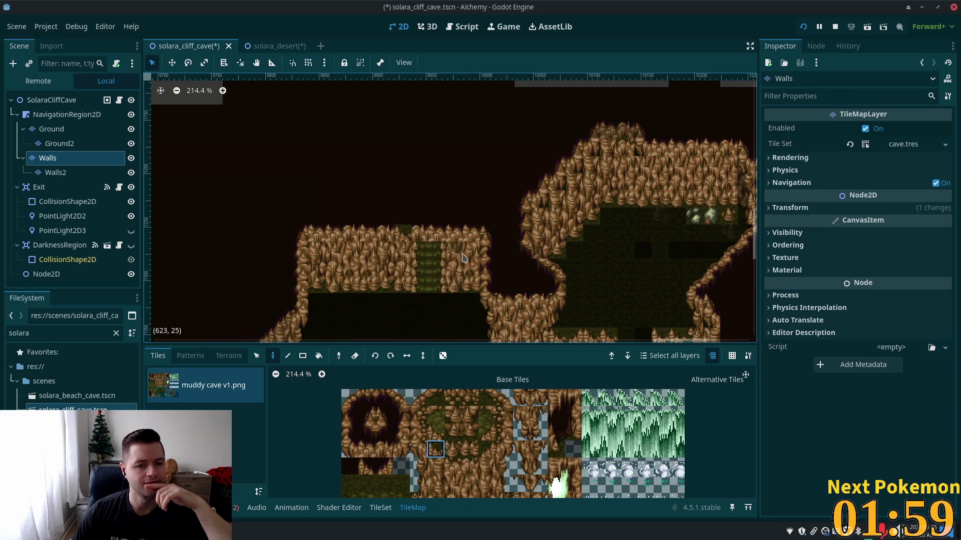
{"action": "left_click", "coordinate": [486, 449]}
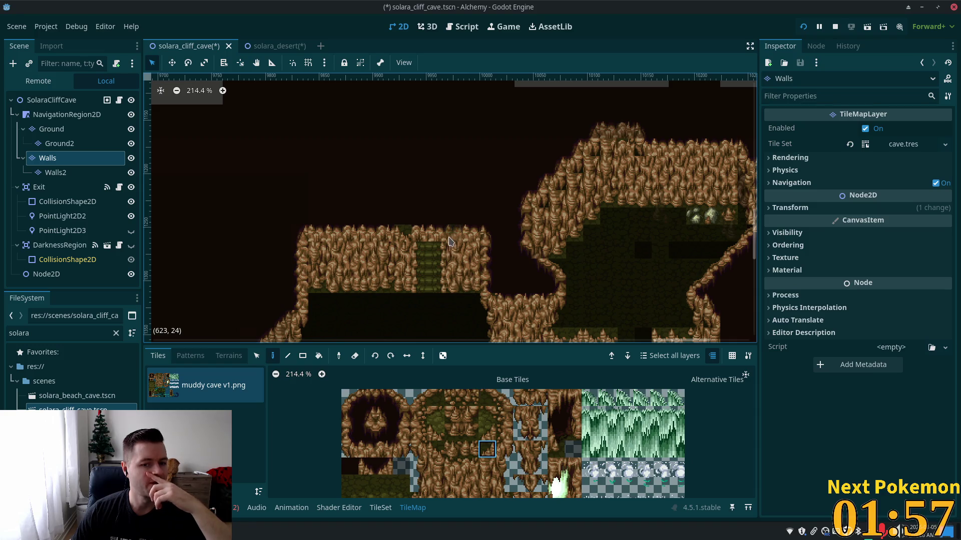
{"action": "scroll", "coordinate": [435, 495], "scroll_direction": "down", "scroll_amount": 3}
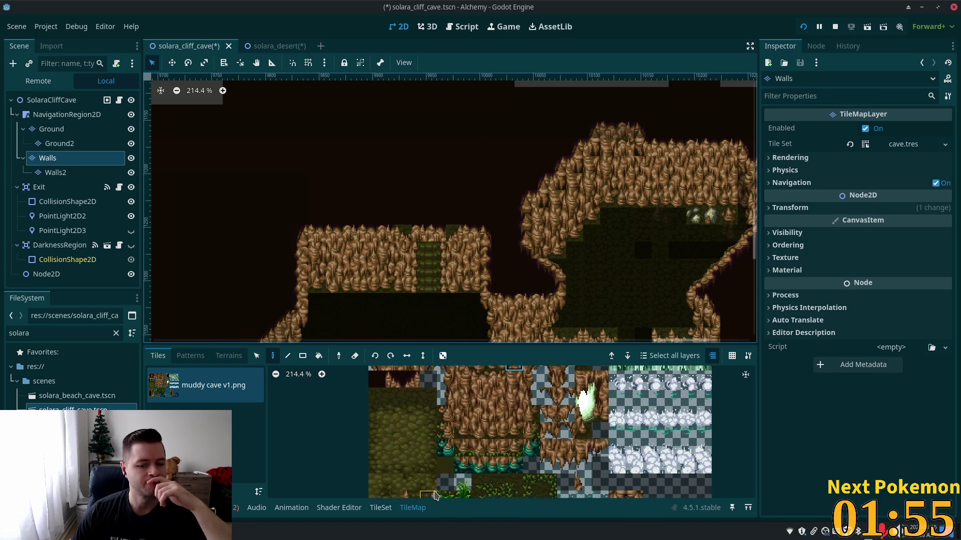
{"action": "left_click", "coordinate": [398, 466]}
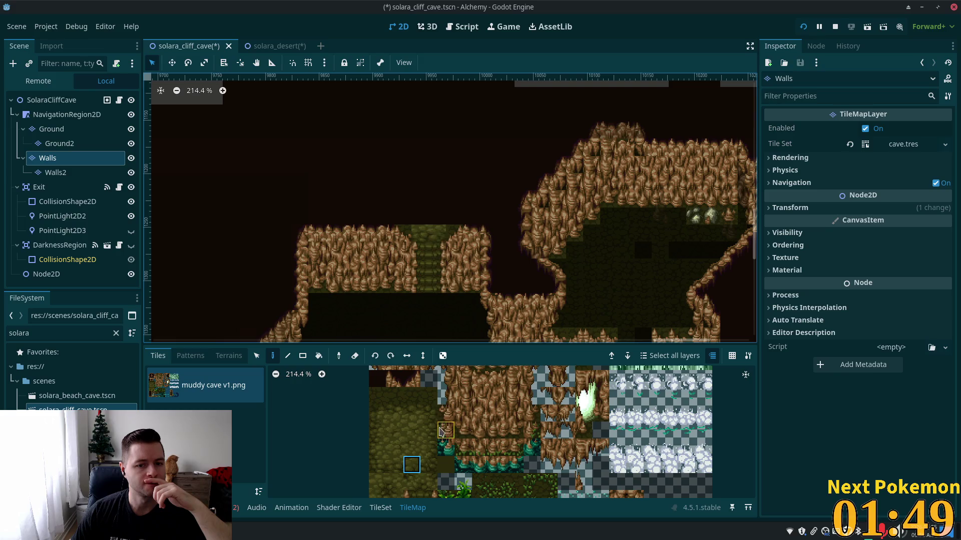
Paint moss tiles above the passage to extend the green column upward
{"action": "scroll", "coordinate": [450, 150], "scroll_direction": "up", "scroll_amount": 3}
{"action": "scroll", "coordinate": [423, 335], "scroll_direction": "down", "scroll_amount": 1}
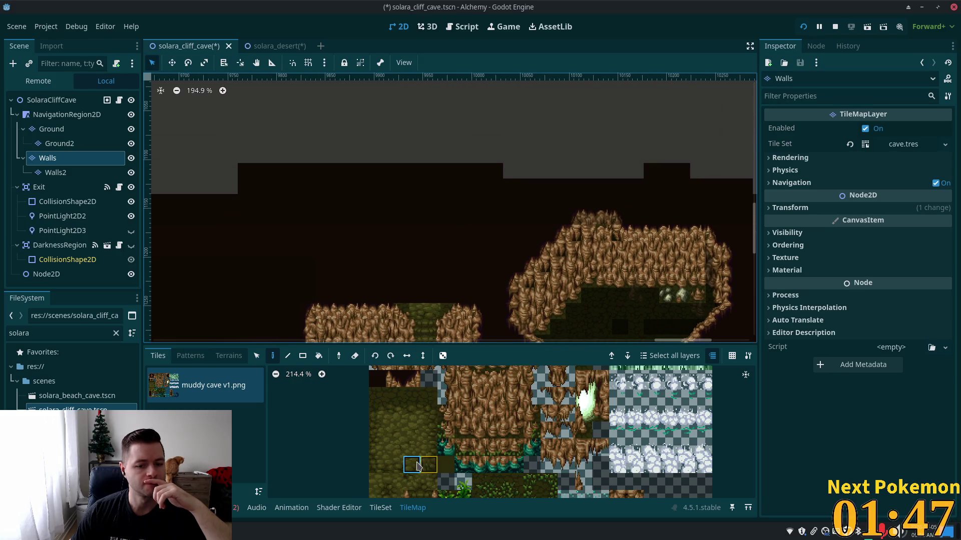
{"action": "left_click", "coordinate": [412, 448]}
{"action": "left_click", "coordinate": [401, 295]}
{"action": "left_click", "coordinate": [425, 280]}
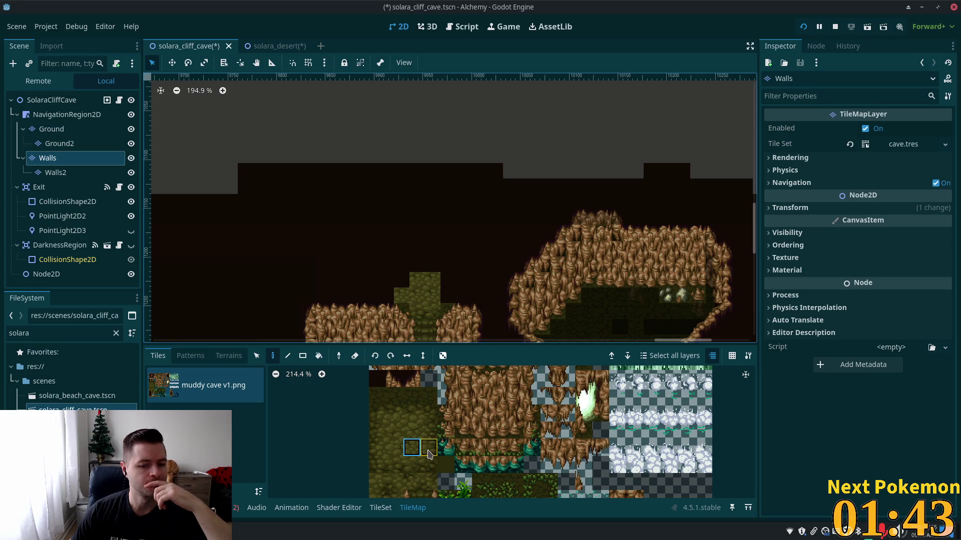
{"action": "left_click", "coordinate": [428, 447]}
{"action": "left_click", "coordinate": [448, 296]}
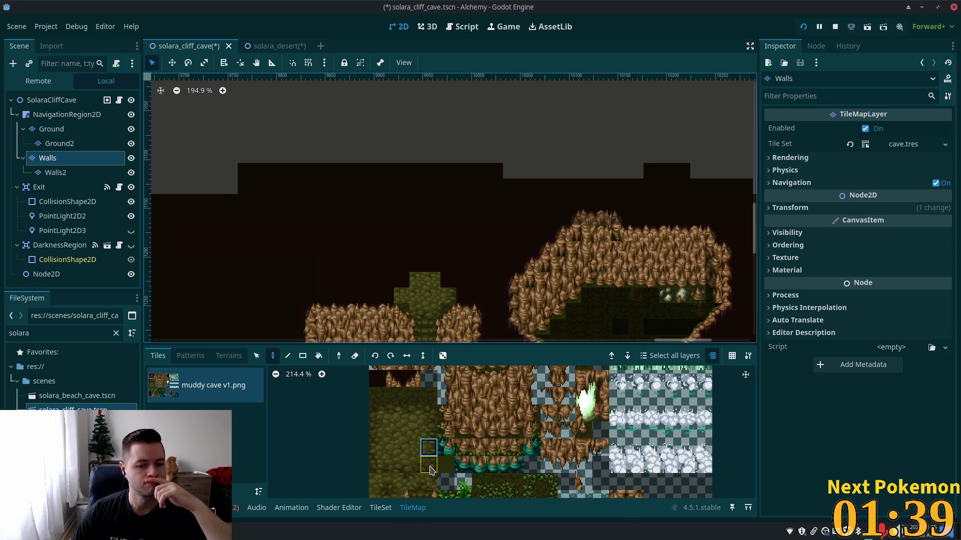
{"action": "left_click", "coordinate": [428, 464]}
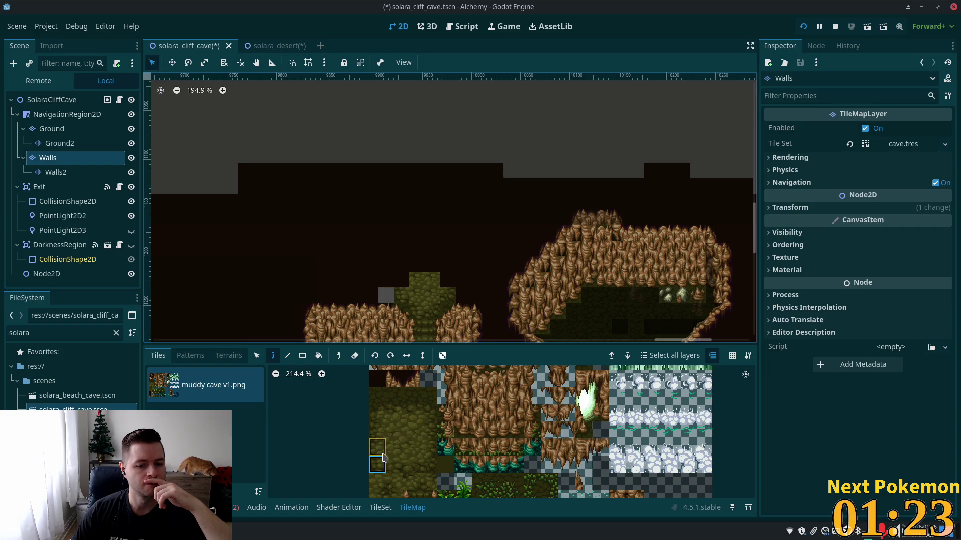
Fill the grey gap with mud tiles, add moss further left, then box-select the new block
{"action": "left_click", "coordinate": [400, 473]}
{"action": "left_click", "coordinate": [386, 296]}
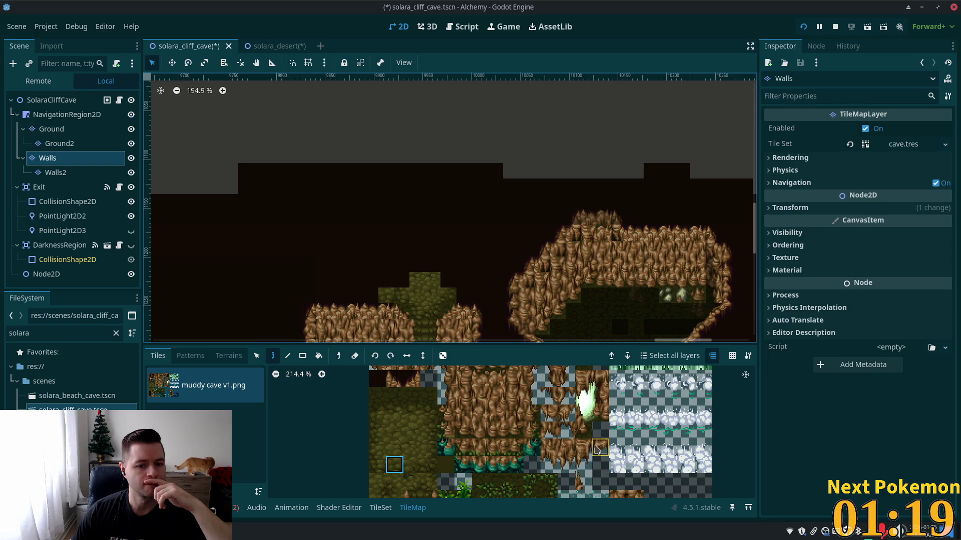
{"action": "left_click", "coordinate": [416, 471]}
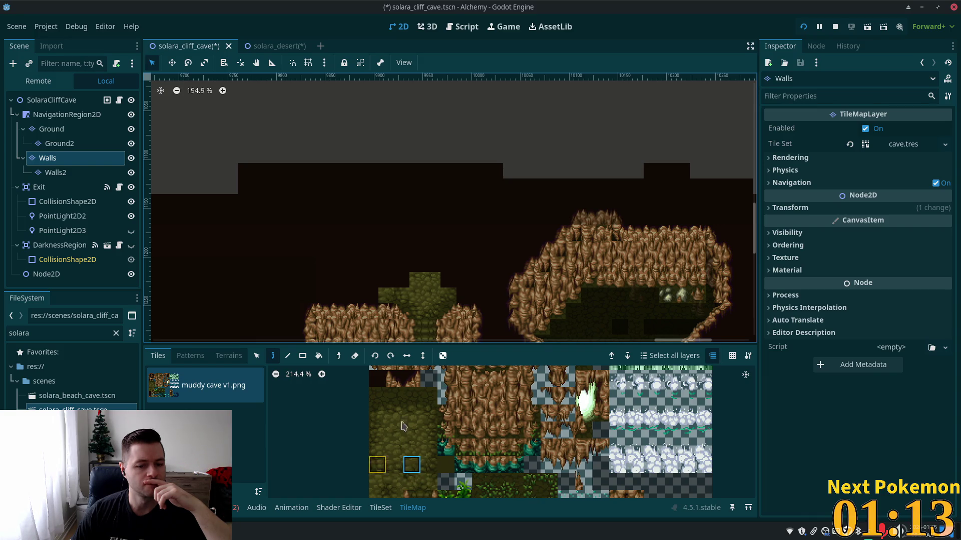
{"action": "left_click", "coordinate": [406, 402]}
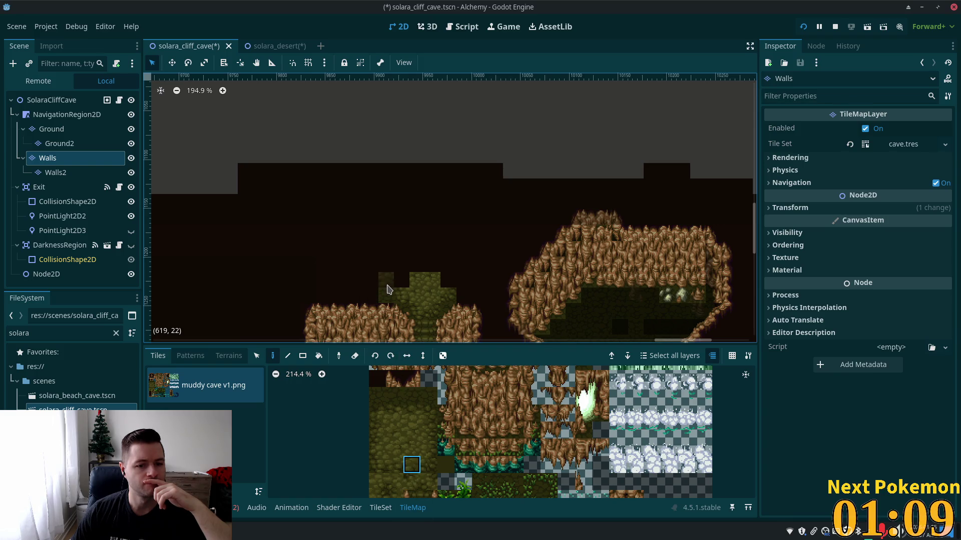
{"action": "left_click", "coordinate": [386, 280]}
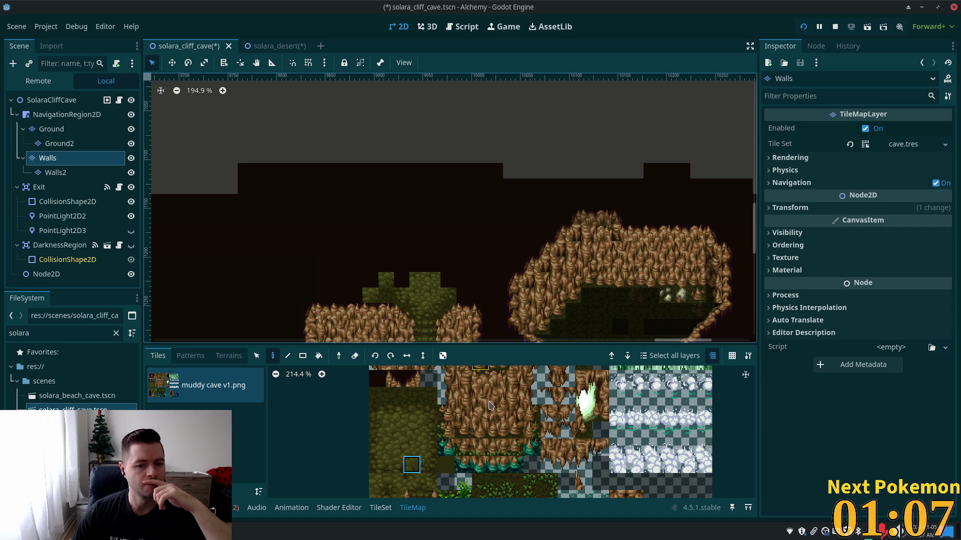
{"action": "left_click", "coordinate": [378, 296]}
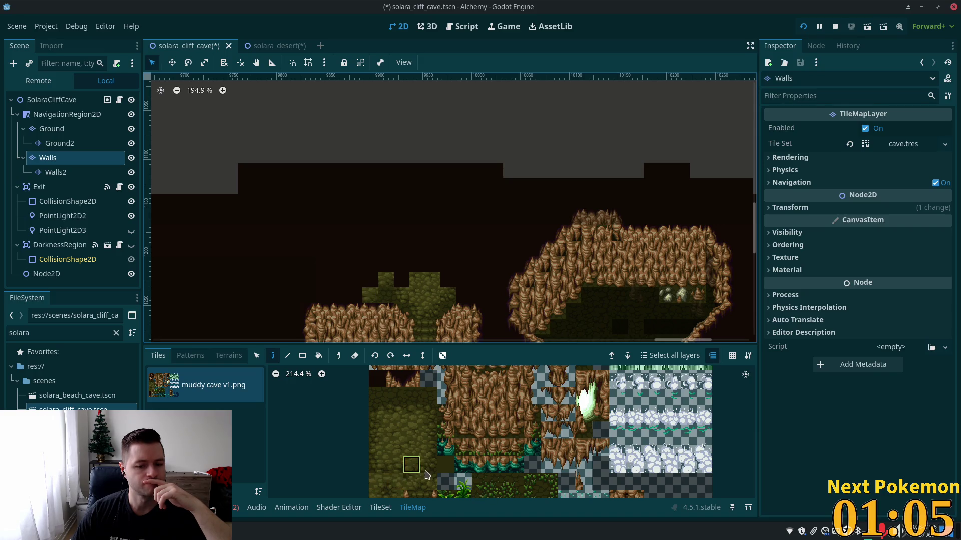
{"action": "left_click", "coordinate": [428, 465]}
{"action": "left_click", "coordinate": [354, 295]}
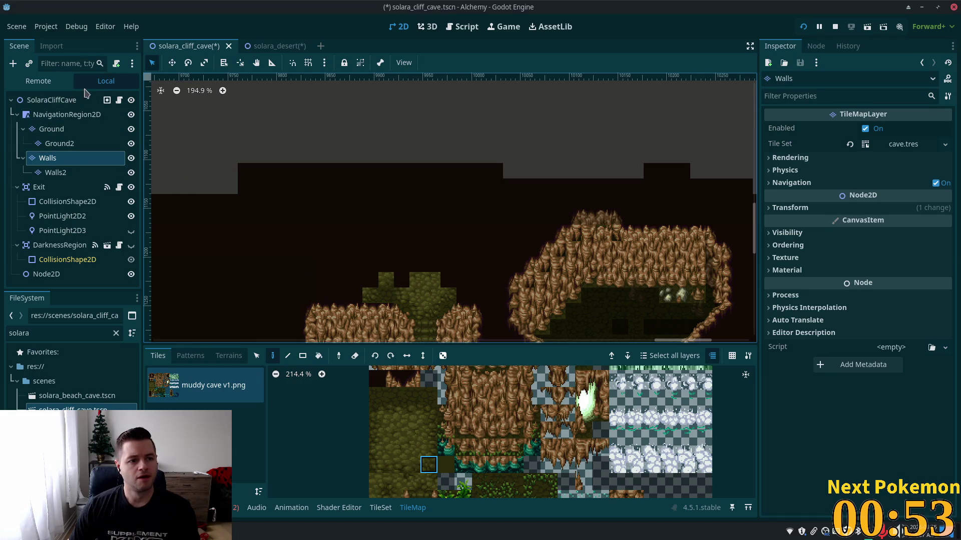
{"action": "left_click", "coordinate": [256, 355]}
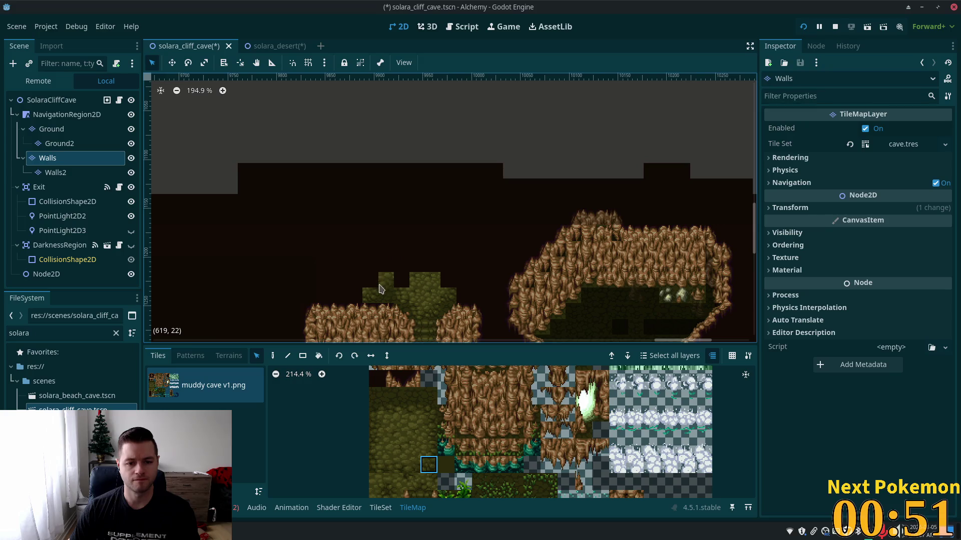
{"action": "left_click_drag", "start_coordinate": [364, 273], "coordinate": [452, 299]}
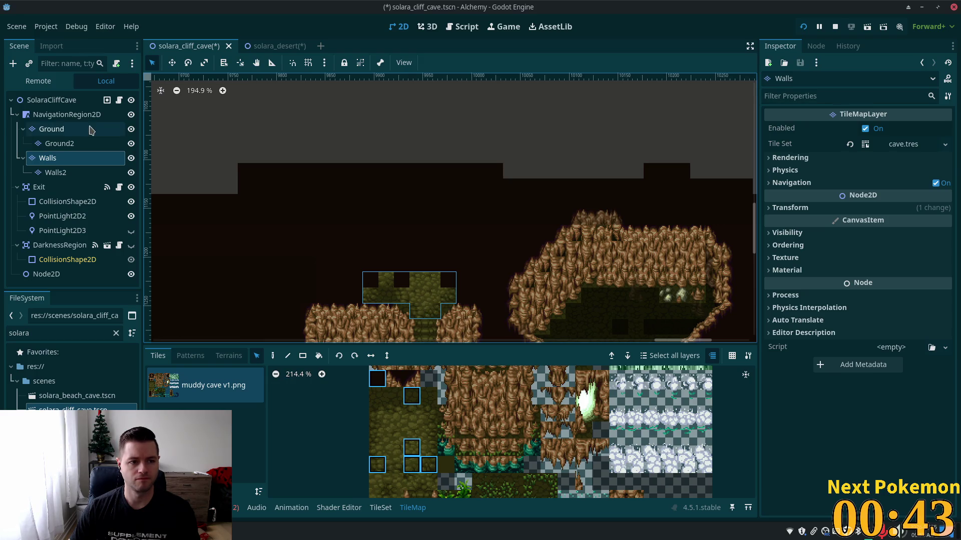
Paint a row of dark ground tiles leftward on the Ground layer beside the notched moss block
{"action": "left_click", "coordinate": [273, 356]}
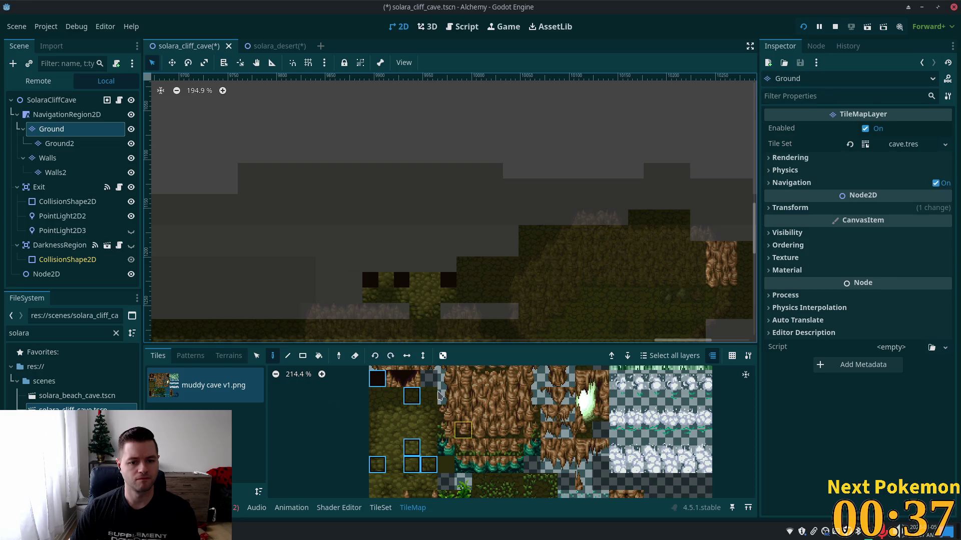
{"action": "left_click", "coordinate": [50, 158]}
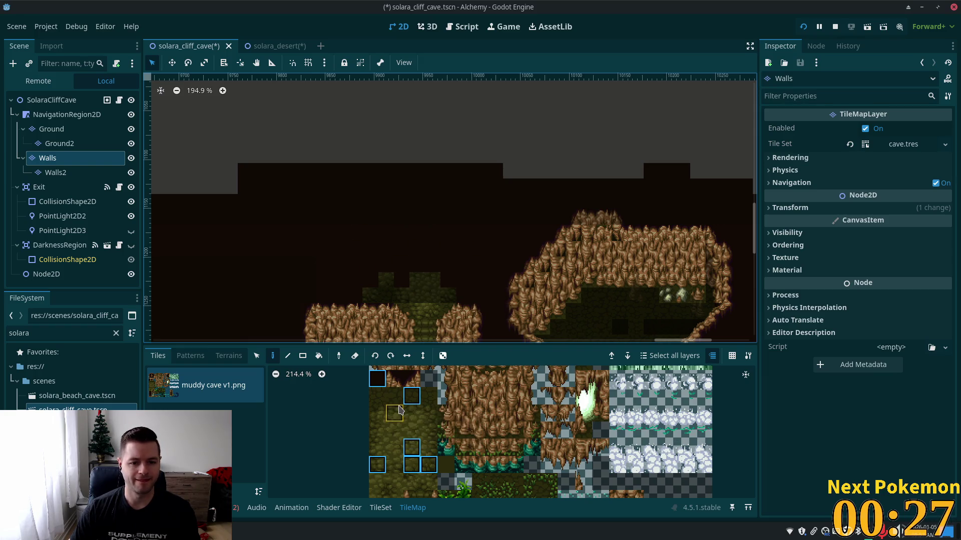
{"action": "left_click", "coordinate": [377, 396]}
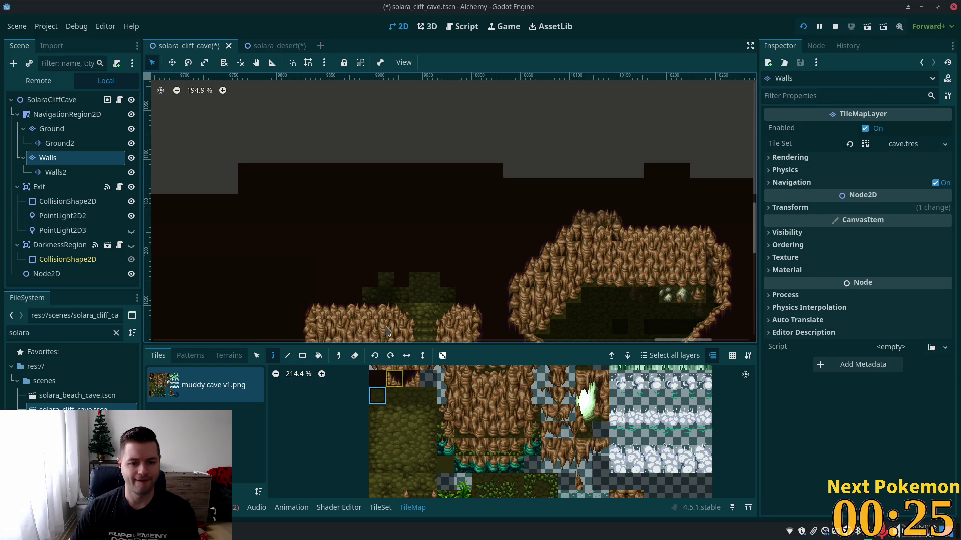
{"action": "left_click", "coordinate": [55, 129]}
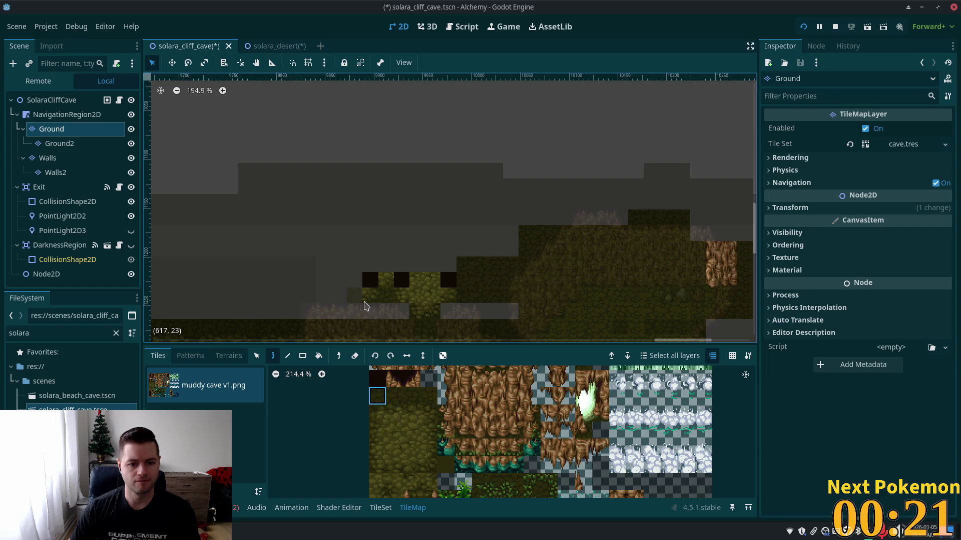
{"action": "left_click_drag", "start_coordinate": [395, 316], "coordinate": [311, 315]}
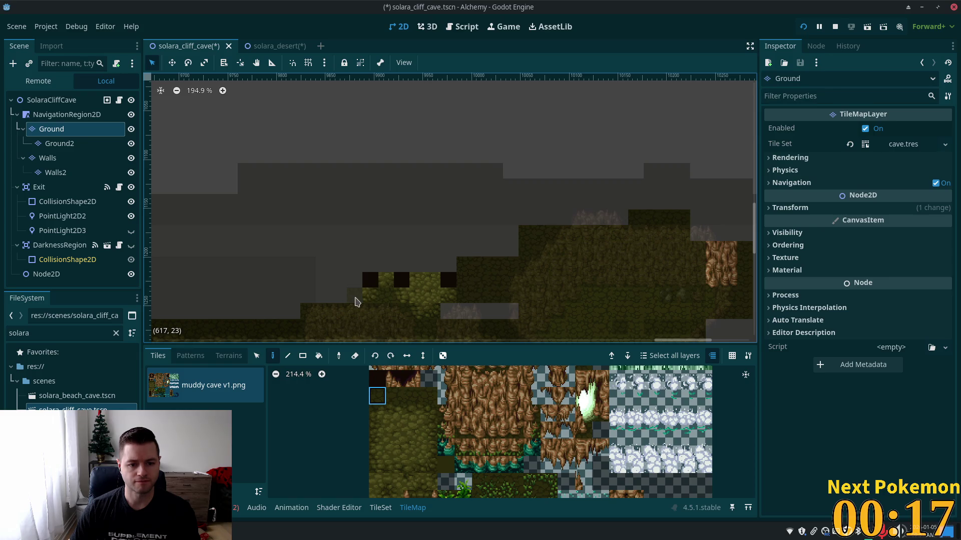
{"action": "left_click", "coordinate": [404, 469]}
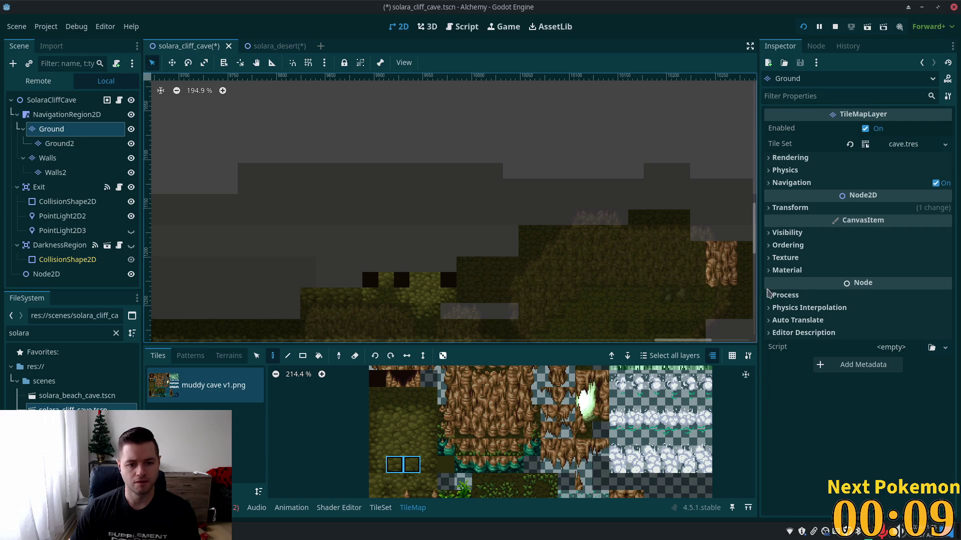
Select the cave scene's root node and zoom and pan around the cave map
{"action": "scroll", "coordinate": [464, 158], "scroll_direction": "down", "scroll_amount": 1}
{"action": "scroll", "coordinate": [465, 157], "scroll_direction": "down", "scroll_amount": 3}
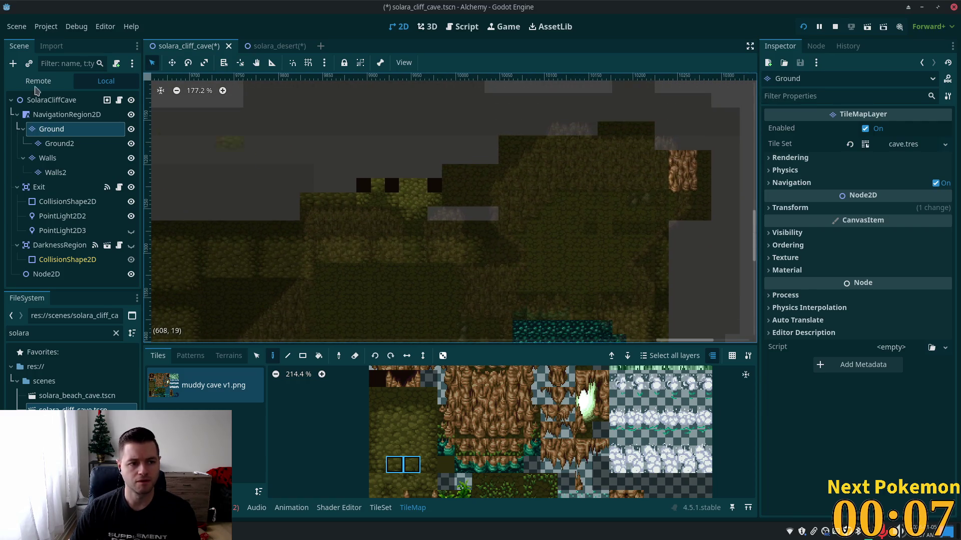
{"action": "left_click", "coordinate": [50, 100]}
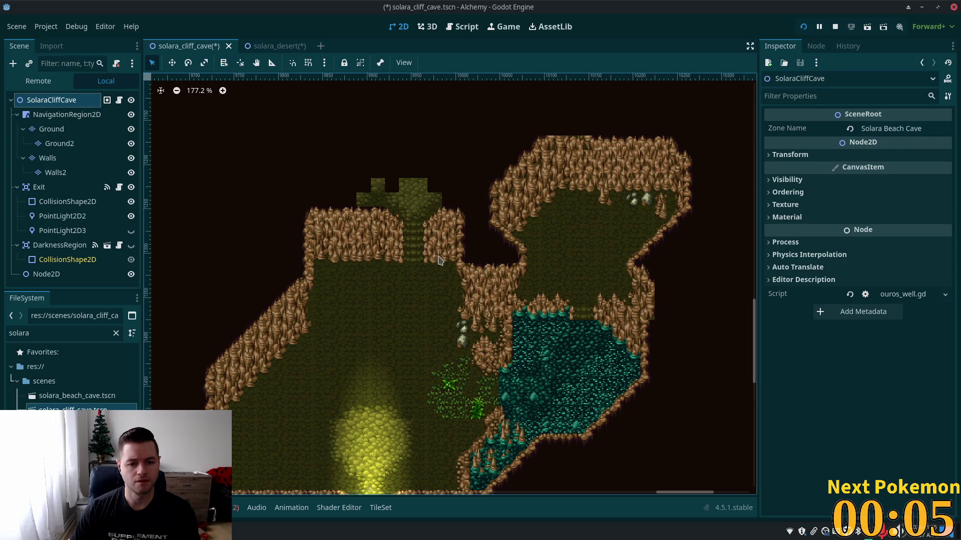
{"action": "scroll", "coordinate": [440, 261], "scroll_direction": "up", "scroll_amount": 5}
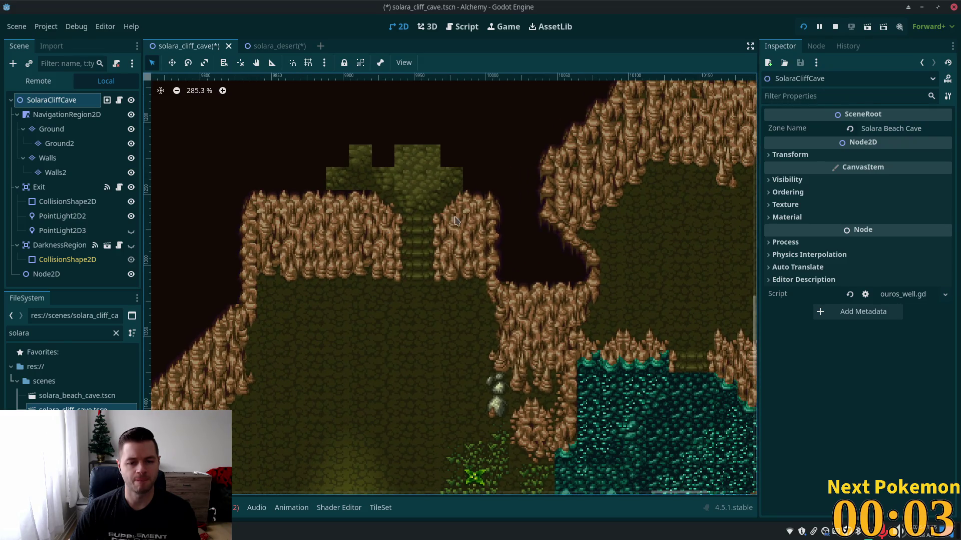
{"action": "scroll", "coordinate": [456, 220], "scroll_direction": "right", "scroll_amount": 5}
{"action": "scroll", "coordinate": [455, 220], "scroll_direction": "up", "scroll_amount": 3}
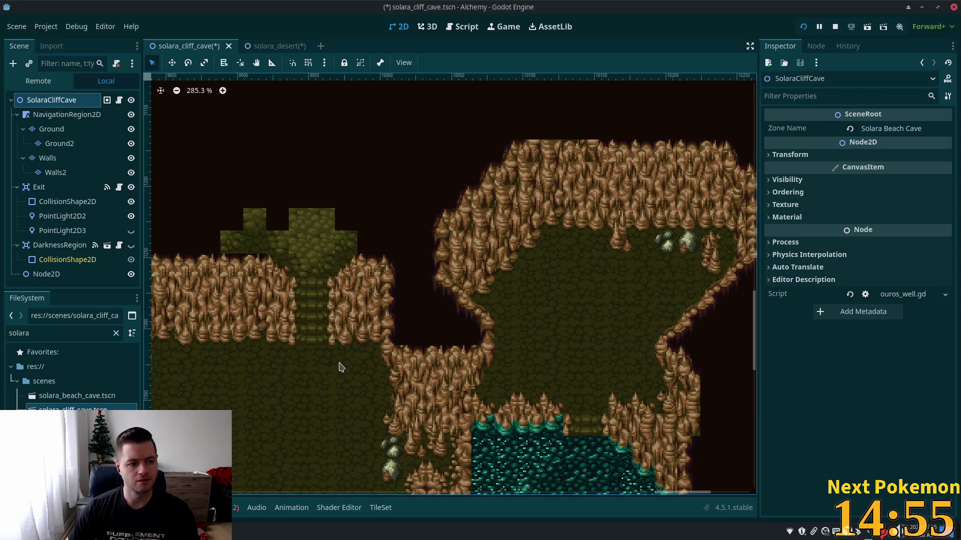
{"action": "scroll", "coordinate": [259, 332], "scroll_direction": "down", "scroll_amount": 8}
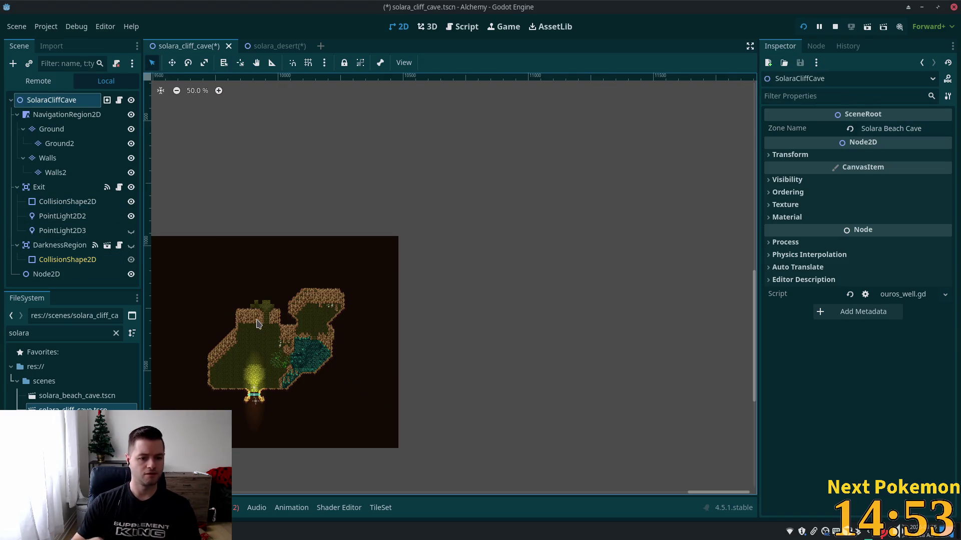
{"action": "scroll", "coordinate": [226, 72], "scroll_direction": "down", "scroll_amount": 3}
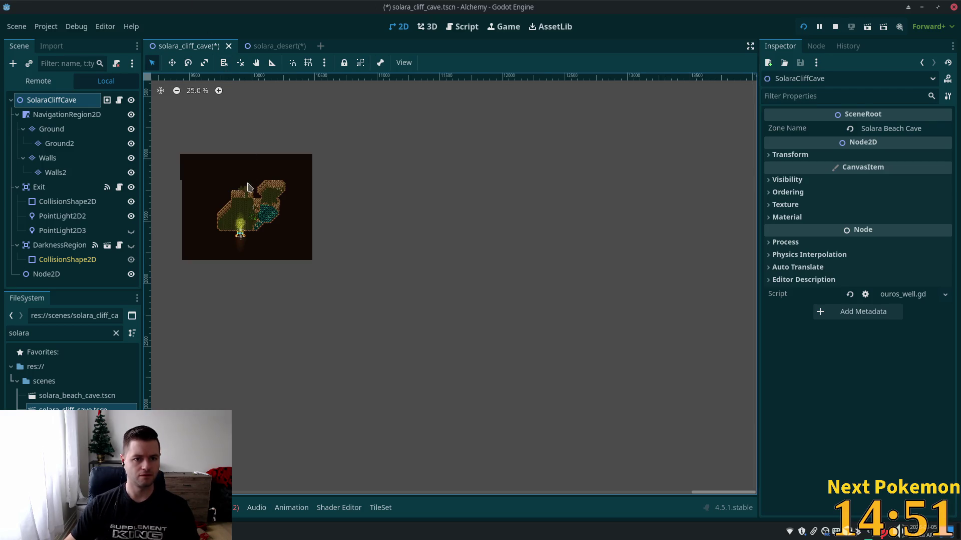
Check the solara_desert scene, return to solara_cliff_cave, and centre the zoomed-in cave map
{"action": "left_click", "coordinate": [270, 46]}
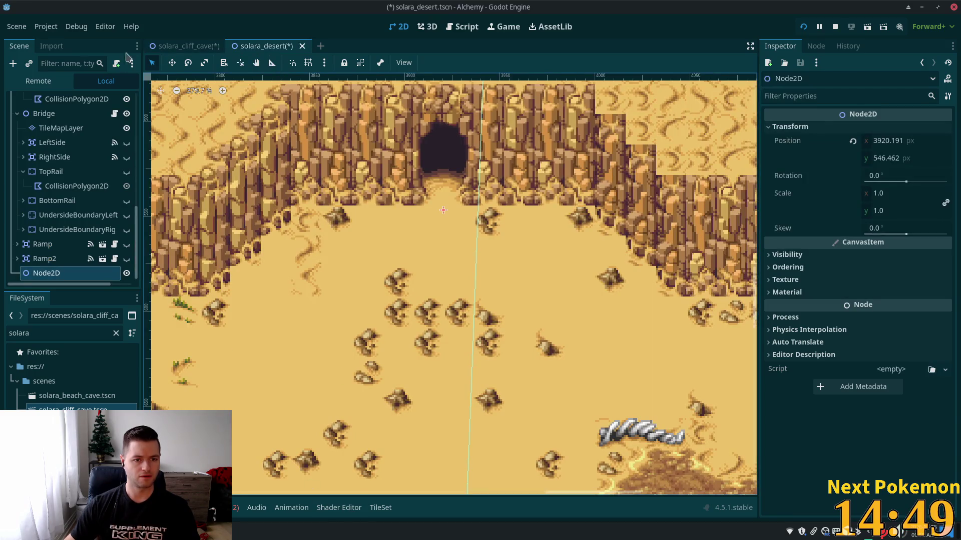
{"action": "left_click", "coordinate": [173, 47]}
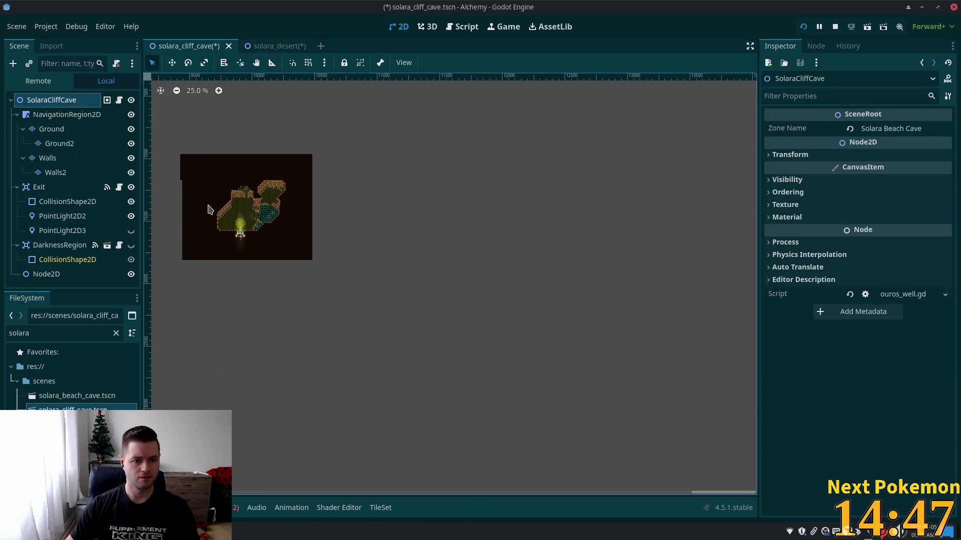
{"action": "scroll", "coordinate": [215, 210], "scroll_direction": "up", "scroll_amount": 4}
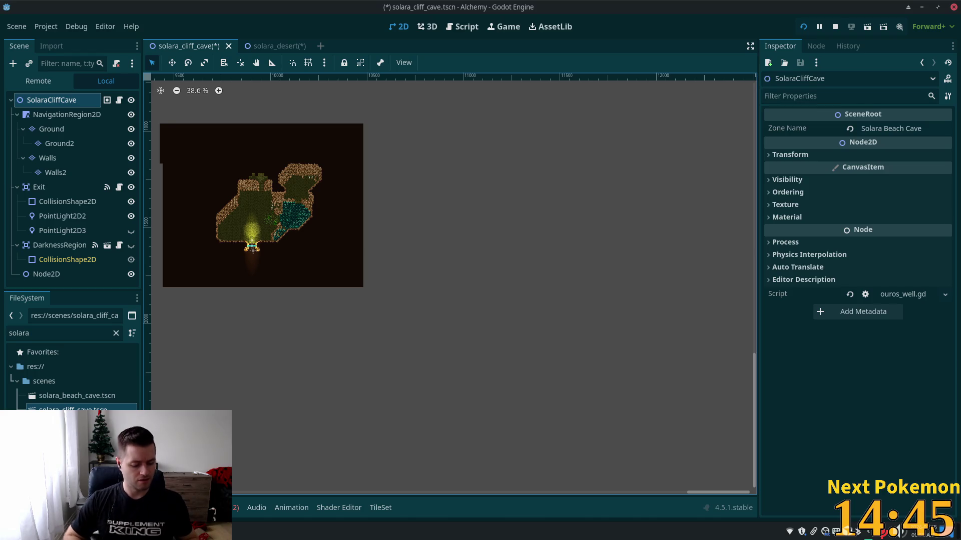
{"action": "scroll", "coordinate": [219, 161], "scroll_direction": "up", "scroll_amount": 3}
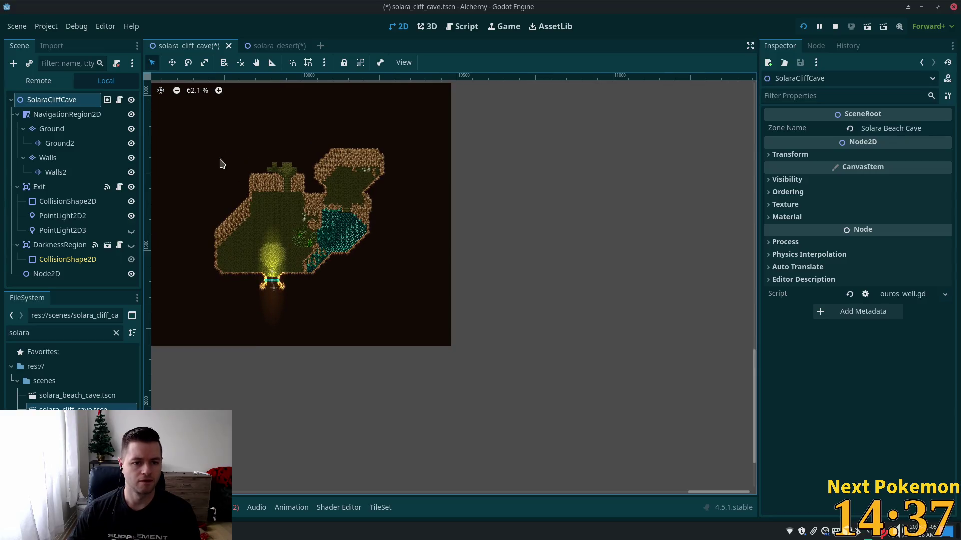
{"action": "scroll", "coordinate": [294, 192], "scroll_direction": "up", "scroll_amount": 4}
{"action": "scroll", "coordinate": [295, 192], "scroll_direction": "up", "scroll_amount": 1}
{"action": "left_click_drag", "start_coordinate": [294, 192], "coordinate": [449, 291]}
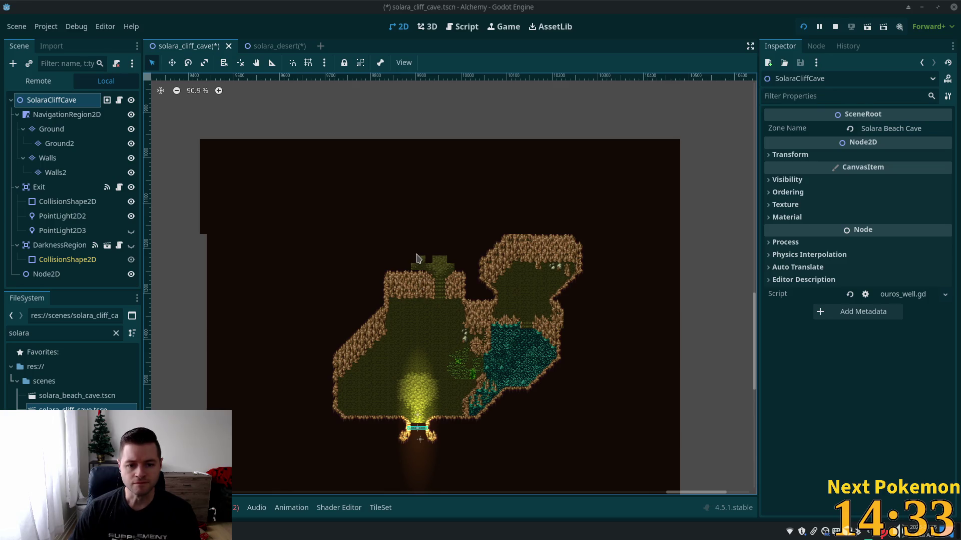
{"action": "scroll", "coordinate": [417, 258], "scroll_direction": "up", "scroll_amount": 10}
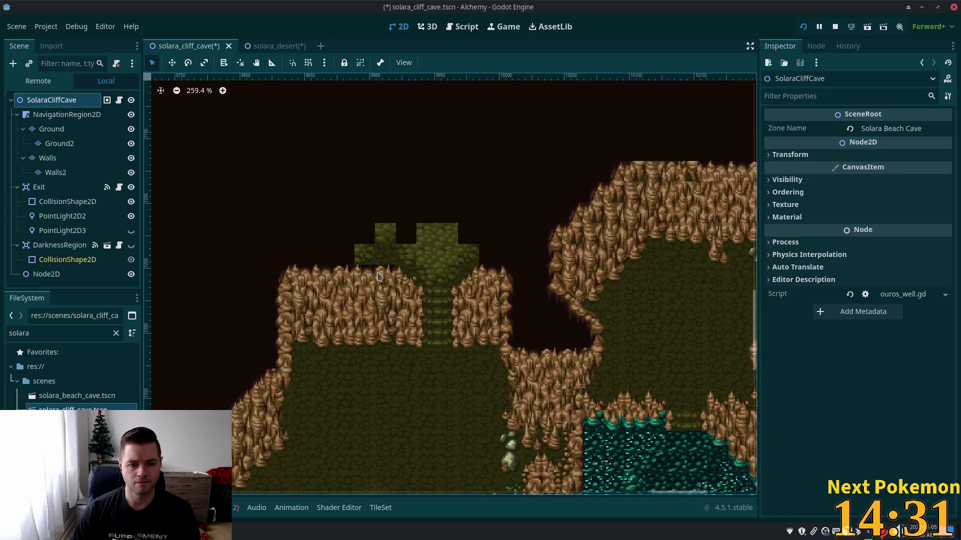
{"action": "scroll", "coordinate": [377, 276], "scroll_direction": "up", "scroll_amount": 5}
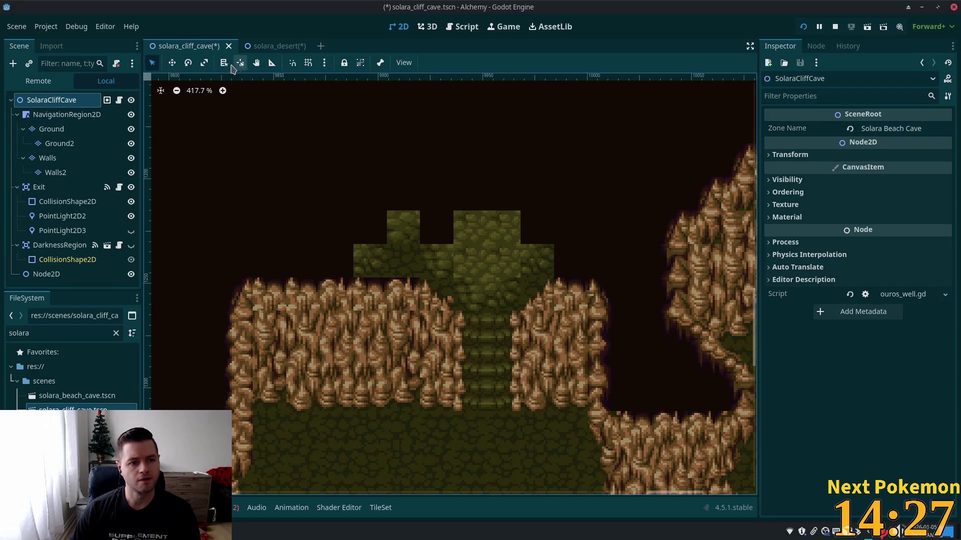
Pick two adjacent cliff wall tiles from the Walls atlas, then reselect the SolaraCliffCave root
{"action": "left_click", "coordinate": [47, 158]}
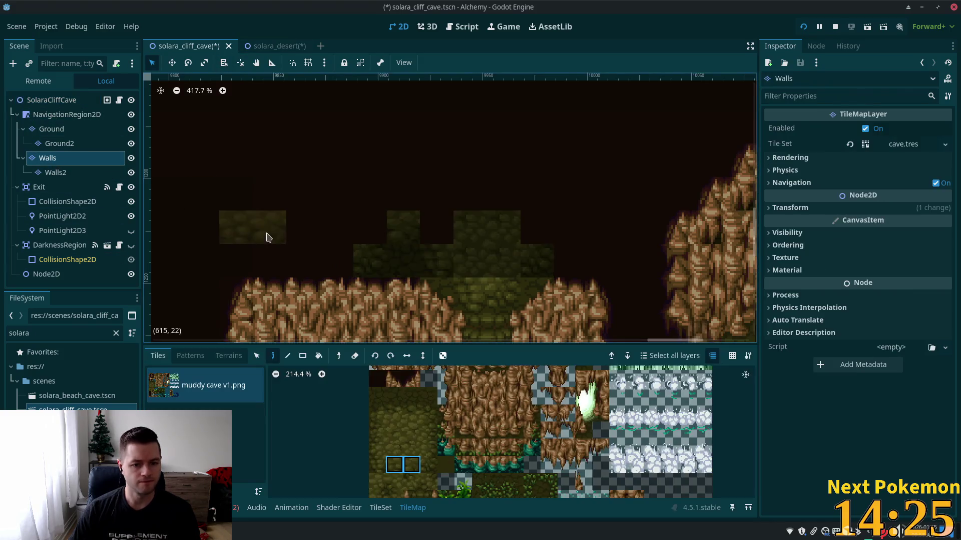
{"action": "scroll", "coordinate": [488, 399], "scroll_direction": "up", "scroll_amount": 3}
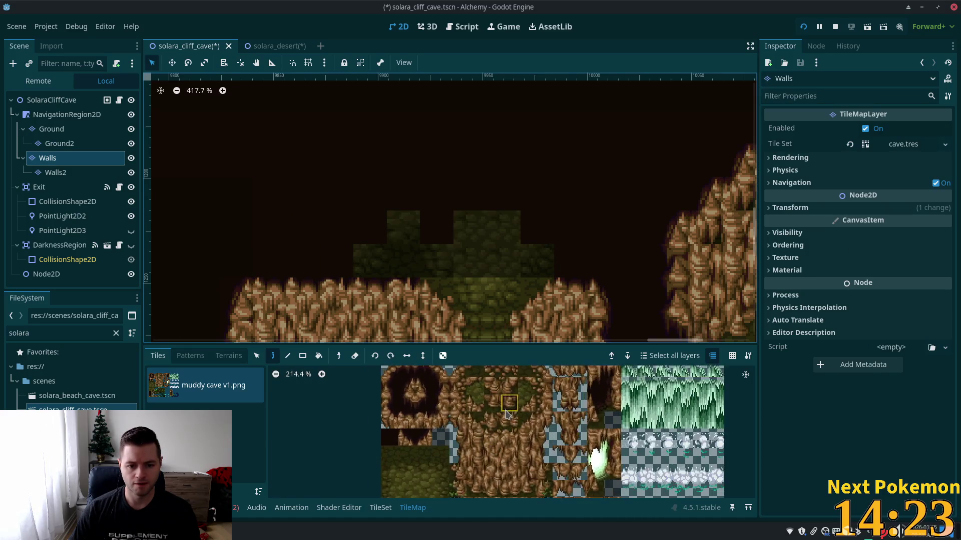
{"action": "mouse_move", "coordinate": [540, 423]}
{"action": "left_mouse_down"}
{"action": "mouse_move", "coordinate": [533, 487]}
{"action": "mouse_move", "coordinate": [531, 465]}
{"action": "left_mouse_up"}
{"action": "left_click", "coordinate": [511, 444]}
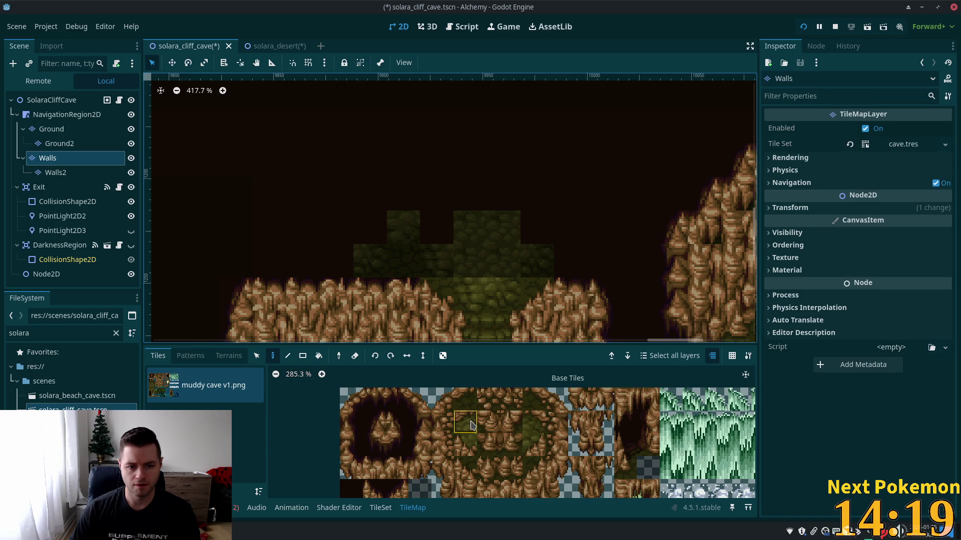
{"action": "left_click", "coordinate": [424, 445]}
{"action": "left_click", "coordinate": [593, 467]}
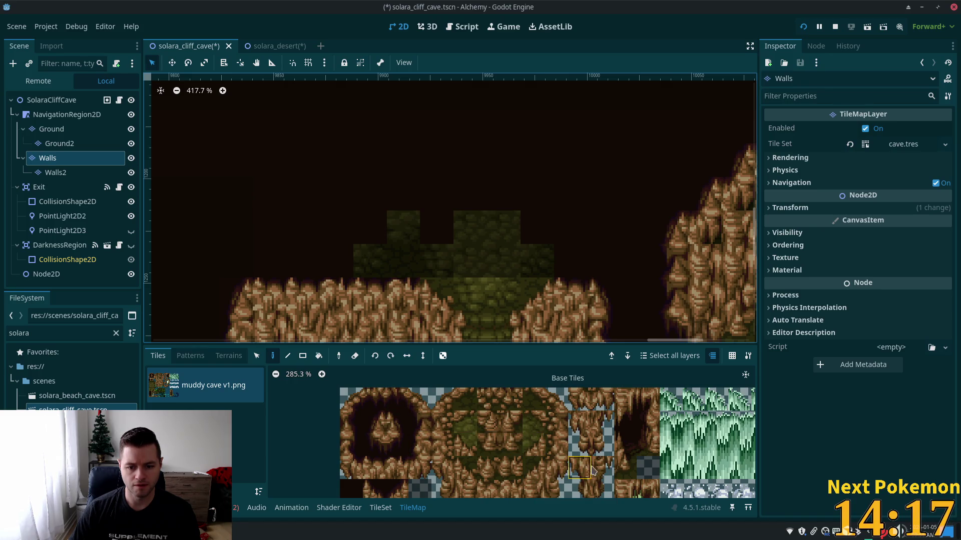
{"action": "mouse_move", "coordinate": [593, 468]}
{"action": "left_mouse_down"}
{"action": "mouse_move", "coordinate": [555, 478]}
{"action": "mouse_move", "coordinate": [549, 492]}
{"action": "mouse_move", "coordinate": [531, 408]}
{"action": "left_mouse_up"}
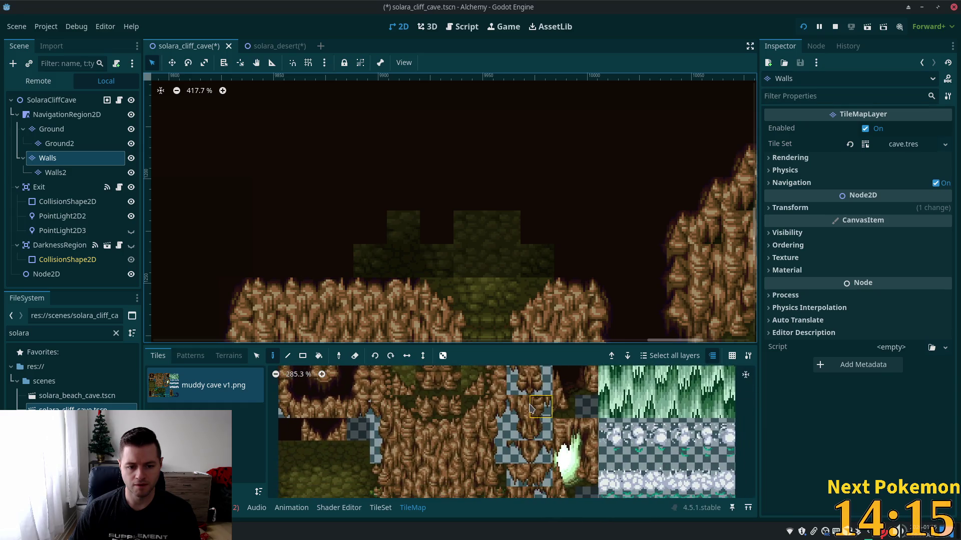
{"action": "left_click", "coordinate": [448, 432]}
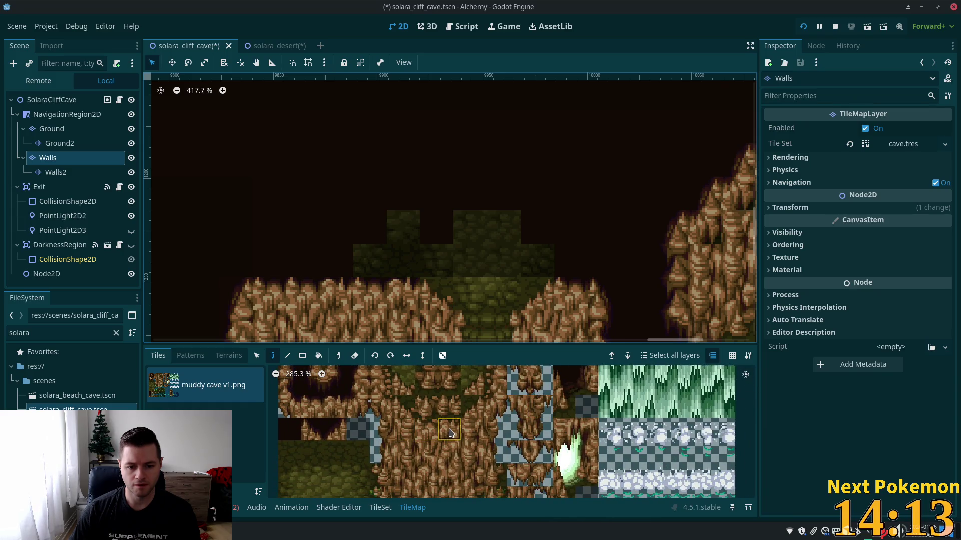
{"action": "left_click", "coordinate": [331, 266]}
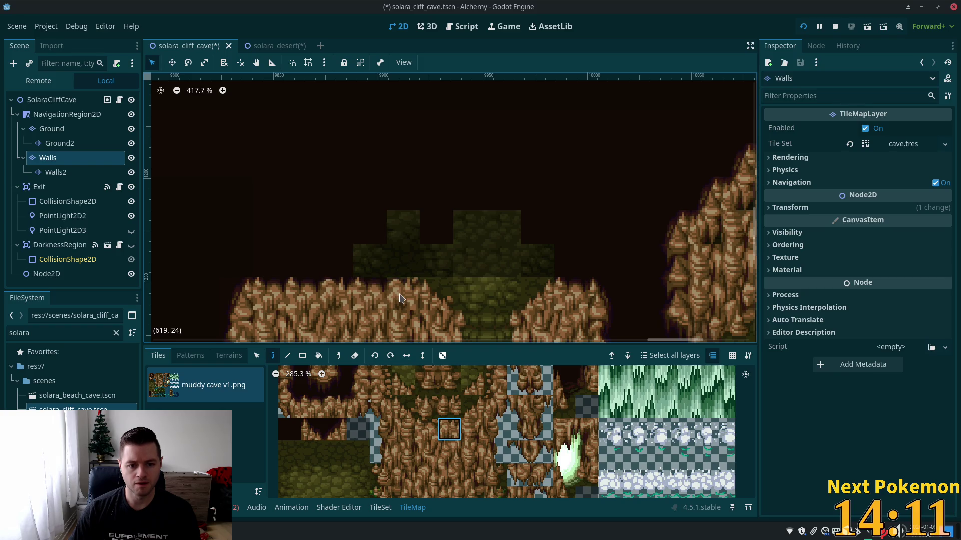
{"action": "left_click", "coordinate": [433, 428]}
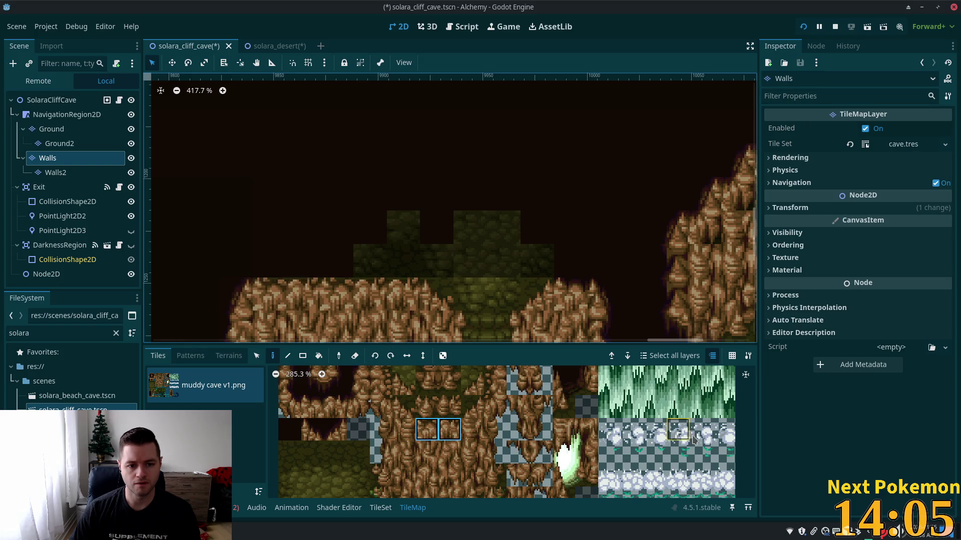
{"action": "left_click", "coordinate": [34, 102]}
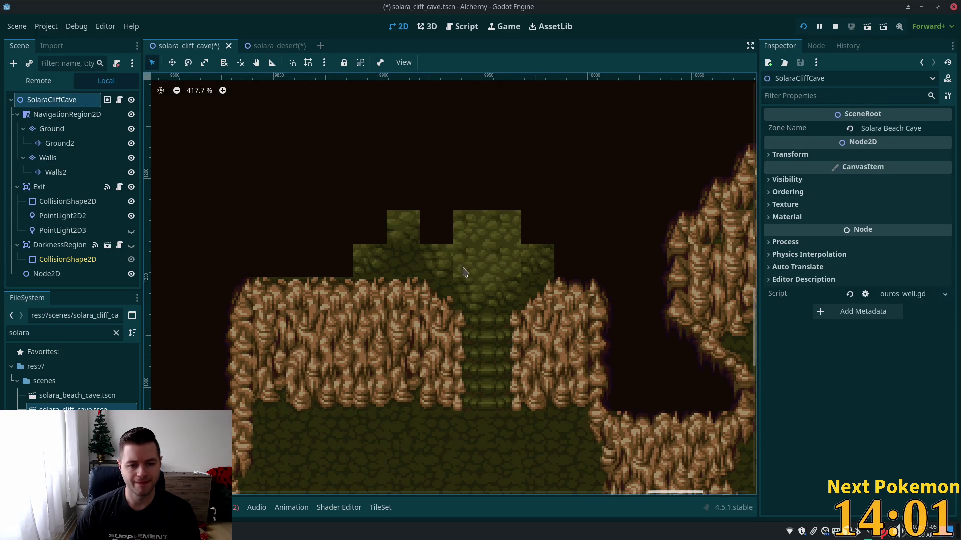
Survey the cave rooms, then reopen the Walls layer with the upper cave room in view
{"action": "scroll", "coordinate": [553, 301], "scroll_direction": "down", "scroll_amount": 4}
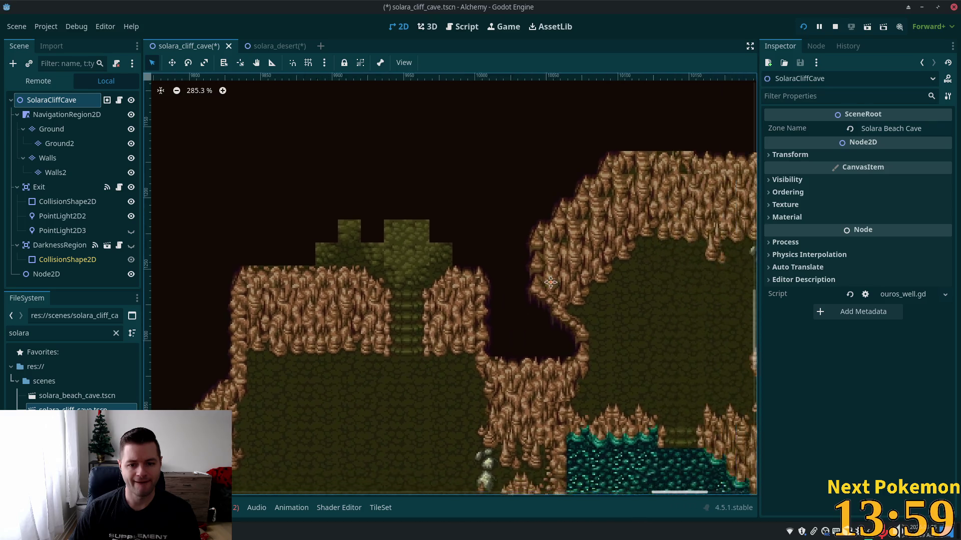
{"action": "scroll", "coordinate": [551, 282], "scroll_direction": "down", "scroll_amount": 5}
{"action": "scroll", "coordinate": [635, 129], "scroll_direction": "up", "scroll_amount": 1}
{"action": "scroll", "coordinate": [643, 161], "scroll_direction": "left", "scroll_amount": 2}
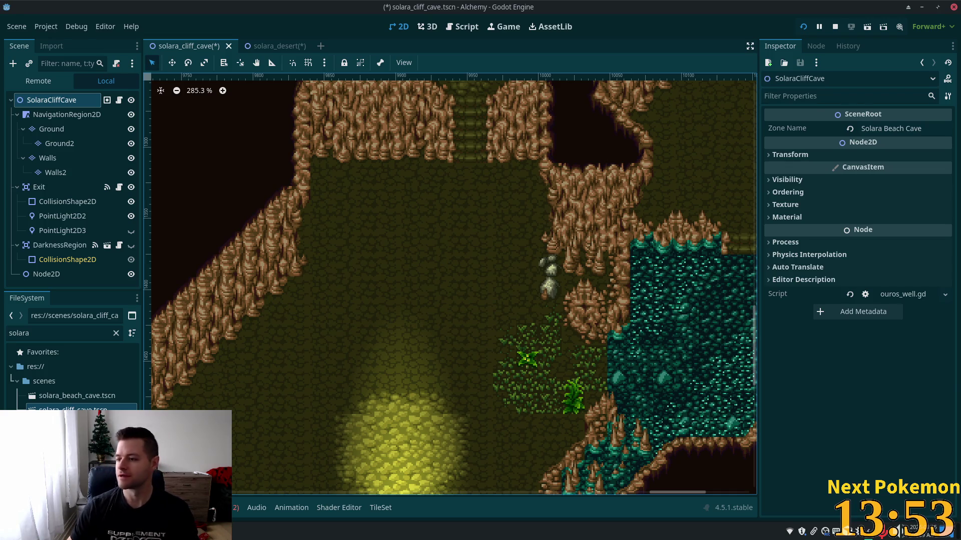
{"action": "left_click_drag", "start_coordinate": [597, 233], "coordinate": [566, 348]}
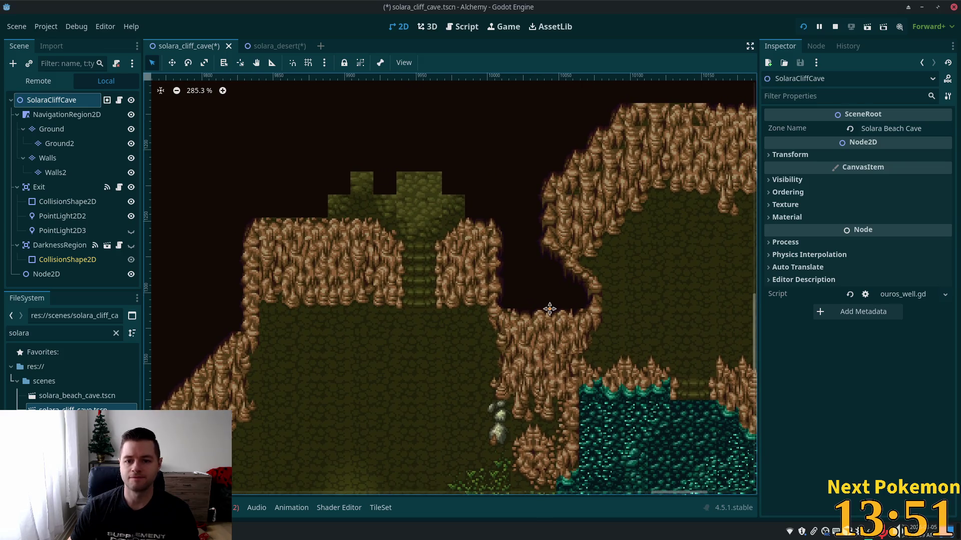
{"action": "mouse_move", "coordinate": [550, 309]}
{"action": "left_mouse_down"}
{"action": "mouse_move", "coordinate": [332, 112]}
{"action": "mouse_move", "coordinate": [385, 215]}
{"action": "left_mouse_up"}
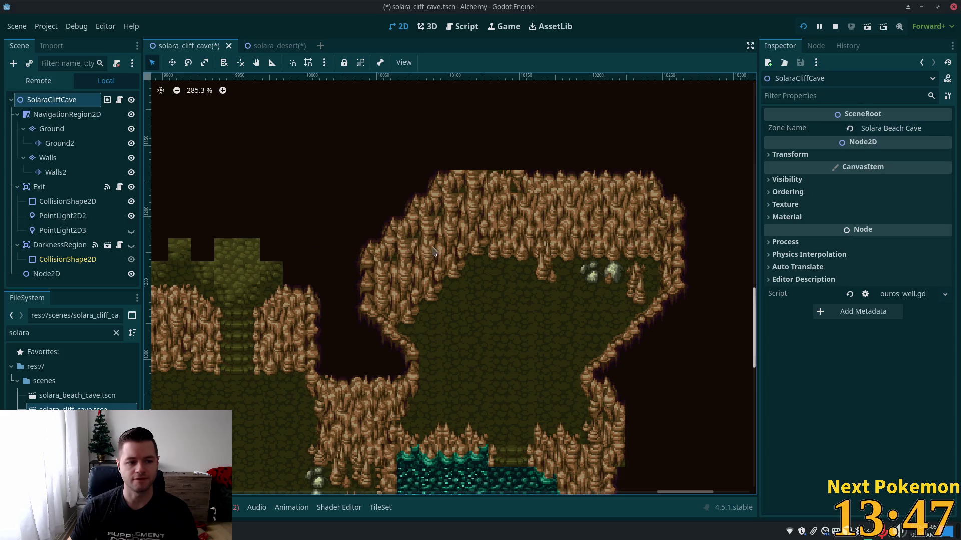
{"action": "scroll", "coordinate": [317, 219], "scroll_direction": "down", "scroll_amount": 10}
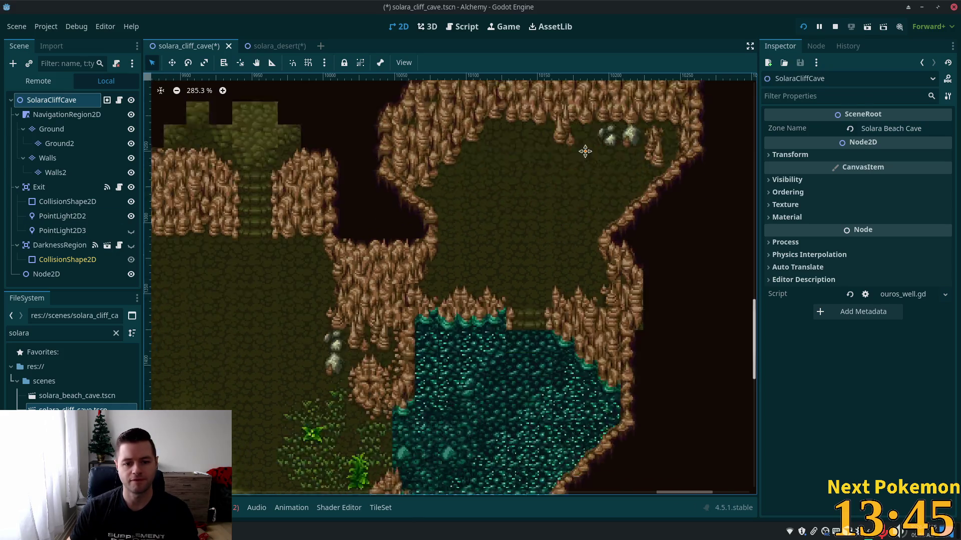
{"action": "scroll", "coordinate": [615, 407], "scroll_direction": "up", "scroll_amount": 2}
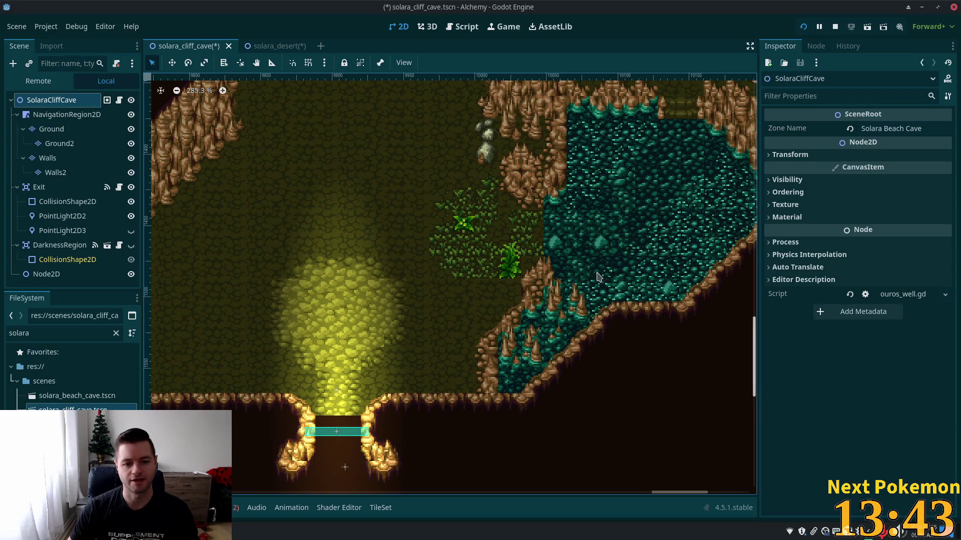
{"action": "scroll", "coordinate": [604, 195], "scroll_direction": "down", "scroll_amount": 5}
{"action": "scroll", "coordinate": [463, 281], "scroll_direction": "up", "scroll_amount": 5}
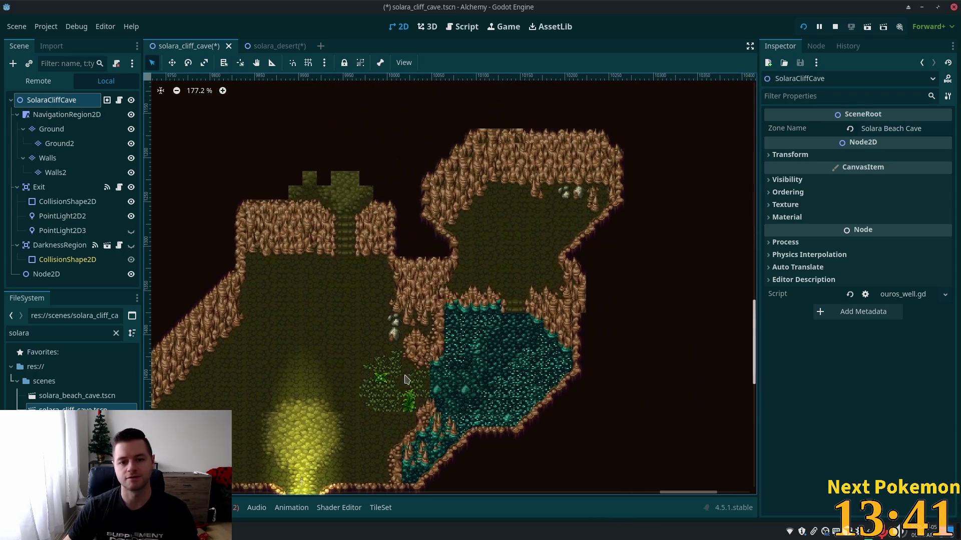
{"action": "scroll", "coordinate": [463, 281], "scroll_direction": "down", "scroll_amount": 1}
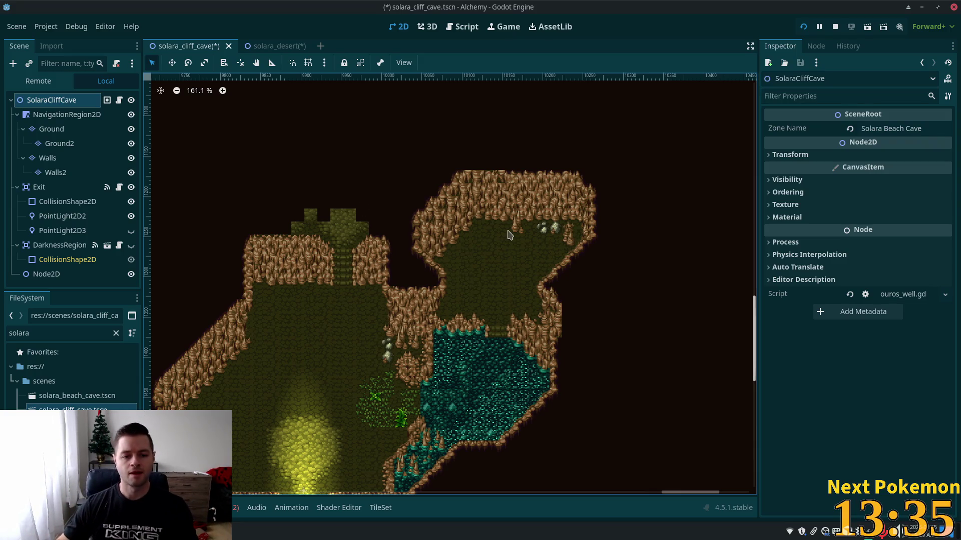
{"action": "scroll", "coordinate": [448, 256], "scroll_direction": "up", "scroll_amount": 1}
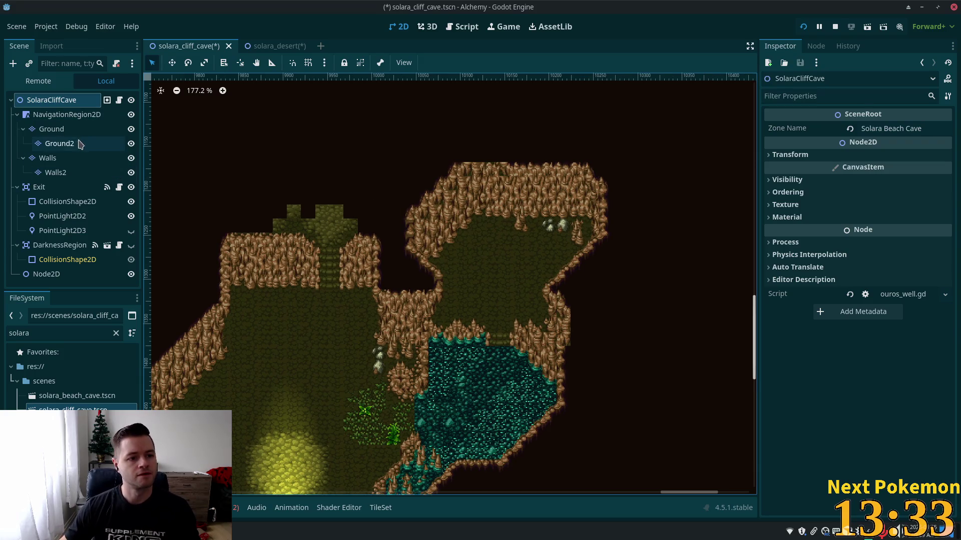
{"action": "left_click", "coordinate": [58, 157]}
{"action": "mouse_move", "coordinate": [563, 193]}
{"action": "left_mouse_down"}
{"action": "mouse_move", "coordinate": [554, 185]}
{"action": "mouse_move", "coordinate": [586, 226]}
{"action": "mouse_move", "coordinate": [591, 208]}
{"action": "mouse_move", "coordinate": [583, 249]}
{"action": "left_mouse_up"}
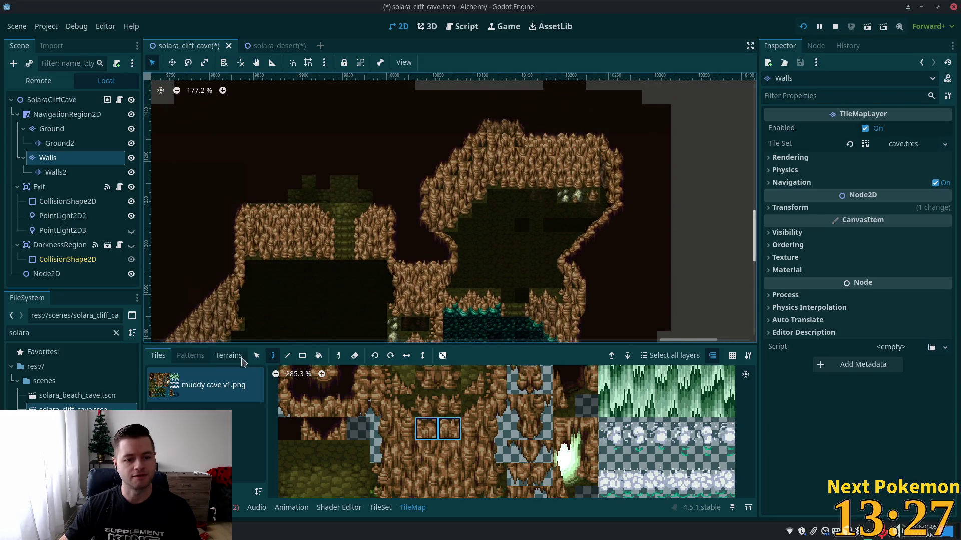
Copy the slope tiles from the upper room's edge and stamp them as a new diagonal wall
{"action": "left_click", "coordinate": [260, 357]}
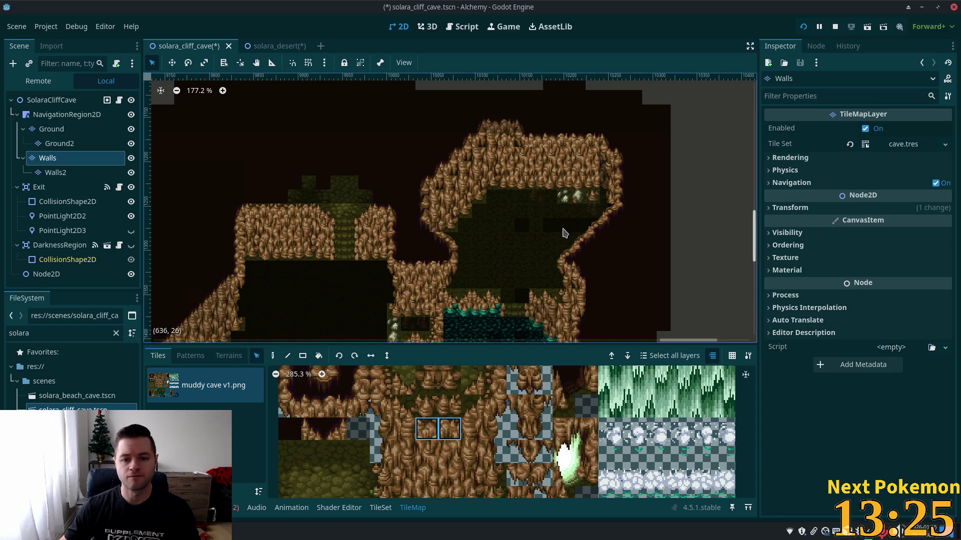
{"action": "mouse_move", "coordinate": [654, 210]}
{"action": "left_mouse_down"}
{"action": "mouse_move", "coordinate": [563, 278]}
{"action": "mouse_move", "coordinate": [578, 291]}
{"action": "mouse_move", "coordinate": [569, 295]}
{"action": "mouse_move", "coordinate": [560, 259]}
{"action": "left_mouse_up"}
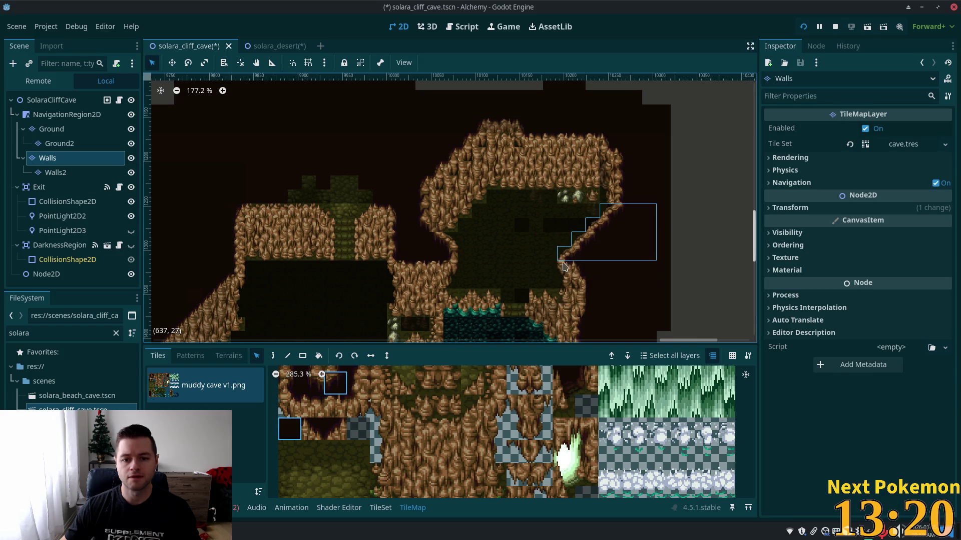
{"action": "left_click", "coordinate": [273, 356]}
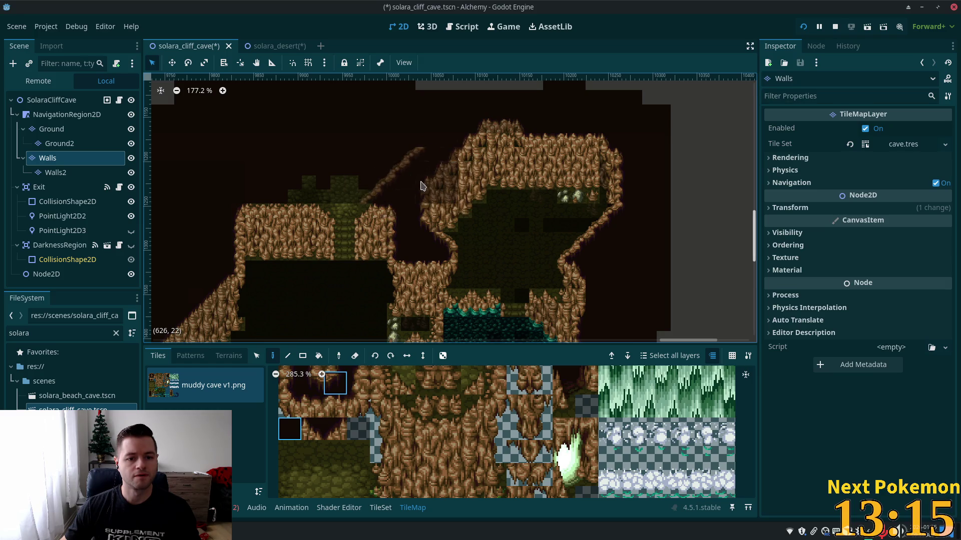
{"action": "left_click", "coordinate": [416, 181]}
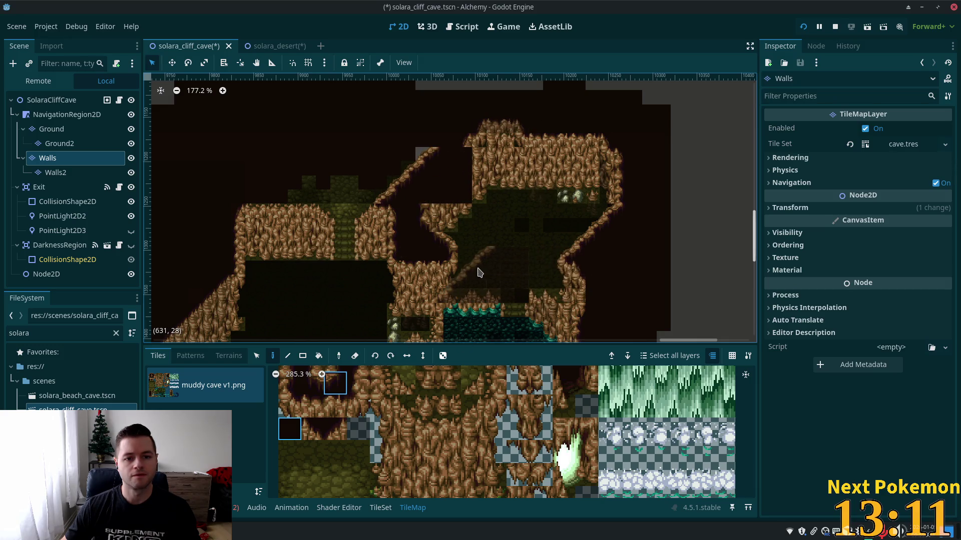
Select a block of tiles around the lower platform and cave exit
{"action": "scroll", "coordinate": [556, 216], "scroll_direction": "down", "scroll_amount": 2}
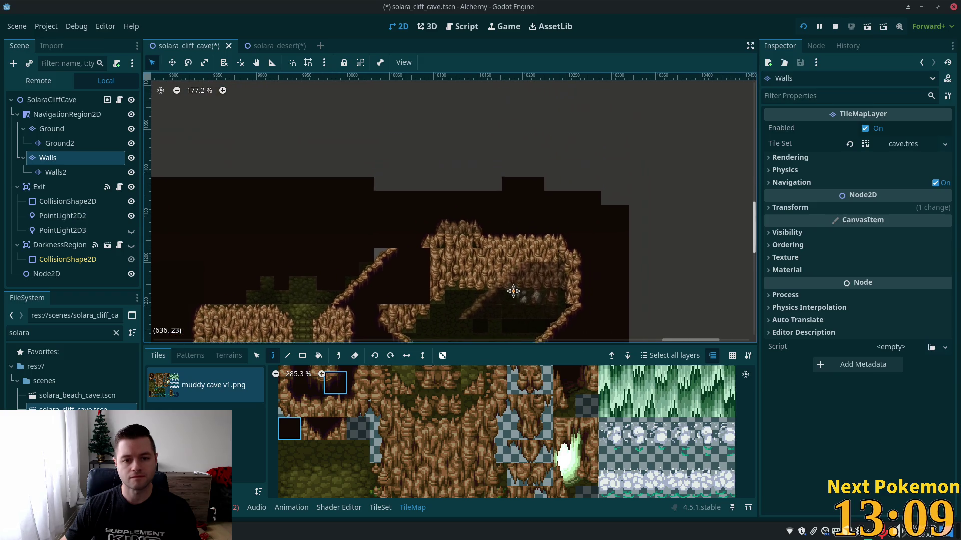
{"action": "scroll", "coordinate": [629, 154], "scroll_direction": "down", "scroll_amount": 5}
{"action": "scroll", "coordinate": [629, 154], "scroll_direction": "left", "scroll_amount": 2}
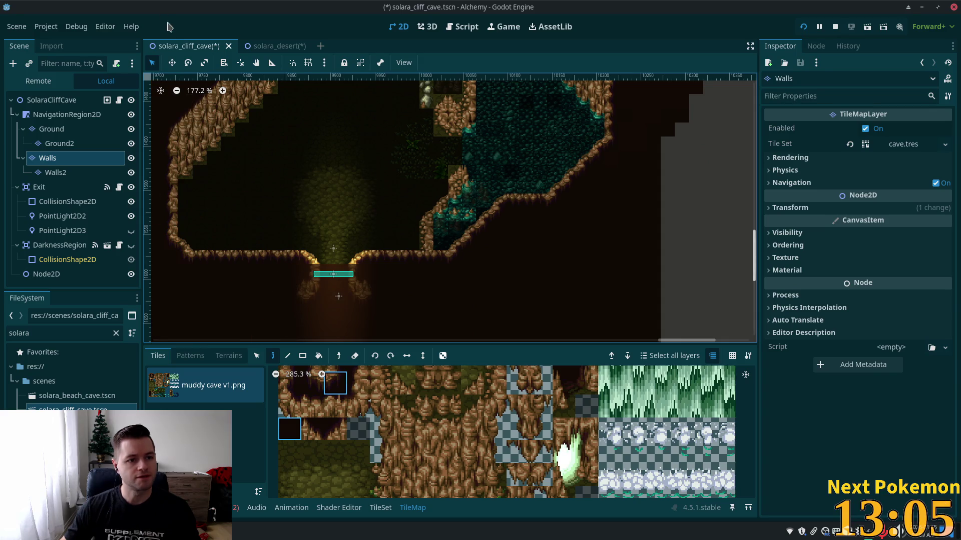
{"action": "left_click", "coordinate": [257, 357]}
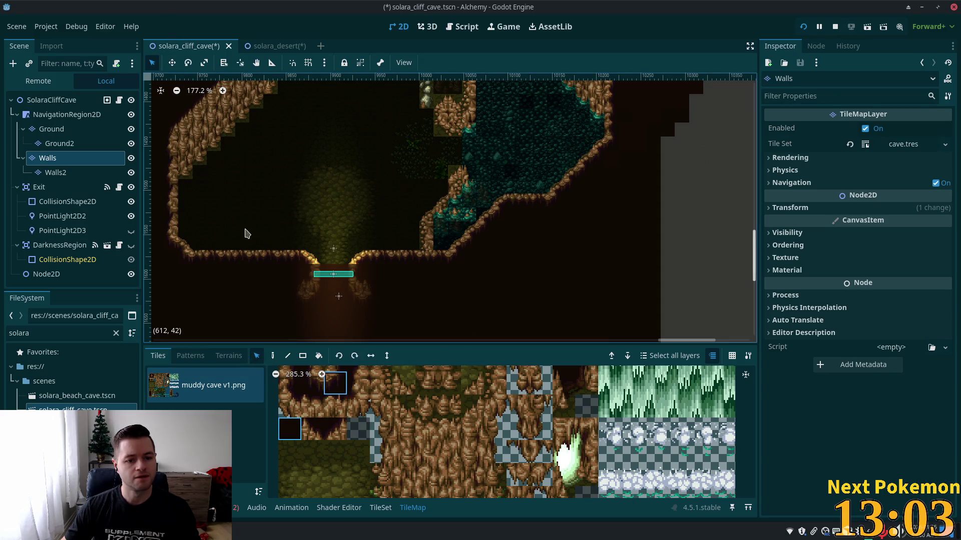
{"action": "mouse_move", "coordinate": [241, 248]}
{"action": "left_mouse_down"}
{"action": "mouse_move", "coordinate": [429, 314]}
{"action": "mouse_move", "coordinate": [399, 323]}
{"action": "mouse_move", "coordinate": [394, 311]}
{"action": "left_mouse_up"}
{"action": "left_click_drag", "start_coordinate": [275, 243], "coordinate": [405, 318]}
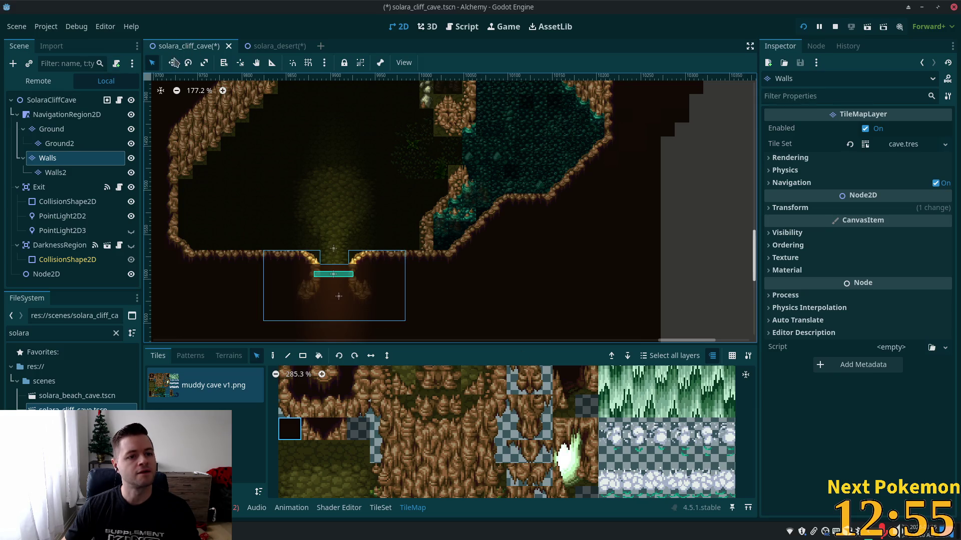
{"action": "left_click", "coordinate": [273, 356]}
Erase wall tiles at the top of the cave, undoing and redoing to compare
{"action": "scroll", "coordinate": [491, 96], "scroll_direction": "up", "scroll_amount": 5}
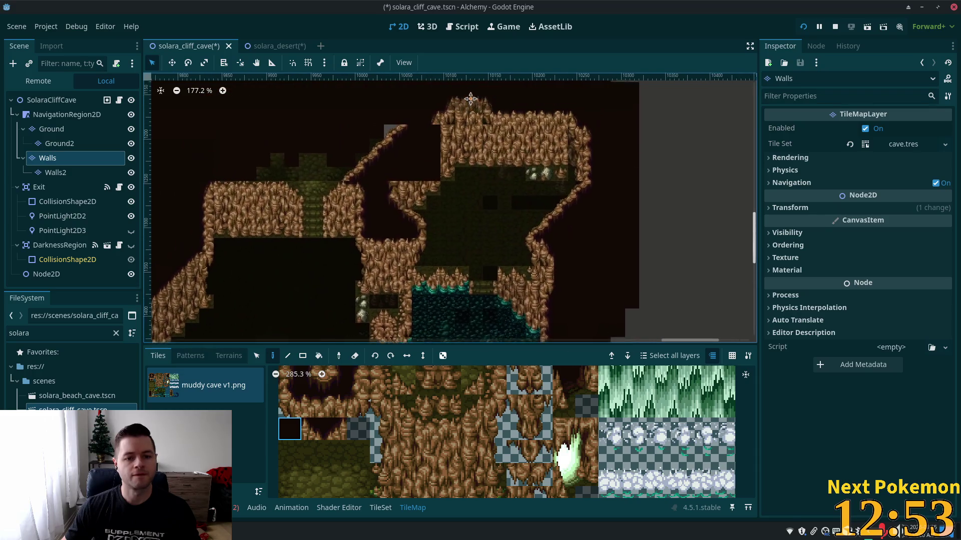
{"action": "scroll", "coordinate": [492, 95], "scroll_direction": "up", "scroll_amount": 4}
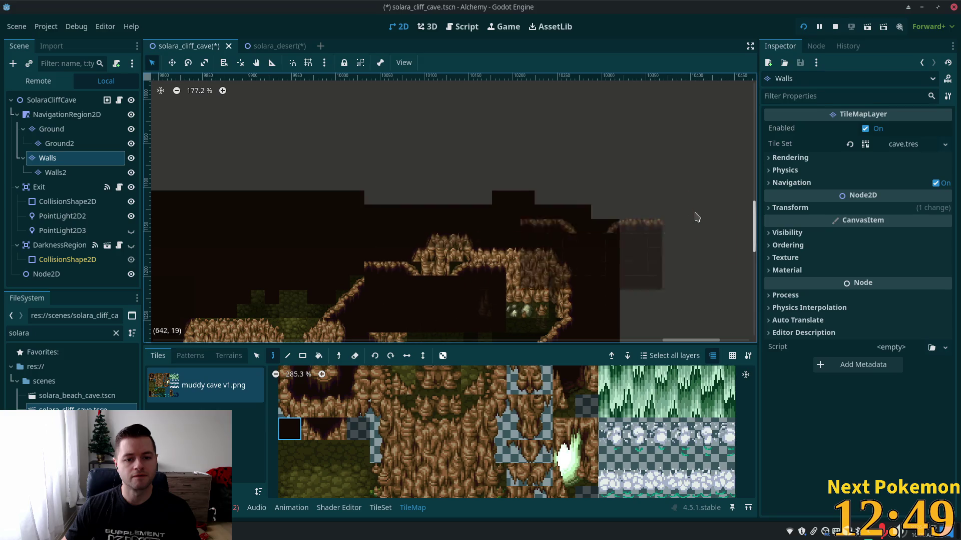
{"action": "scroll", "coordinate": [501, 274], "scroll_direction": "up", "scroll_amount": 1}
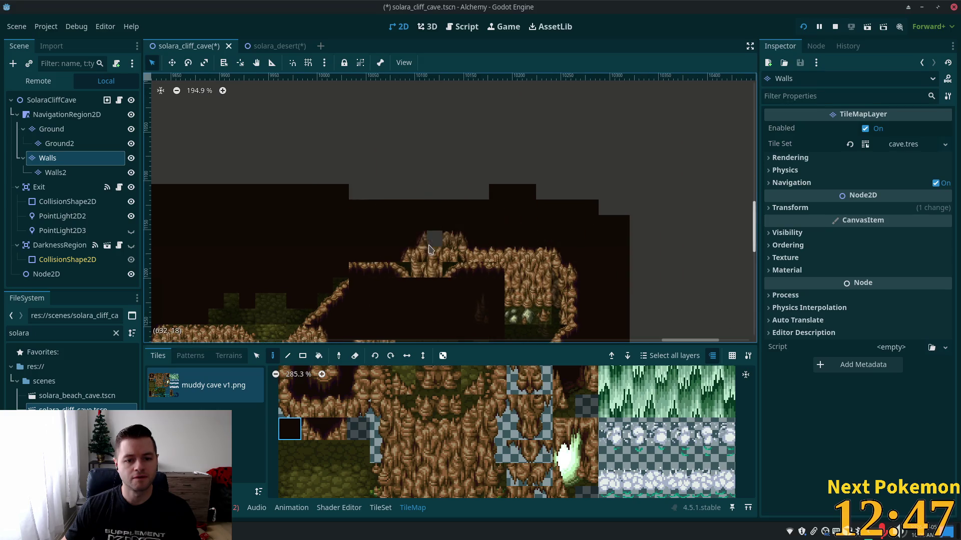
{"action": "left_click_drag", "start_coordinate": [426, 283], "coordinate": [459, 242]}
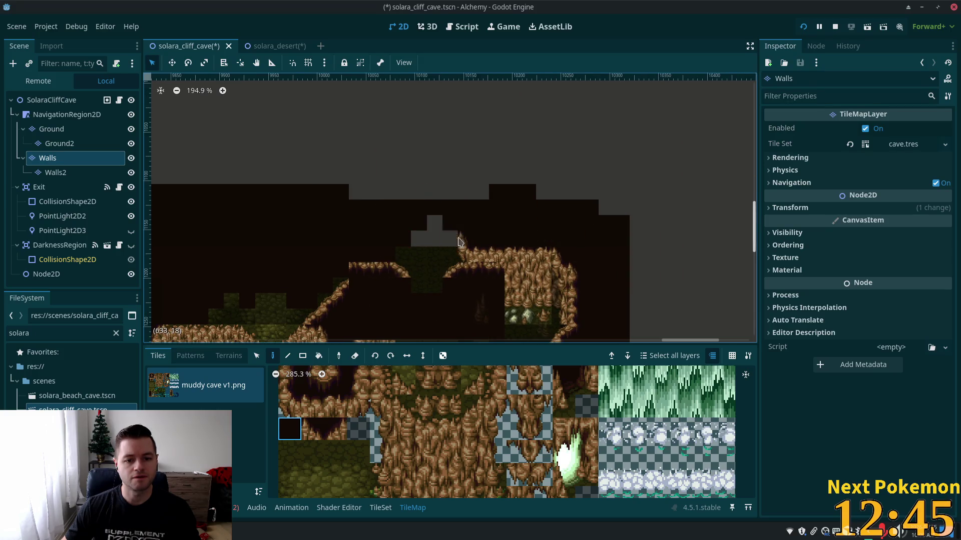
{"action": "scroll", "coordinate": [397, 219], "scroll_direction": "down", "scroll_amount": 5}
{"action": "scroll", "coordinate": [396, 219], "scroll_direction": "left", "scroll_amount": 4}
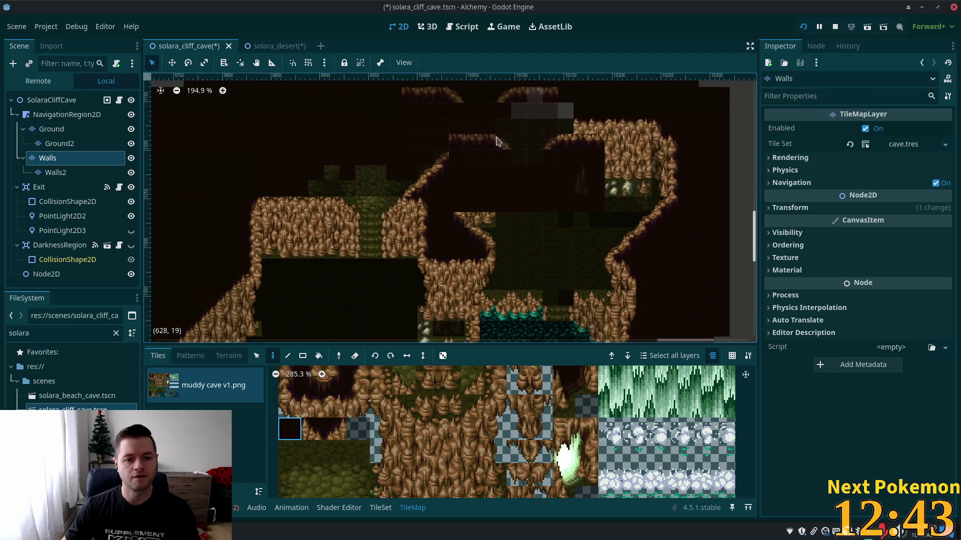
{"action": "scroll", "coordinate": [511, 232], "scroll_direction": "up", "scroll_amount": 3}
{"action": "scroll", "coordinate": [511, 232], "scroll_direction": "right", "scroll_amount": 4}
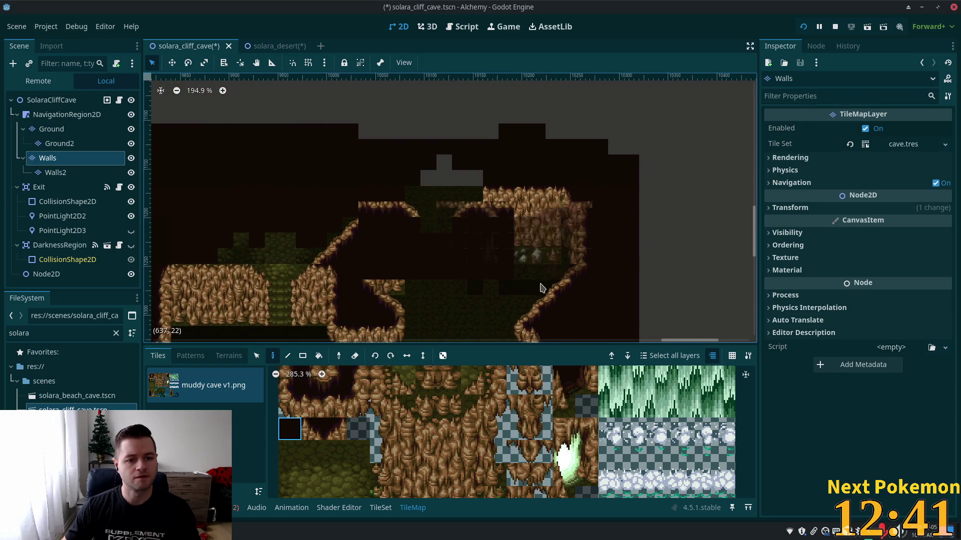
{"action": "key", "text": "ctrl+z"}
{"action": "key", "text": "ctrl+z"}
{"action": "key", "text": "ctrl+z"}
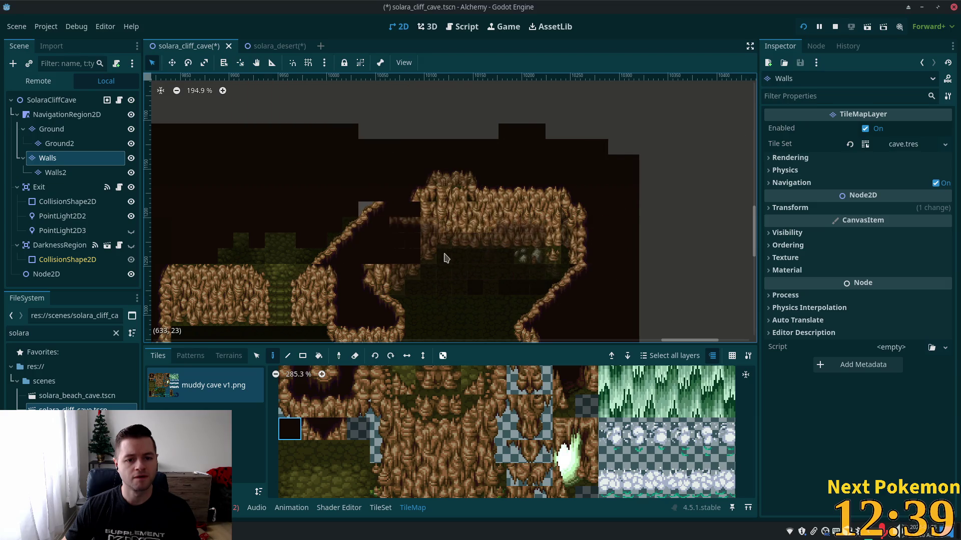
{"action": "key", "text": "ctrl+z"}
{"action": "key", "text": "ctrl+z"}
{"action": "key", "text": "ctrl+z"}
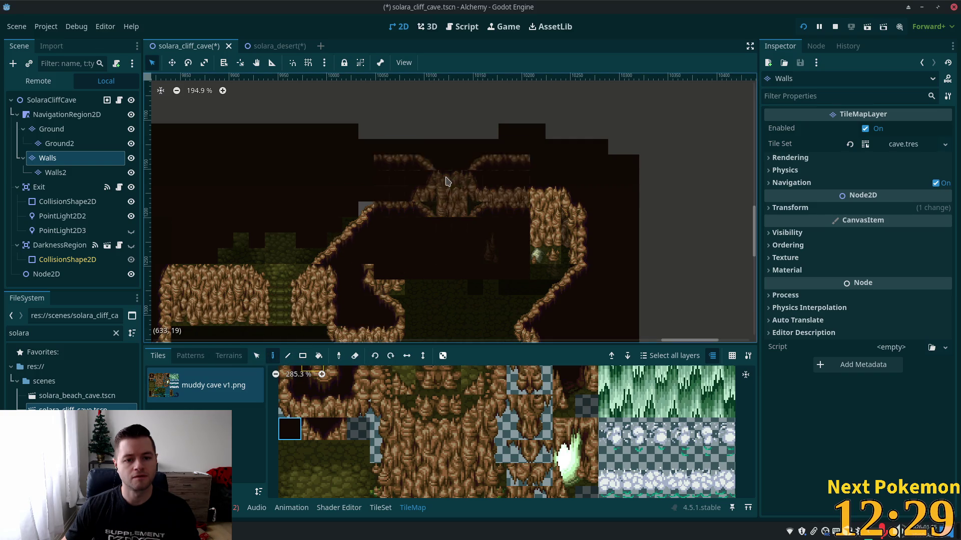
Erase the spike tile at the cave top, stepping back and forth through the edits
{"action": "left_click_drag", "start_coordinate": [421, 189], "coordinate": [474, 188]}
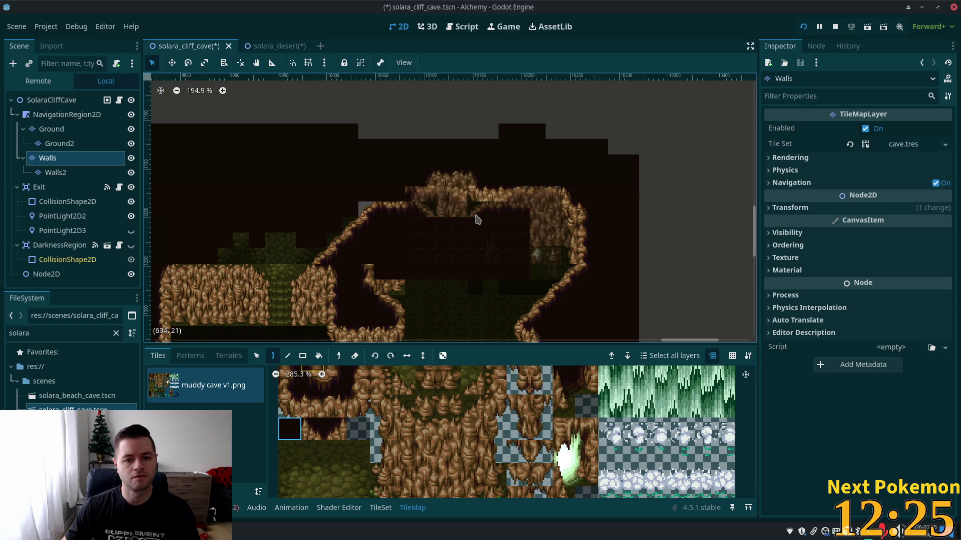
{"action": "key", "text": "ctrl+z"}
{"action": "key", "text": "ctrl+z"}
{"action": "key", "text": "ctrl+z"}
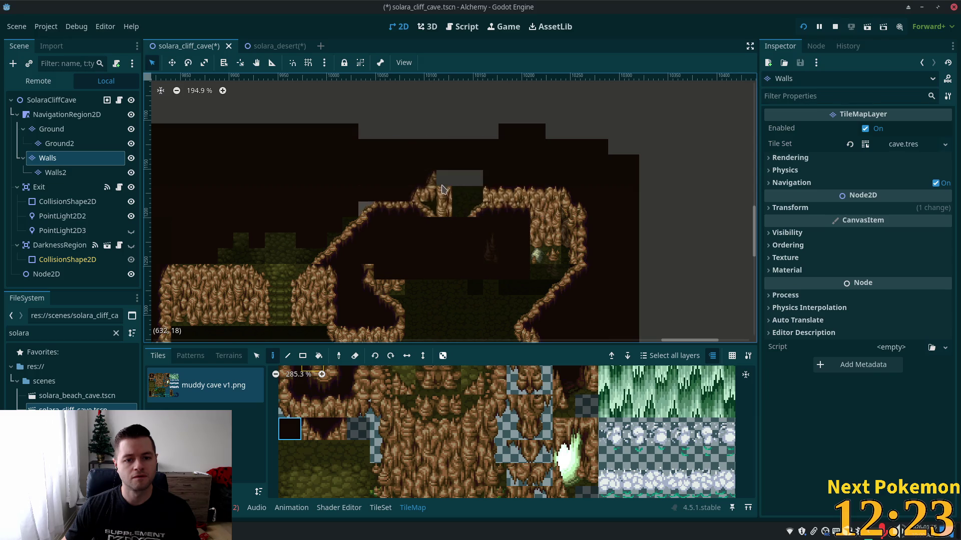
{"action": "key", "text": "ctrl+z"}
{"action": "key", "text": "ctrl+z"}
{"action": "key", "text": "ctrl+z"}
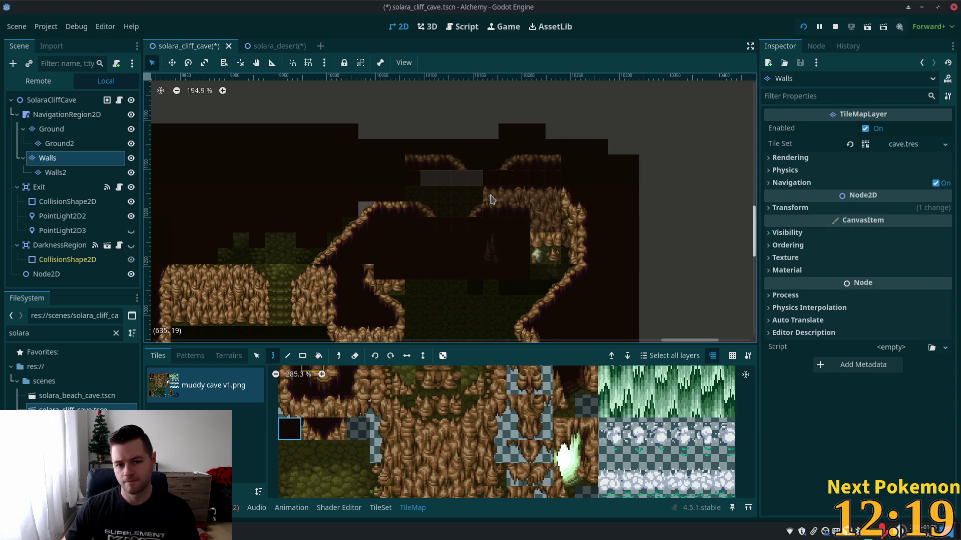
{"action": "key", "text": "ctrl+z"}
{"action": "key", "text": "ctrl+z"}
{"action": "key", "text": "ctrl+z"}
{"action": "key", "text": "ctrl+z"}
{"action": "key", "text": "ctrl+z"}
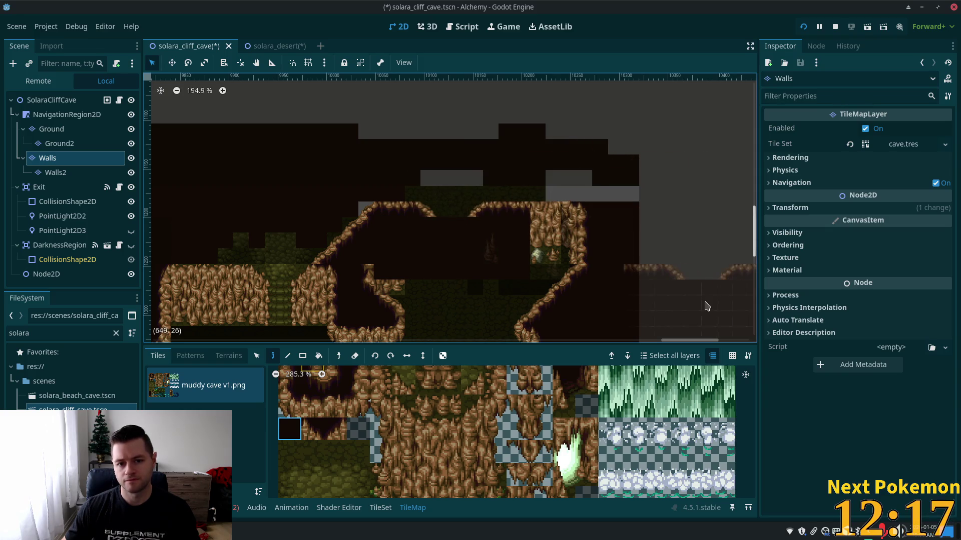
{"action": "scroll", "coordinate": [633, 262], "scroll_direction": "down", "scroll_amount": 1}
{"action": "scroll", "coordinate": [600, 250], "scroll_direction": "down", "scroll_amount": 3}
With the Rectangle tool, erase wall tiles inside the upper cave, including its curved edges
{"action": "left_click", "coordinate": [304, 359]}
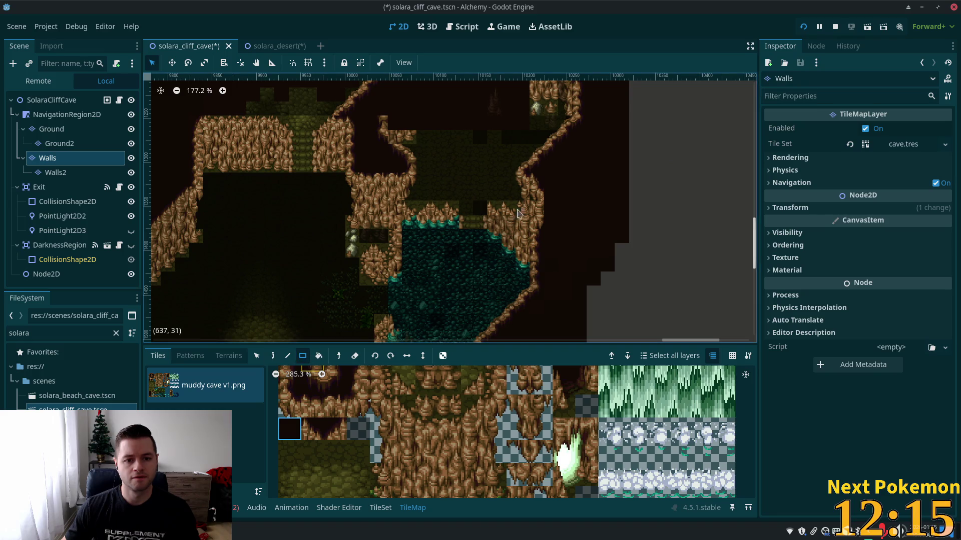
{"action": "scroll", "coordinate": [520, 195], "scroll_direction": "up", "scroll_amount": 3}
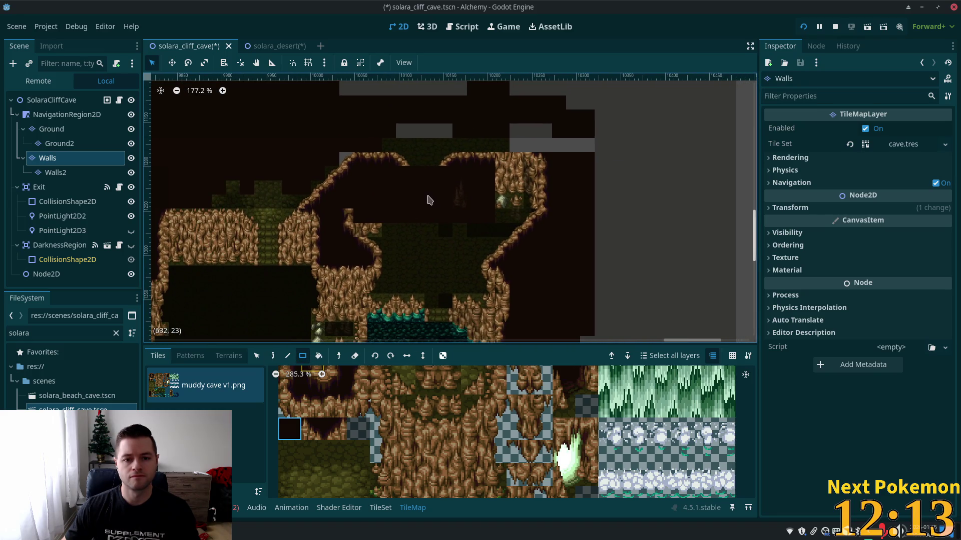
{"action": "left_click_drag", "start_coordinate": [429, 197], "coordinate": [606, 380]}
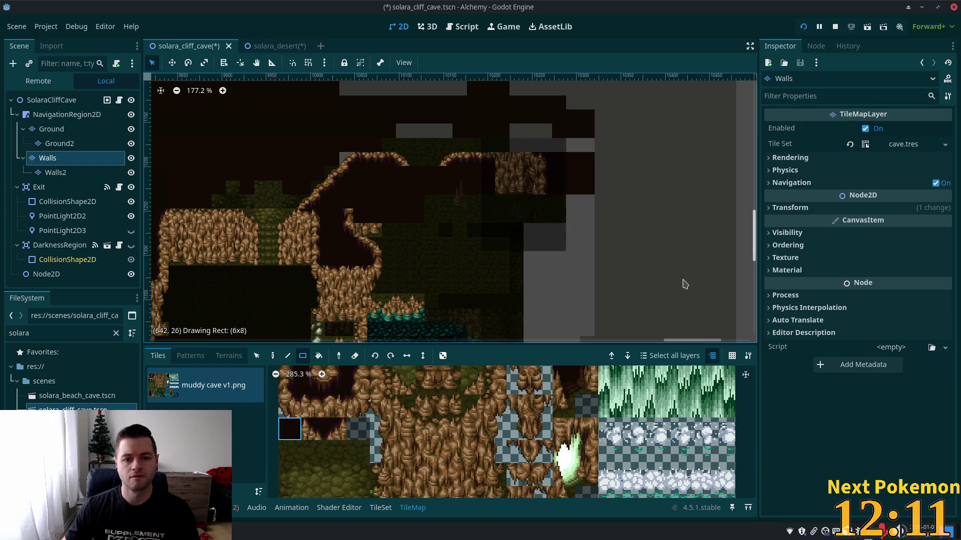
{"action": "key", "text": "ctrl+z"}
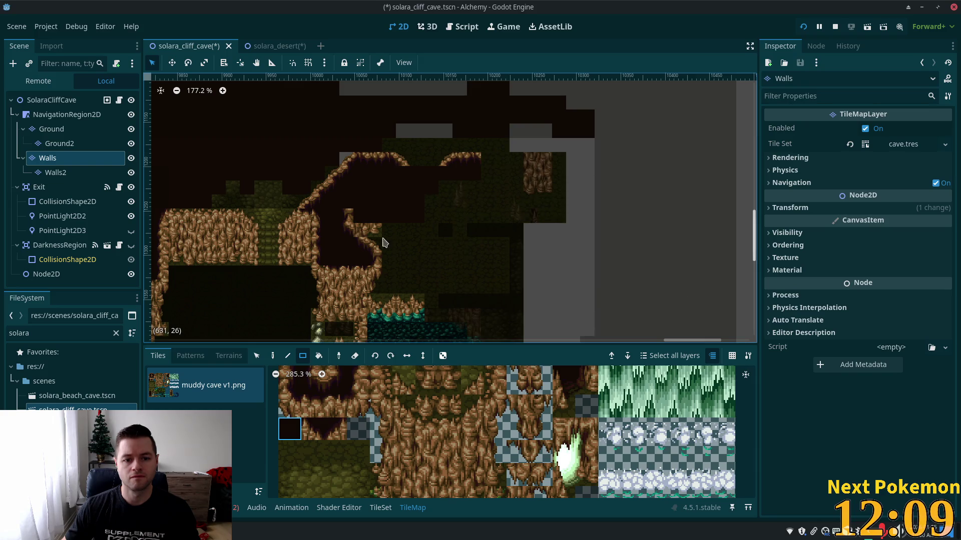
{"action": "left_click_drag", "start_coordinate": [349, 218], "coordinate": [393, 246]}
{"action": "scroll", "coordinate": [526, 229], "scroll_direction": "down", "scroll_amount": 3}
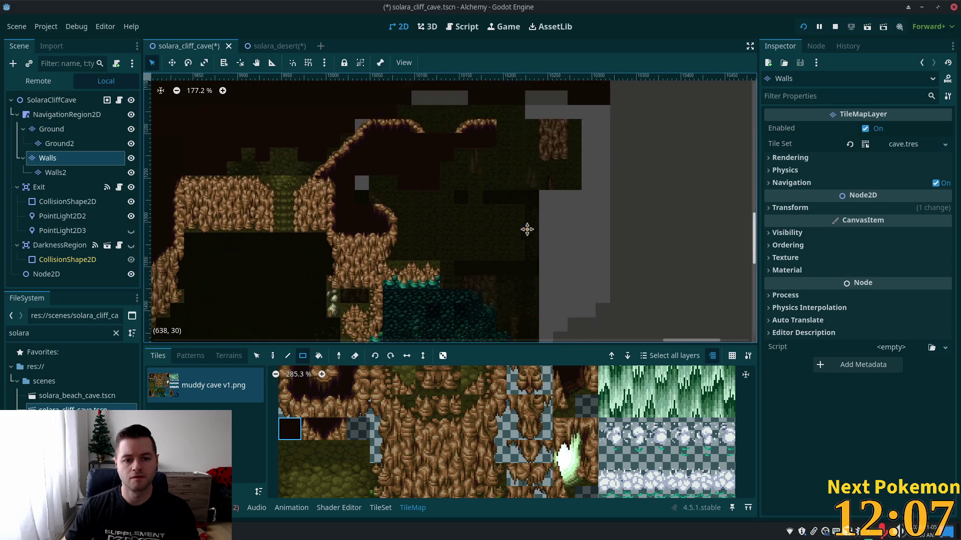
{"action": "left_click_drag", "start_coordinate": [398, 158], "coordinate": [408, 161]}
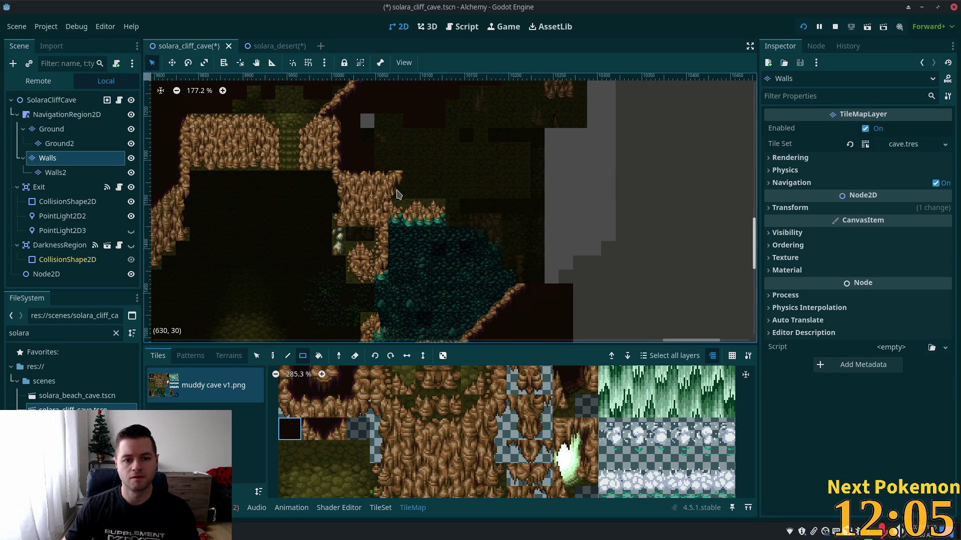
{"action": "scroll", "coordinate": [686, 150], "scroll_direction": "down", "scroll_amount": 4}
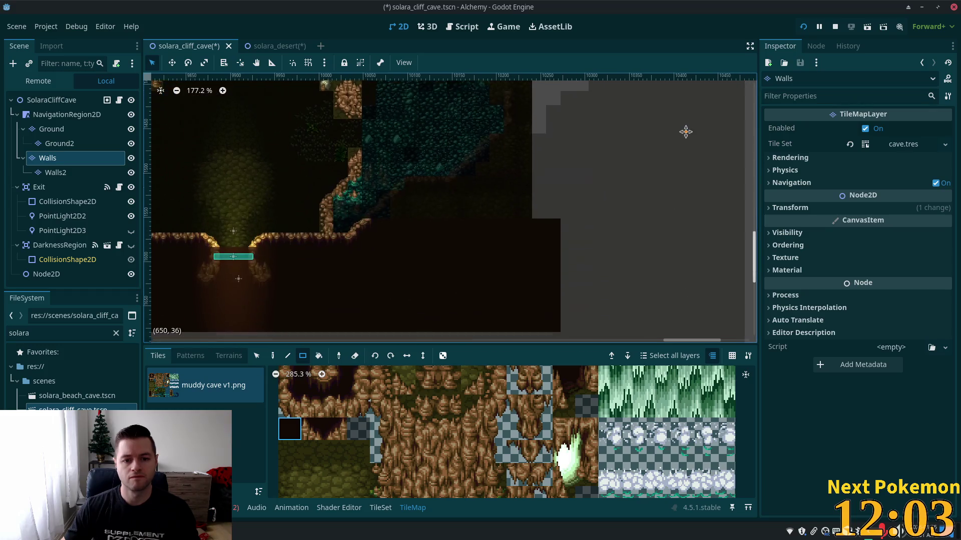
{"action": "scroll", "coordinate": [719, 200], "scroll_direction": "up", "scroll_amount": 1}
On the Walls2 layer, erase a wide rectangle of tiles over the upper cave
{"action": "right_click", "coordinate": [65, 215]}
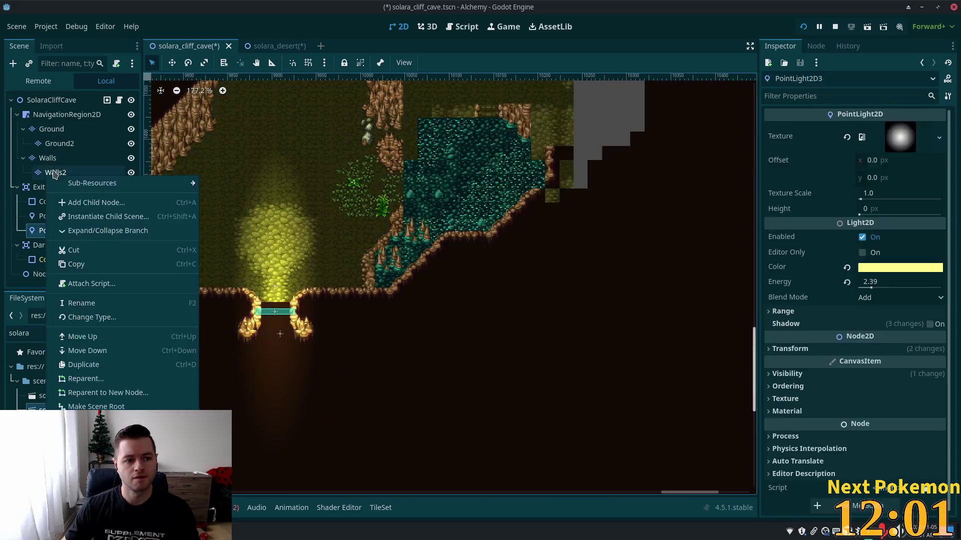
{"action": "left_click", "coordinate": [55, 172]}
{"action": "scroll", "coordinate": [514, 193], "scroll_direction": "down", "scroll_amount": 2}
{"action": "scroll", "coordinate": [469, 148], "scroll_direction": "up", "scroll_amount": 2}
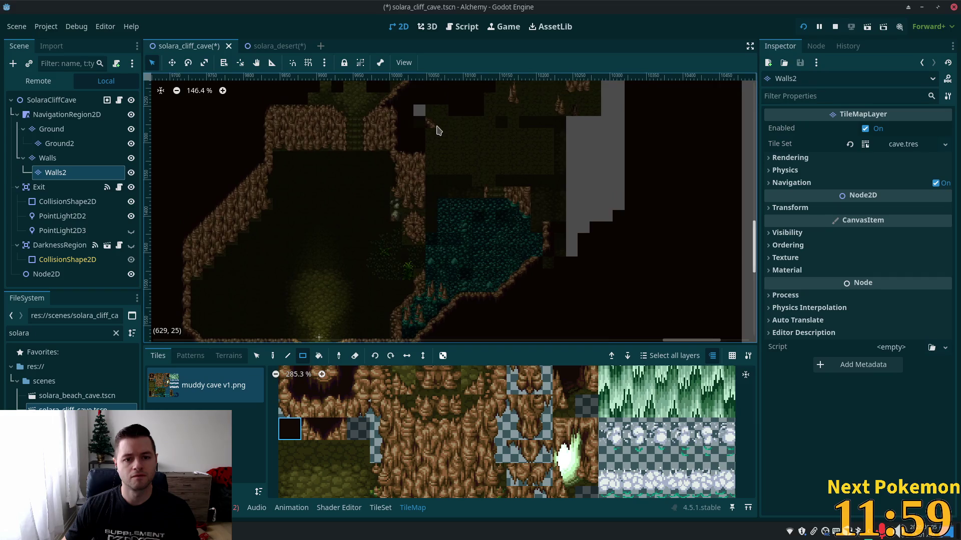
{"action": "mouse_move", "coordinate": [433, 123]}
{"action": "left_mouse_down"}
{"action": "mouse_move", "coordinate": [601, 300]}
{"action": "mouse_move", "coordinate": [574, 189]}
{"action": "mouse_move", "coordinate": [515, 214]}
{"action": "mouse_move", "coordinate": [676, 252]}
{"action": "left_mouse_up"}
{"action": "scroll", "coordinate": [575, 189], "scroll_direction": "up", "scroll_amount": 5}
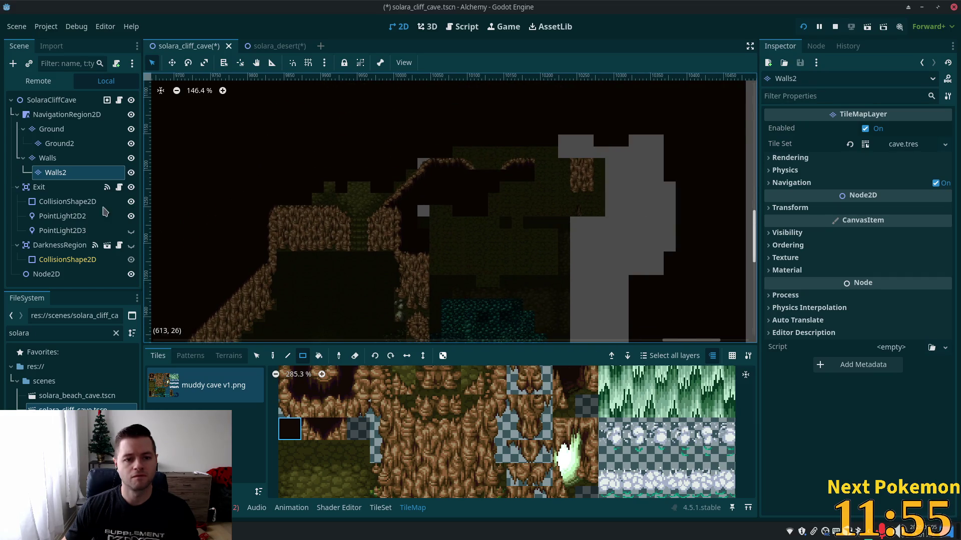
Erase two large rectangles of Ground tiles right of the mossy floor, including the rock tile
{"action": "left_click", "coordinate": [50, 144]}
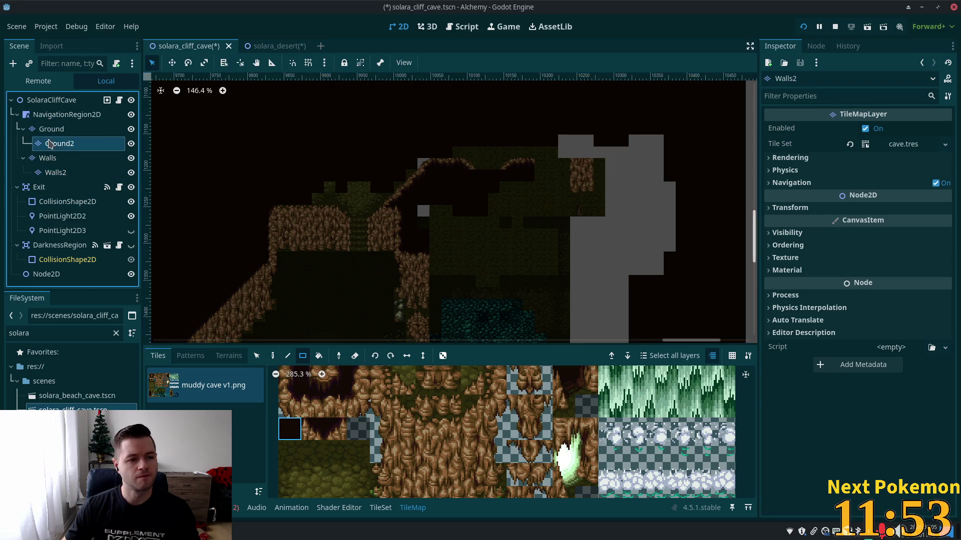
{"action": "scroll", "coordinate": [525, 170], "scroll_direction": "down", "scroll_amount": 5}
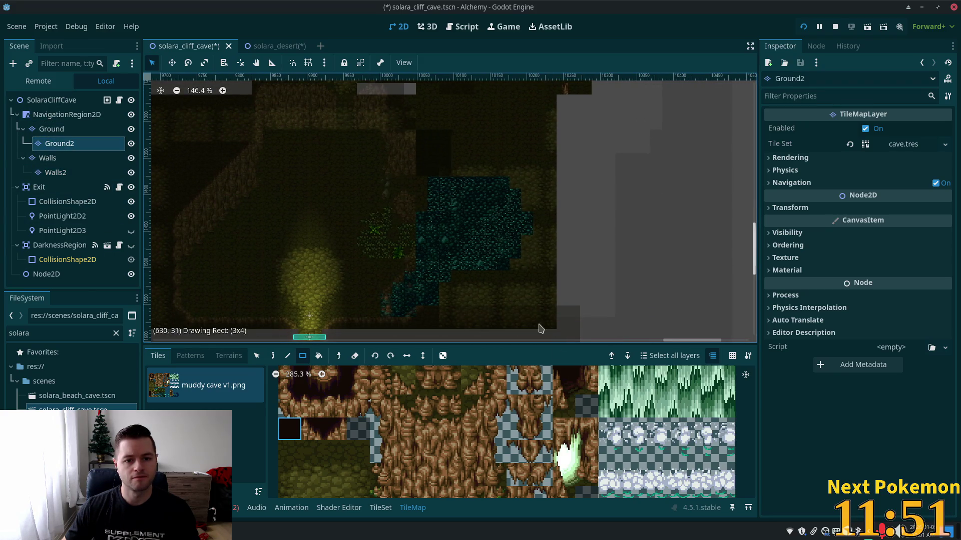
{"action": "left_click", "coordinate": [52, 129]}
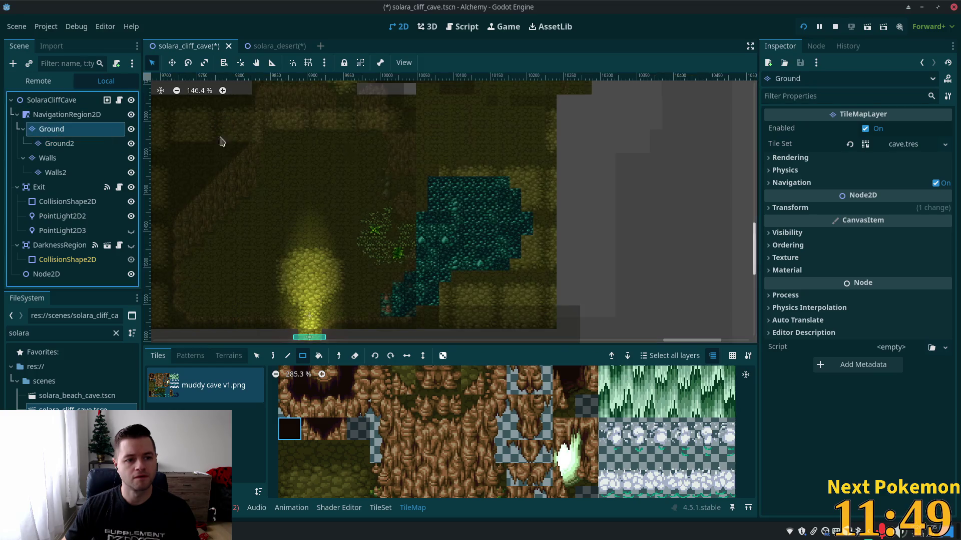
{"action": "scroll", "coordinate": [425, 125], "scroll_direction": "up", "scroll_amount": 4}
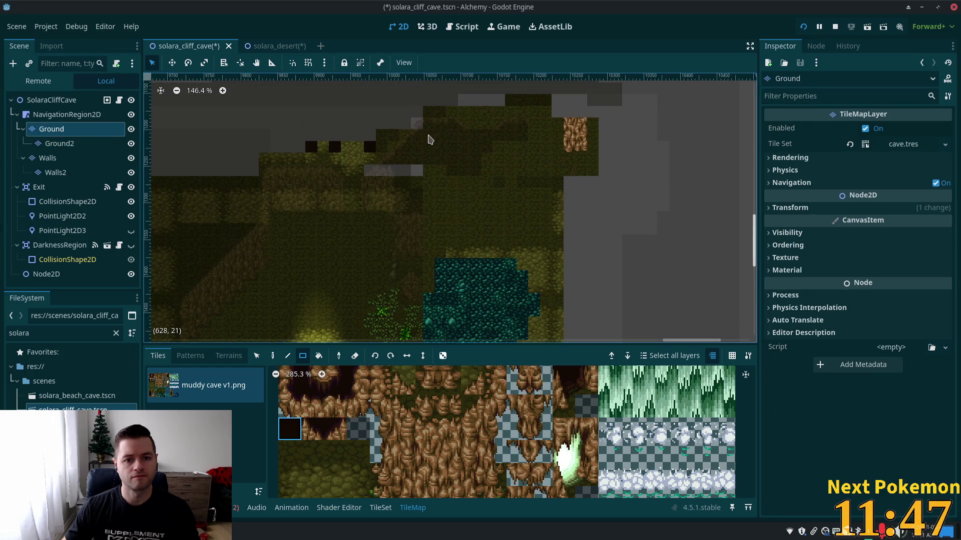
{"action": "left_click_drag", "start_coordinate": [429, 139], "coordinate": [631, 346]}
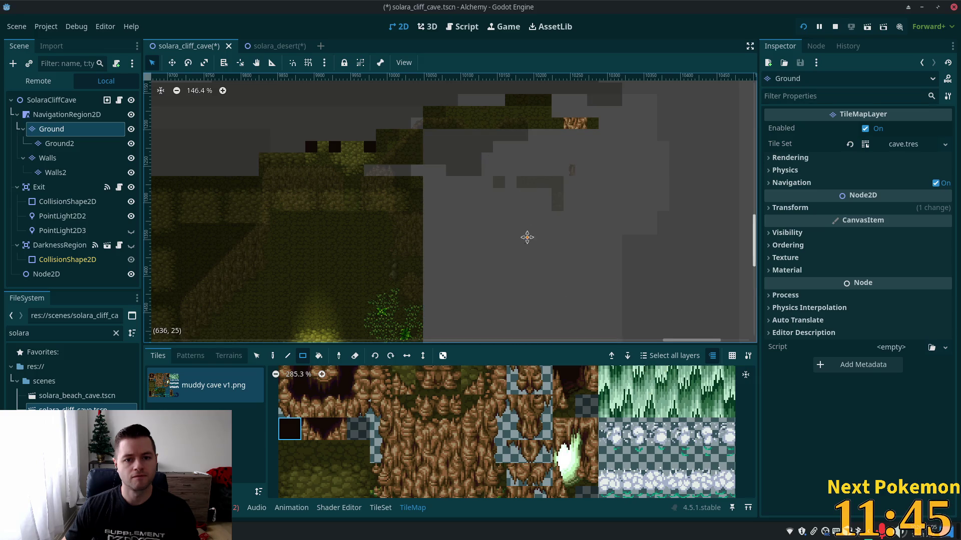
{"action": "scroll", "coordinate": [527, 237], "scroll_direction": "up", "scroll_amount": 2}
{"action": "left_click_drag", "start_coordinate": [554, 196], "coordinate": [664, 319]}
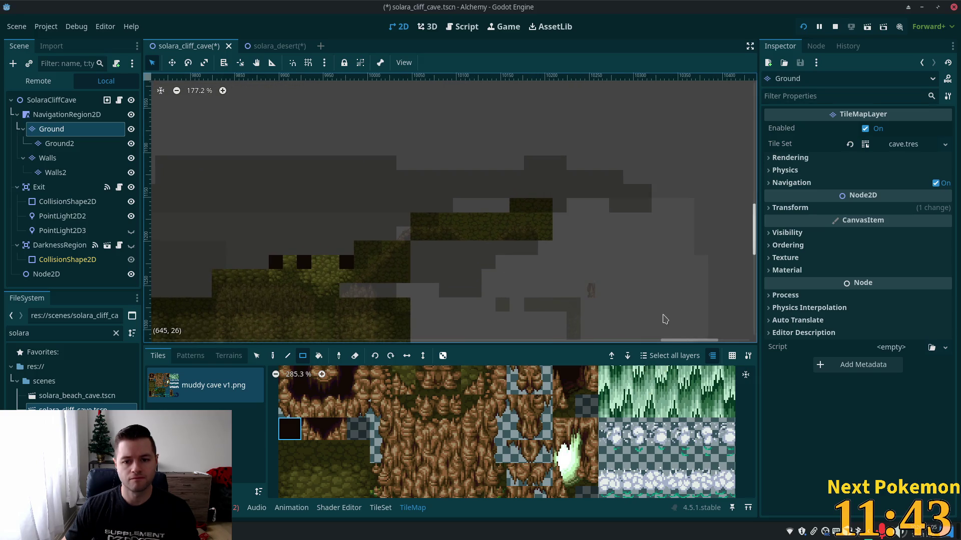
{"action": "scroll", "coordinate": [596, 190], "scroll_direction": "down", "scroll_amount": 5}
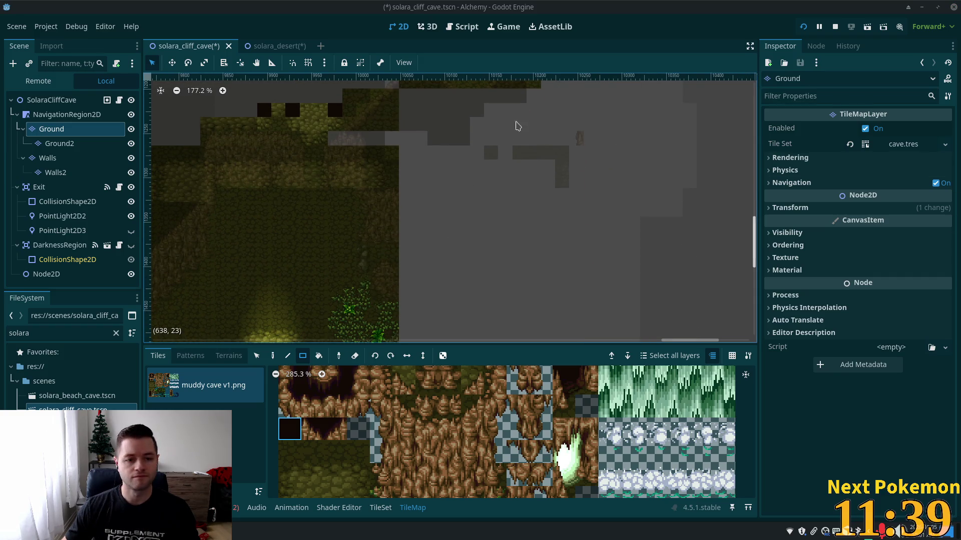
{"action": "scroll", "coordinate": [504, 165], "scroll_direction": "down", "scroll_amount": 3}
{"action": "scroll", "coordinate": [504, 165], "scroll_direction": "down", "scroll_amount": 3}
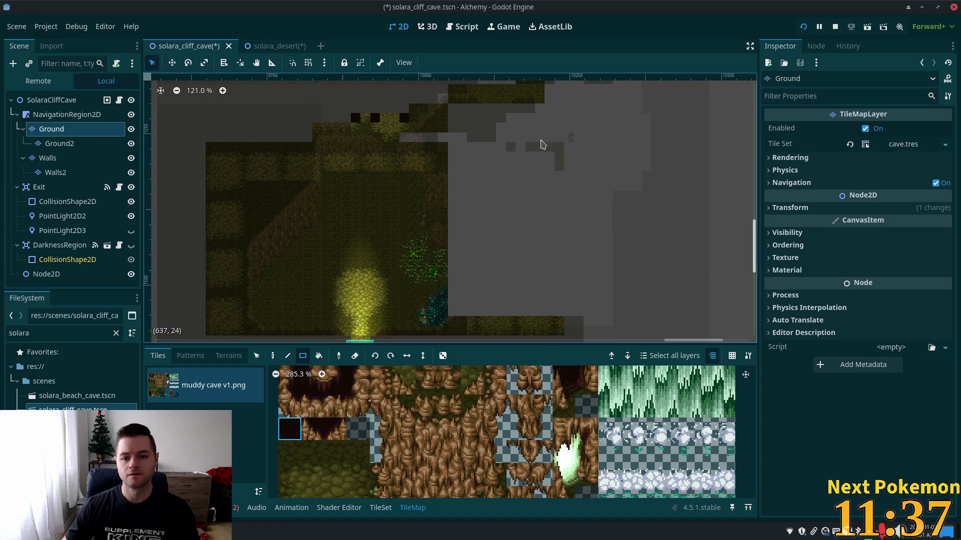
{"action": "mouse_move", "coordinate": [540, 146]}
{"action": "left_mouse_down"}
{"action": "mouse_move", "coordinate": [533, 250]}
{"action": "mouse_move", "coordinate": [543, 251]}
{"action": "mouse_move", "coordinate": [532, 209]}
{"action": "mouse_move", "coordinate": [540, 229]}
{"action": "left_mouse_up"}
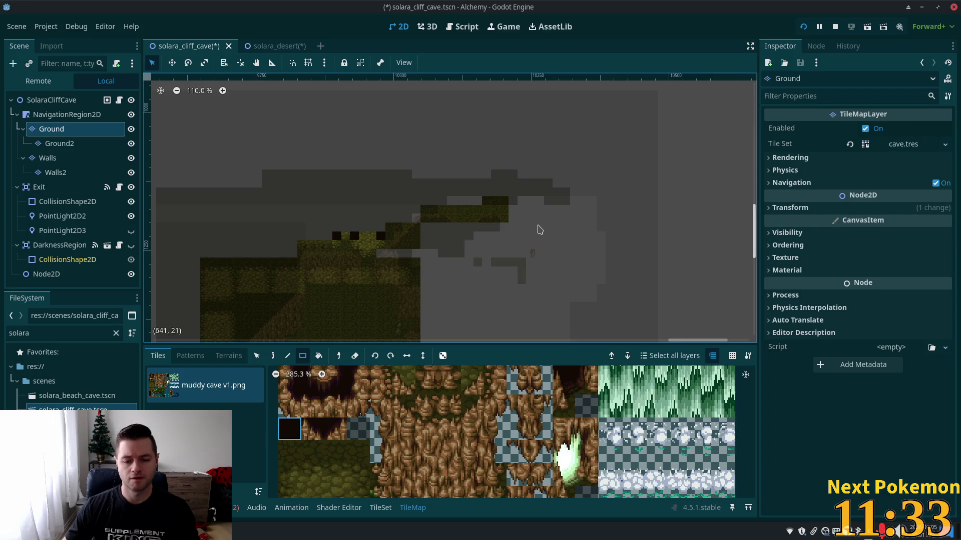
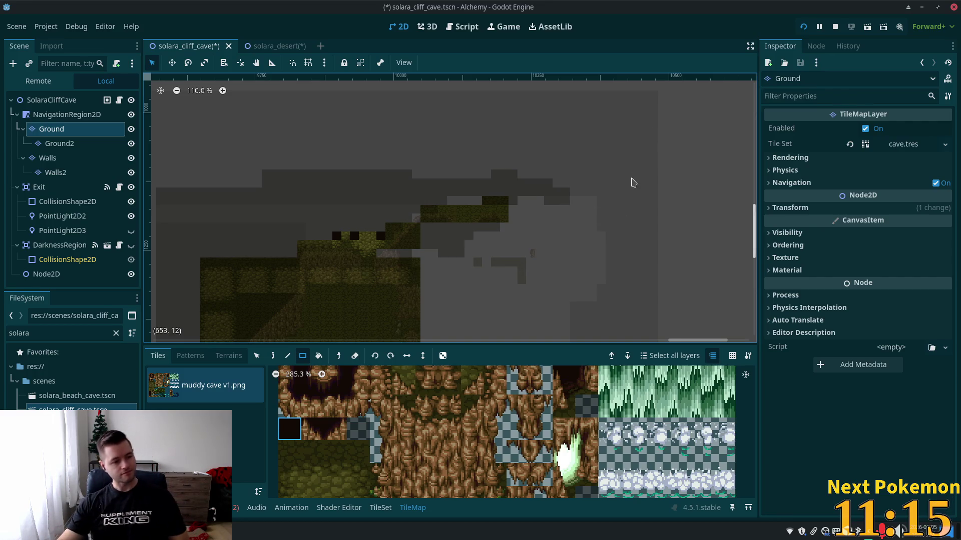
Zoom out the canvas and atlas, then launch the game in its debug window
{"action": "scroll", "coordinate": [572, 207], "scroll_direction": "down", "scroll_amount": 3}
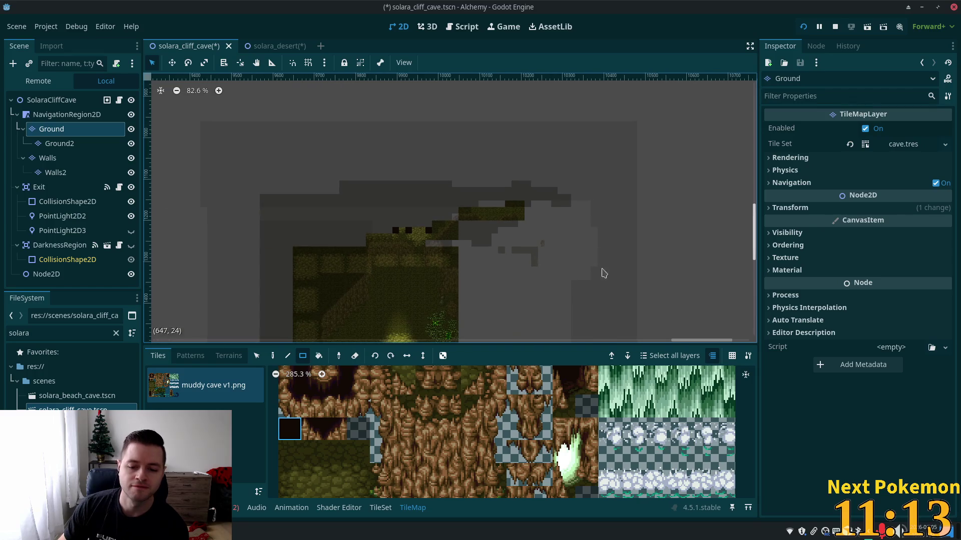
{"action": "scroll", "coordinate": [680, 398], "scroll_direction": "down", "scroll_amount": 4}
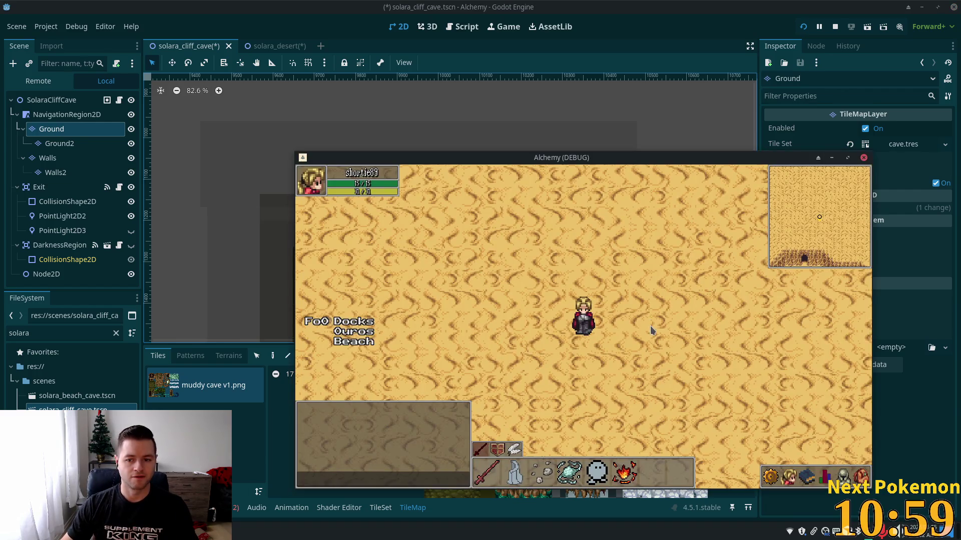
Walk the character across the sand to the cliff, then north past the cave entrance
{"action": "key", "text": "Down"}
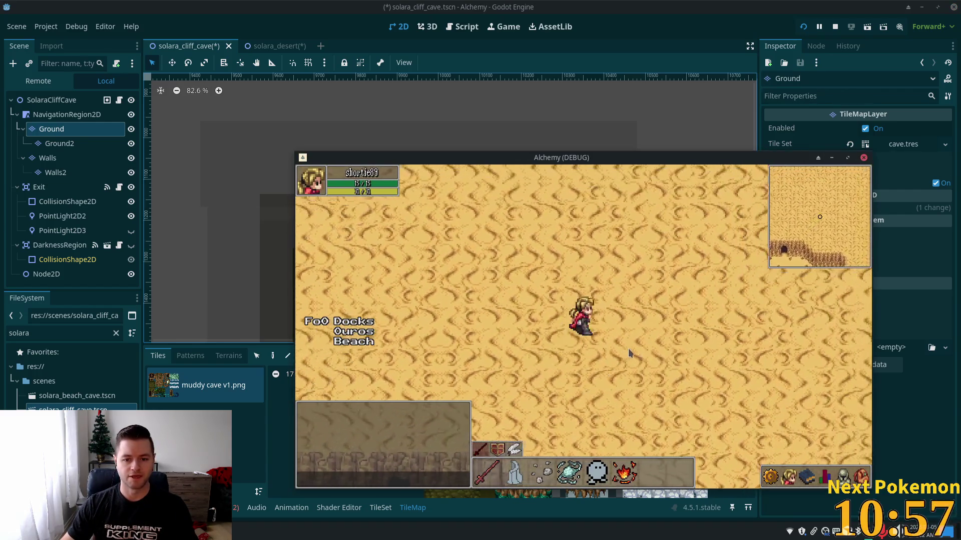
{"action": "key", "text": "Left"}
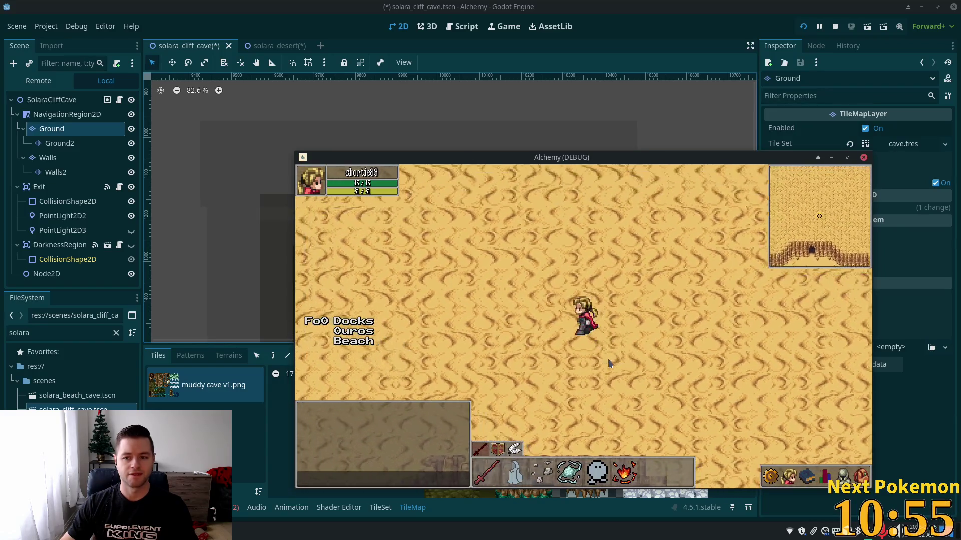
{"action": "key", "text": "Down"}
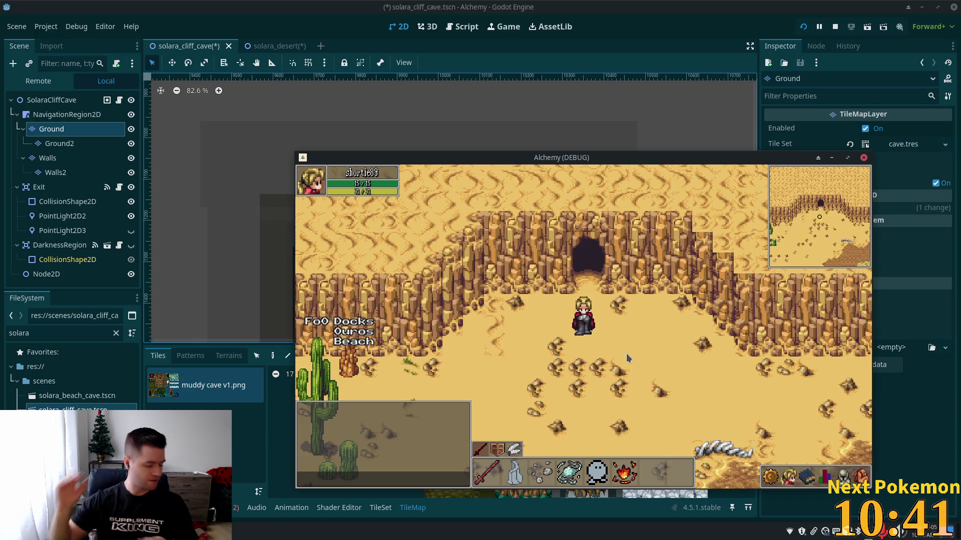
{"action": "key", "text": "Up"}
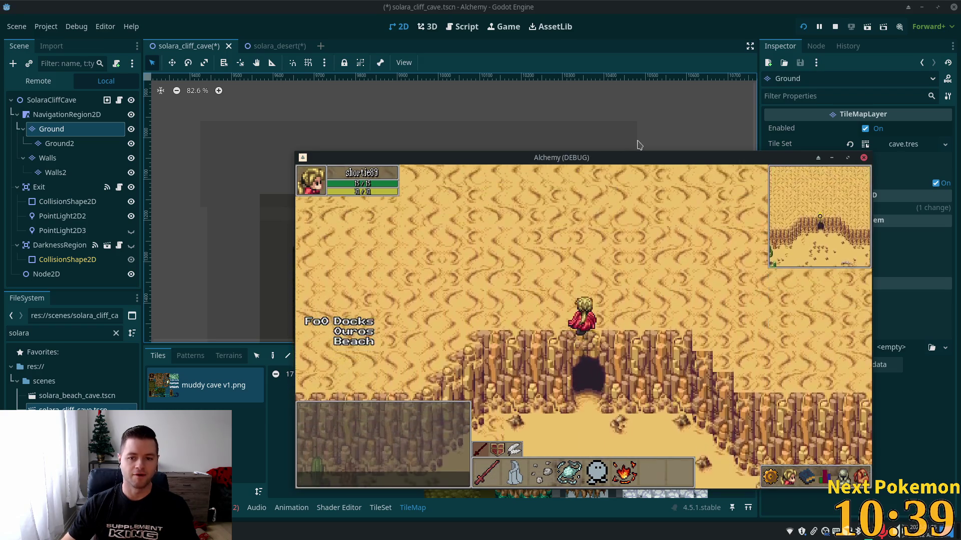
{"action": "key", "text": "Up"}
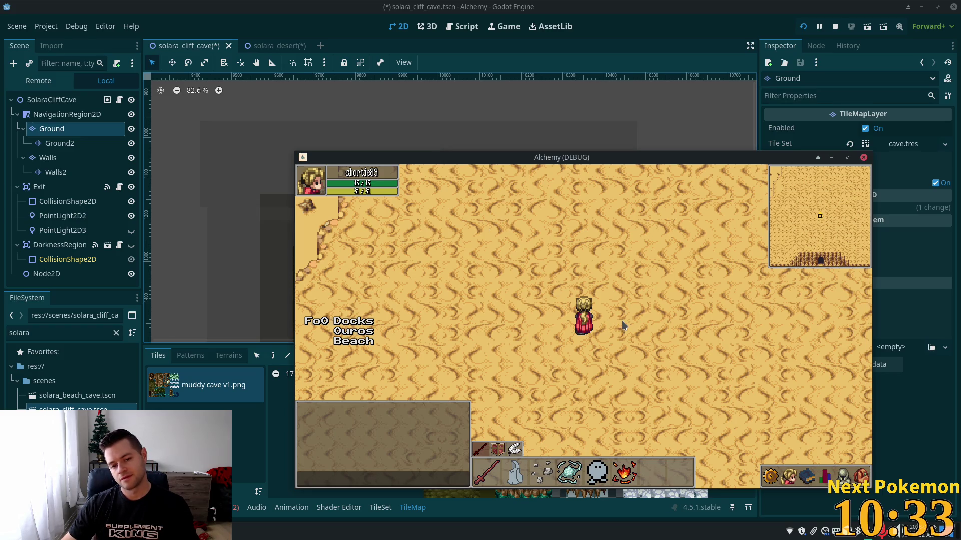
Walk back to the cliff edge and pass down through the cave into the lower area
{"action": "key", "text": "Down"}
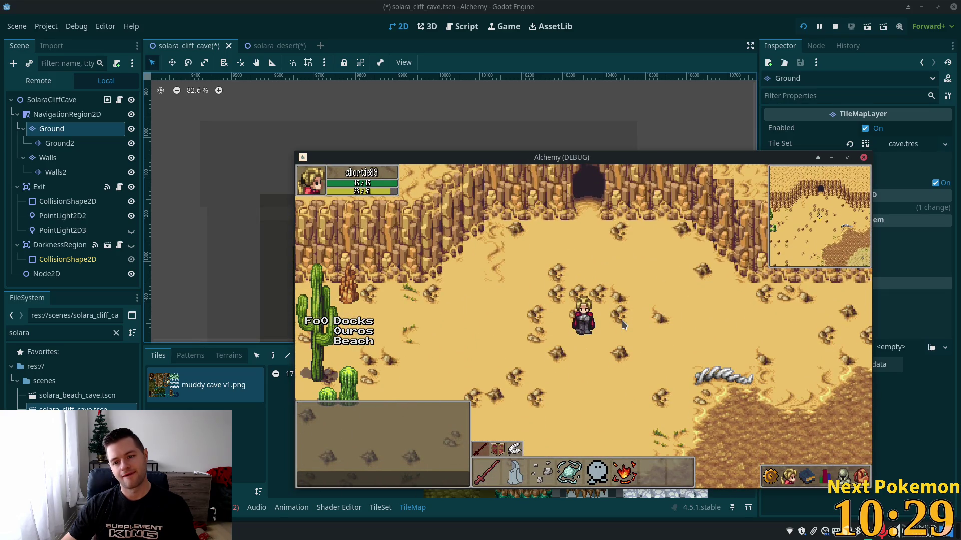
{"action": "key", "text": "Up"}
{"action": "key", "text": "Up"}
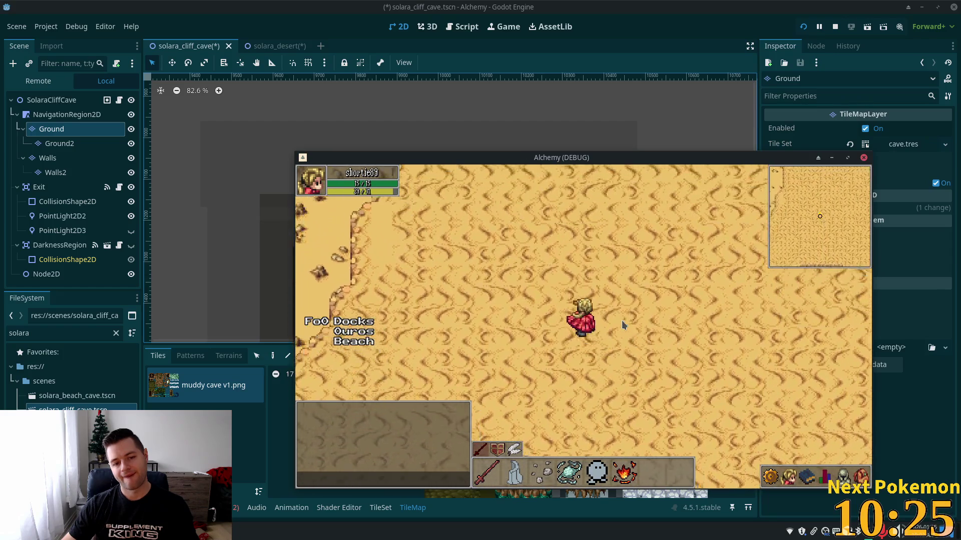
{"action": "key", "text": "Left"}
{"action": "mouse_move", "coordinate": [615, 436]}
{"action": "left_mouse_down"}
{"action": "mouse_move", "coordinate": [496, 371]}
{"action": "mouse_move", "coordinate": [653, 172]}
{"action": "mouse_move", "coordinate": [539, 205]}
{"action": "mouse_move", "coordinate": [668, 209]}
{"action": "mouse_move", "coordinate": [579, 316]}
{"action": "mouse_move", "coordinate": [629, 346]}
{"action": "left_mouse_up"}
{"action": "key", "text": "Down"}
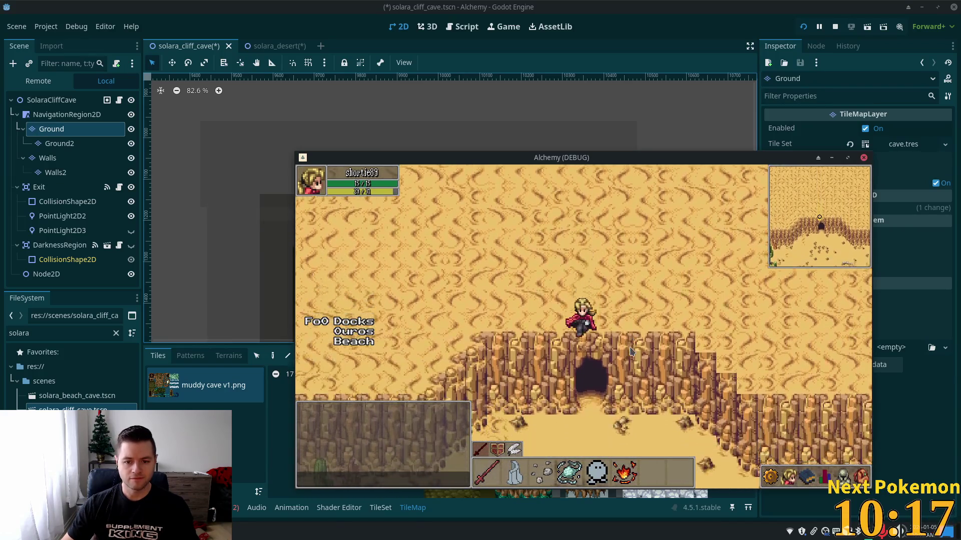
{"action": "left_click", "coordinate": [571, 284]}
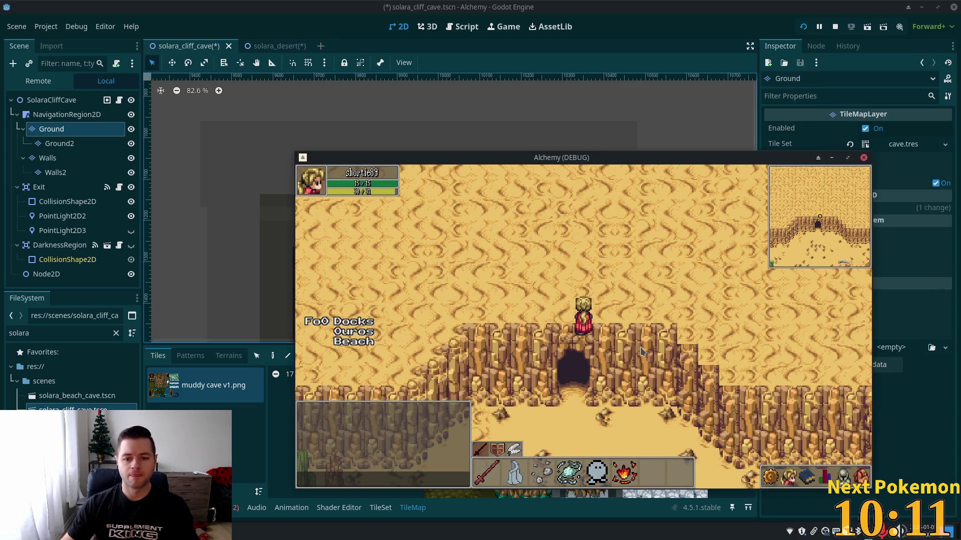
{"action": "key", "text": "Down"}
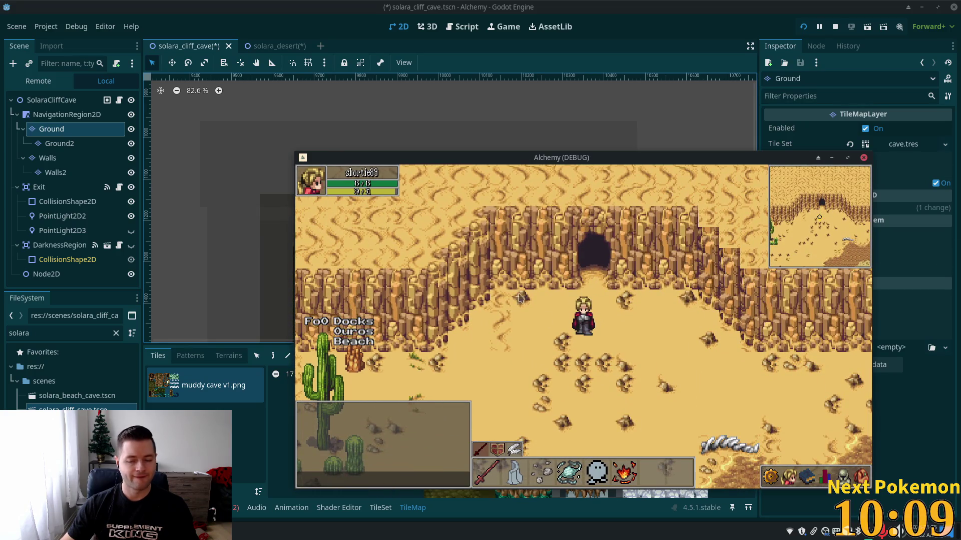
{"action": "mouse_move", "coordinate": [201, 532]}
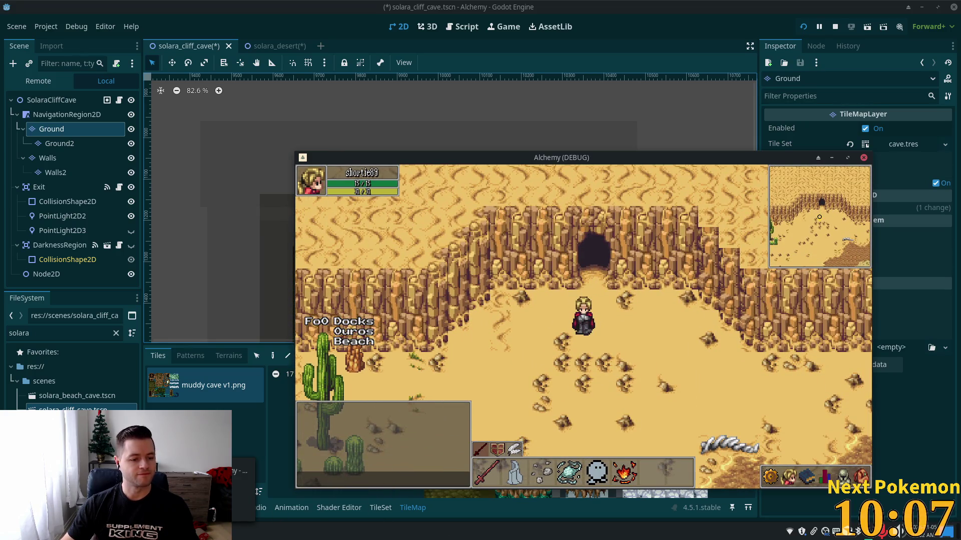
Return to the editor and bring the cave map into view on the canvas
{"action": "left_click", "coordinate": [652, 5]}
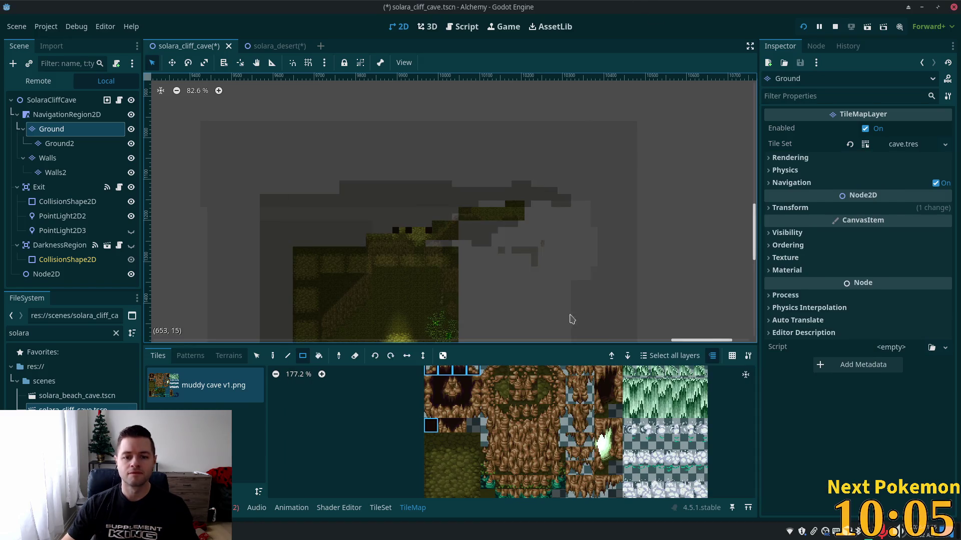
{"action": "scroll", "coordinate": [509, 251], "scroll_direction": "down", "scroll_amount": 2}
{"action": "left_click_drag", "start_coordinate": [516, 337], "coordinate": [513, 406]}
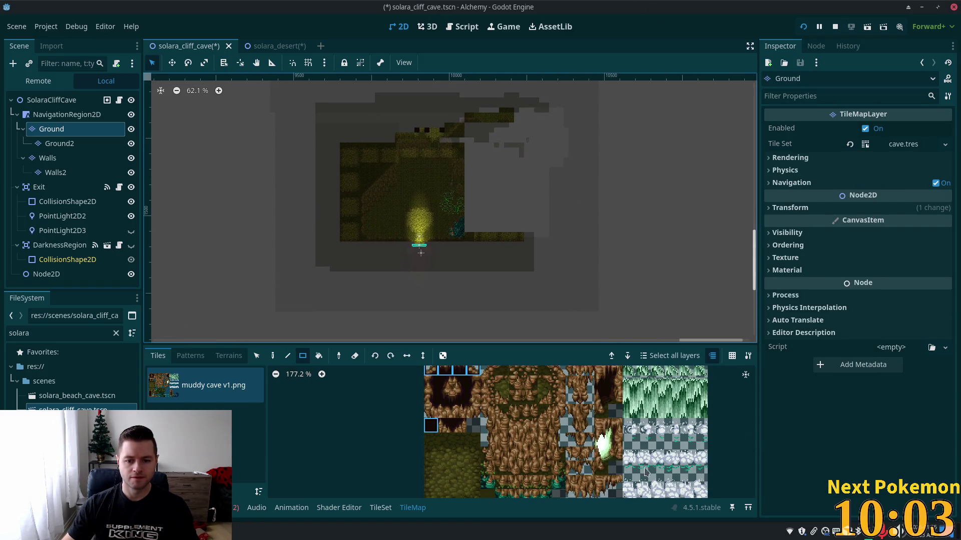
{"action": "scroll", "coordinate": [592, 419], "scroll_direction": "down", "scroll_amount": 3}
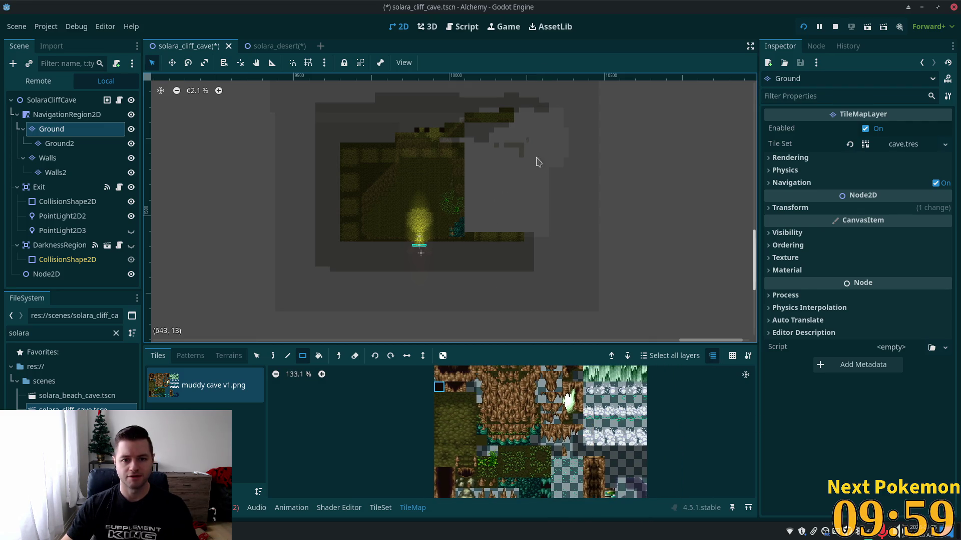
{"action": "scroll", "coordinate": [508, 142], "scroll_direction": "up", "scroll_amount": 5}
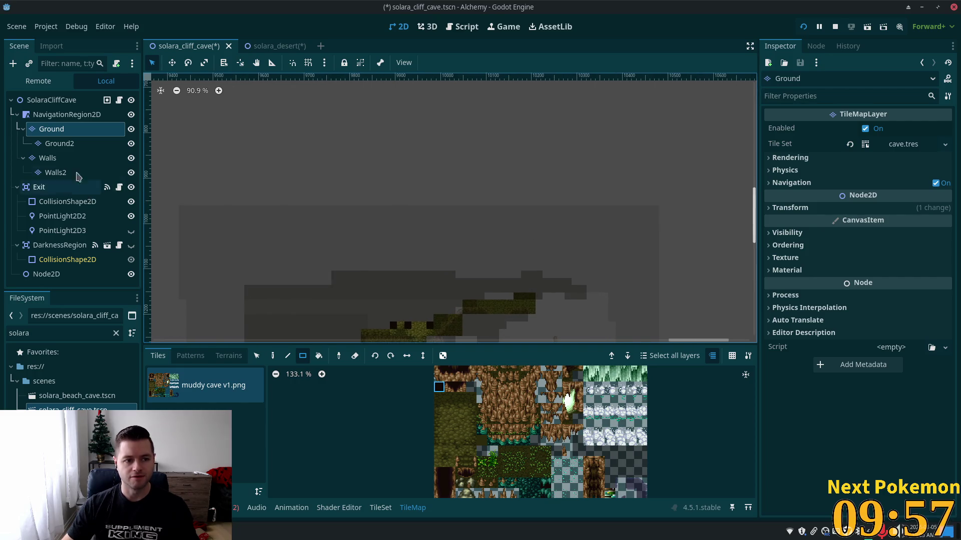
Select the Walls layer and pick a 2x3 block of cliff tiles from the atlas
{"action": "left_click", "coordinate": [47, 158]}
{"action": "scroll", "coordinate": [487, 184], "scroll_direction": "up", "scroll_amount": 1}
{"action": "scroll", "coordinate": [486, 185], "scroll_direction": "up", "scroll_amount": 1}
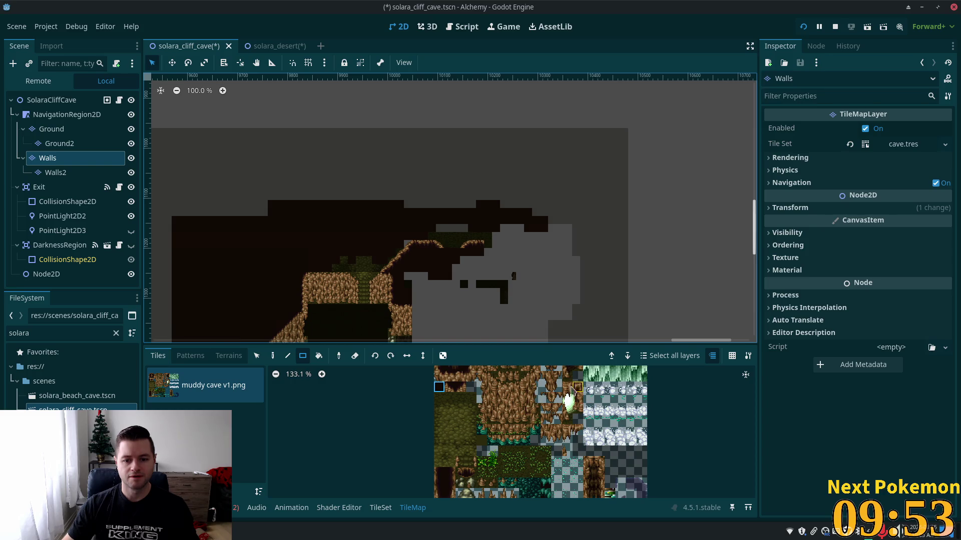
{"action": "left_click_drag", "start_coordinate": [567, 388], "coordinate": [578, 415]}
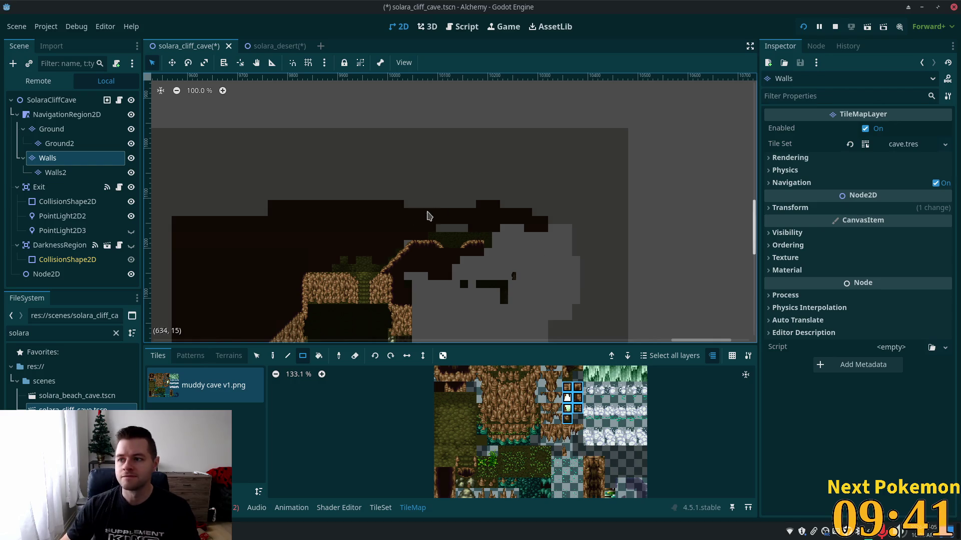
{"action": "scroll", "coordinate": [349, 208], "scroll_direction": "up", "scroll_amount": 5}
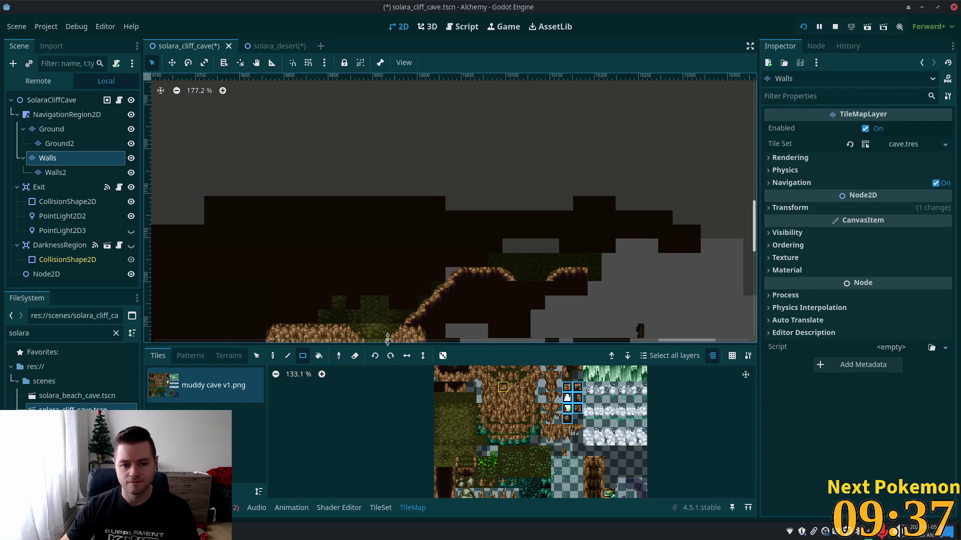
Paint a single cliff tile at the top wall spot
{"action": "left_click", "coordinate": [274, 356]}
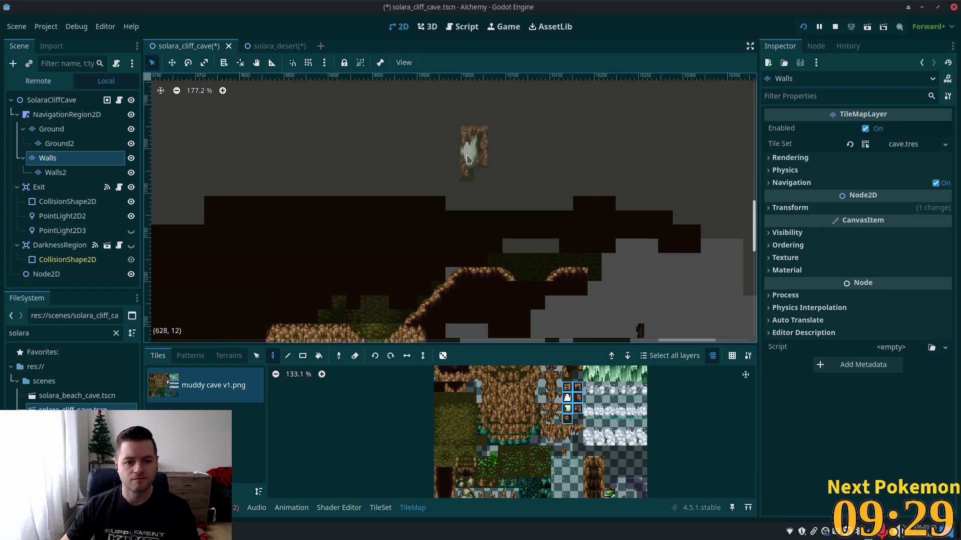
{"action": "left_click", "coordinate": [467, 159]}
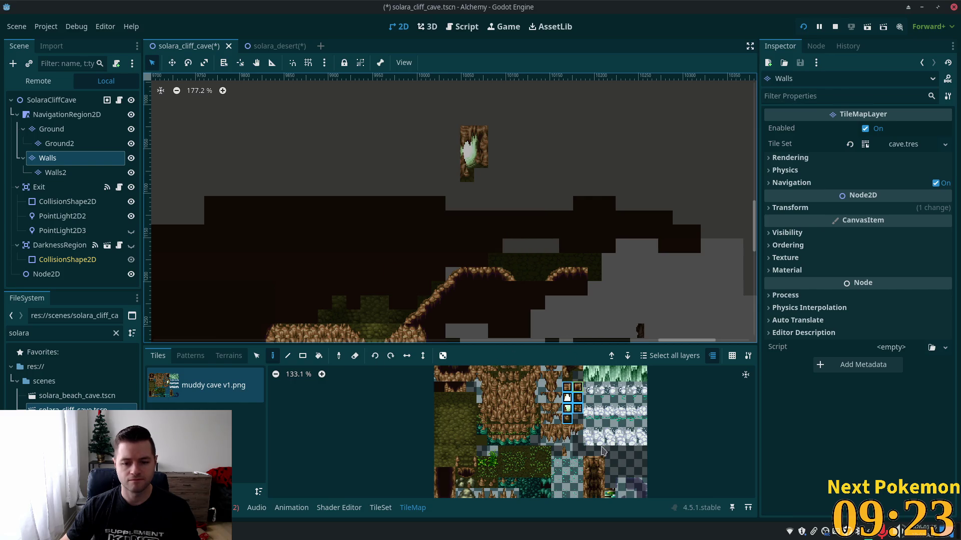
{"action": "scroll", "coordinate": [548, 441], "scroll_direction": "down", "scroll_amount": 2}
{"action": "scroll", "coordinate": [440, 138], "scroll_direction": "down", "scroll_amount": 4}
{"action": "scroll", "coordinate": [440, 139], "scroll_direction": "left", "scroll_amount": 1}
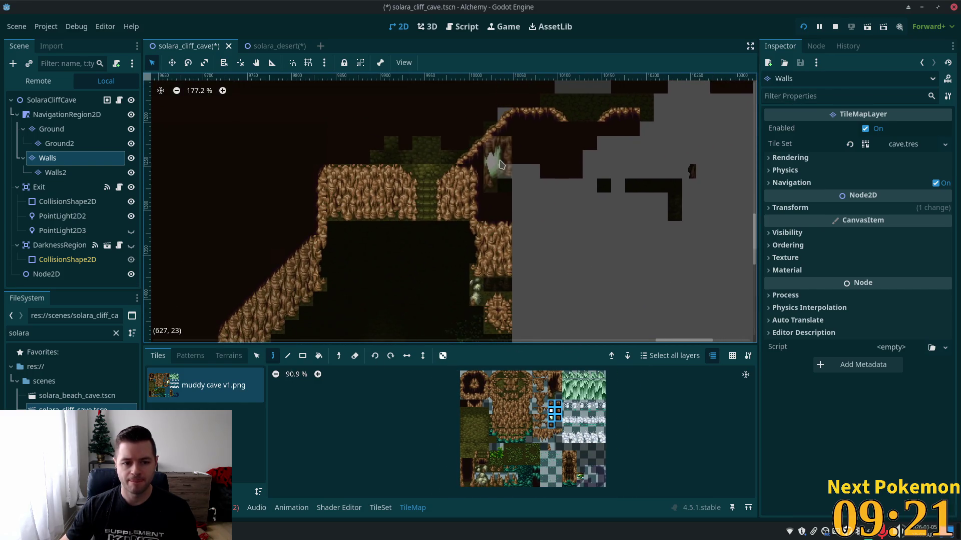
{"action": "scroll", "coordinate": [446, 155], "scroll_direction": "down", "scroll_amount": 3}
{"action": "scroll", "coordinate": [446, 155], "scroll_direction": "left", "scroll_amount": 2}
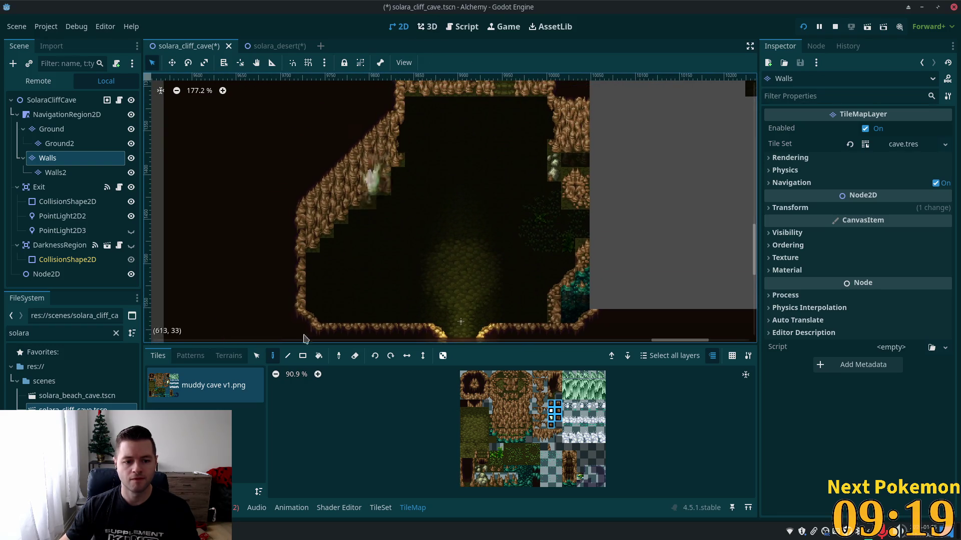
Copy the whole diagonal cliff wall from the map
{"action": "left_click", "coordinate": [256, 357]}
{"action": "mouse_move", "coordinate": [266, 132]}
{"action": "left_mouse_down"}
{"action": "mouse_move", "coordinate": [369, 214]}
{"action": "mouse_move", "coordinate": [407, 225]}
{"action": "left_mouse_up"}
{"action": "left_click", "coordinate": [256, 101]}
{"action": "mouse_move", "coordinate": [278, 115]}
{"action": "left_mouse_down"}
{"action": "mouse_move", "coordinate": [400, 225]}
{"action": "mouse_move", "coordinate": [401, 245]}
{"action": "left_mouse_up"}
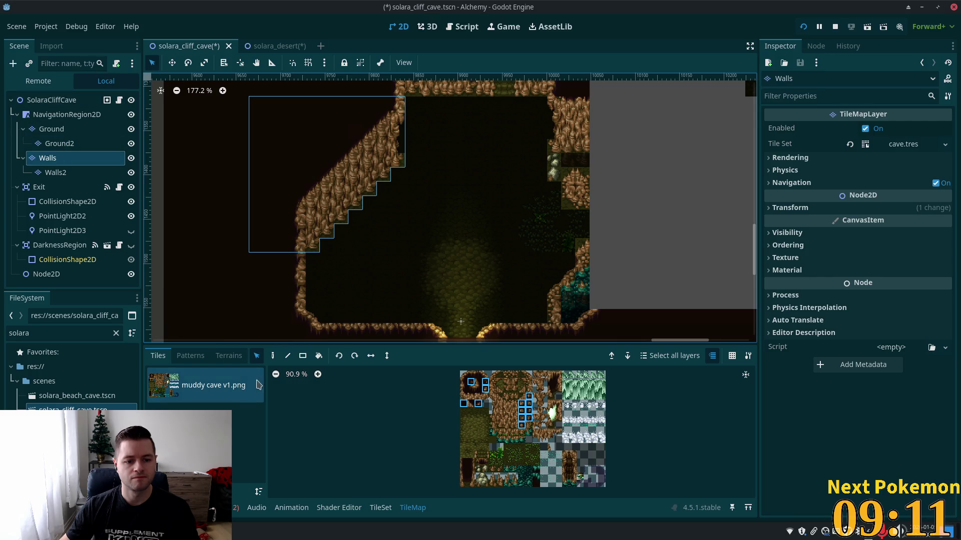
Stamp the copied cliff pattern onto the left wall, then mark another wall block for copying
{"action": "left_click", "coordinate": [273, 356]}
{"action": "scroll", "coordinate": [461, 273], "scroll_direction": "up", "scroll_amount": 5}
{"action": "scroll", "coordinate": [461, 272], "scroll_direction": "right", "scroll_amount": 3}
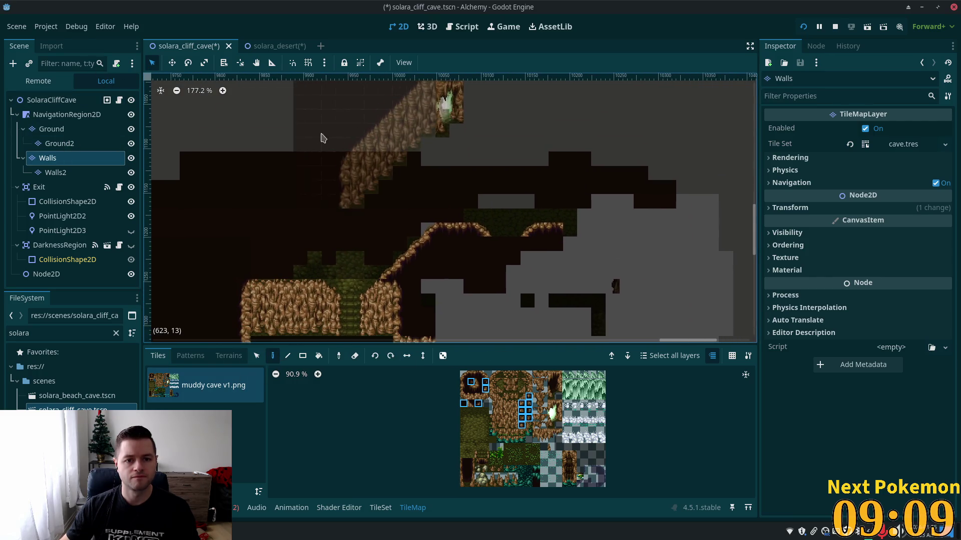
{"action": "scroll", "coordinate": [333, 188], "scroll_direction": "up", "scroll_amount": 3}
{"action": "scroll", "coordinate": [351, 200], "scroll_direction": "left", "scroll_amount": 2}
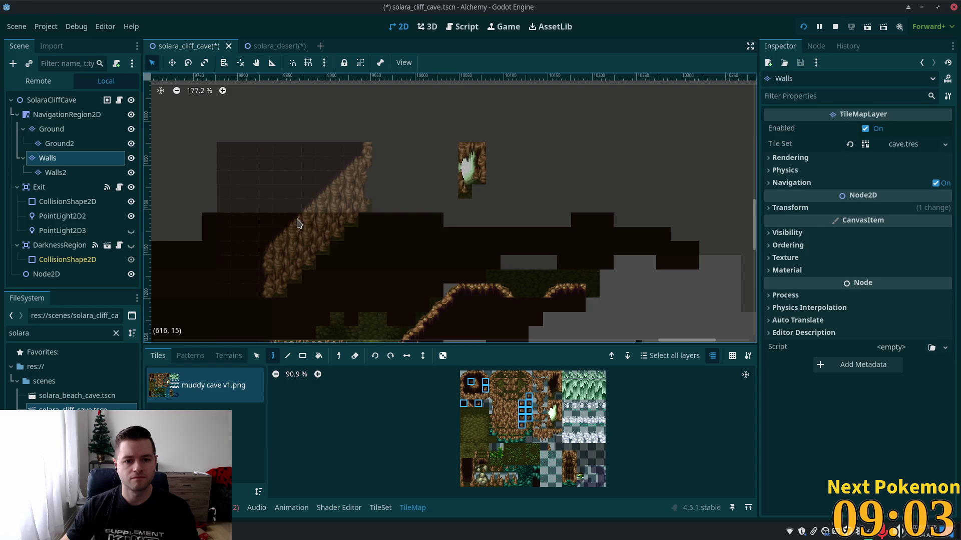
{"action": "left_click", "coordinate": [298, 222]}
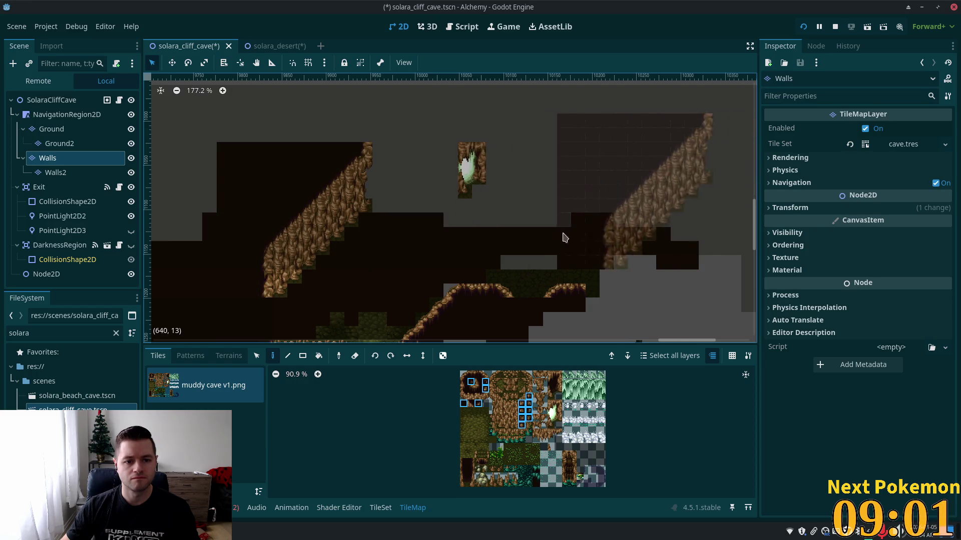
{"action": "scroll", "coordinate": [563, 237], "scroll_direction": "down", "scroll_amount": 5}
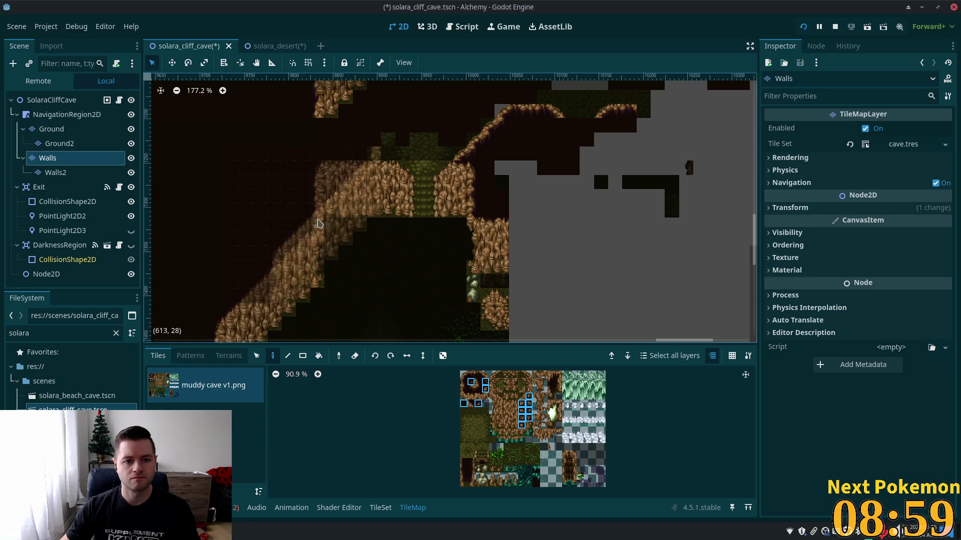
{"action": "scroll", "coordinate": [319, 224], "scroll_direction": "up", "scroll_amount": 3}
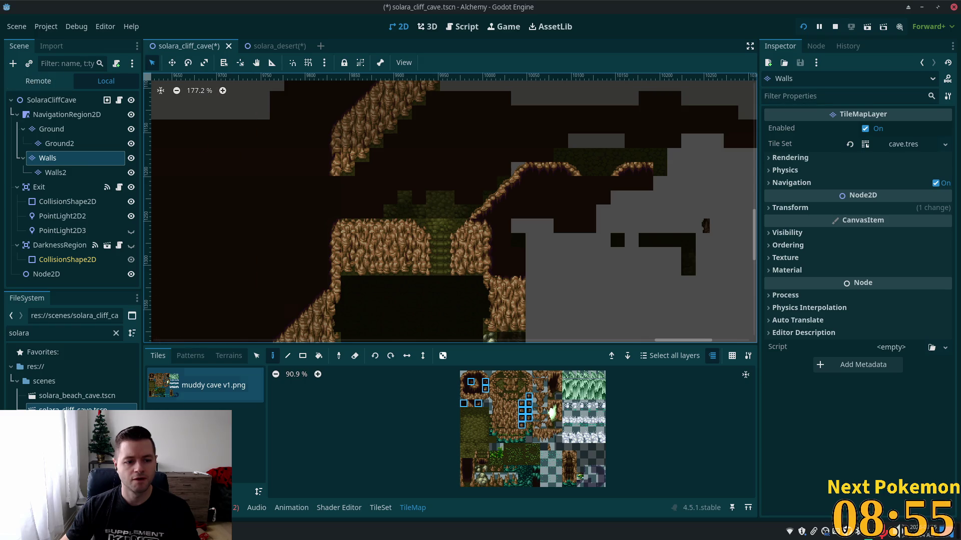
{"action": "left_click", "coordinate": [256, 355]}
{"action": "mouse_move", "coordinate": [284, 206]}
{"action": "left_mouse_down"}
{"action": "mouse_move", "coordinate": [342, 318]}
{"action": "mouse_move", "coordinate": [342, 288]}
{"action": "left_mouse_up"}
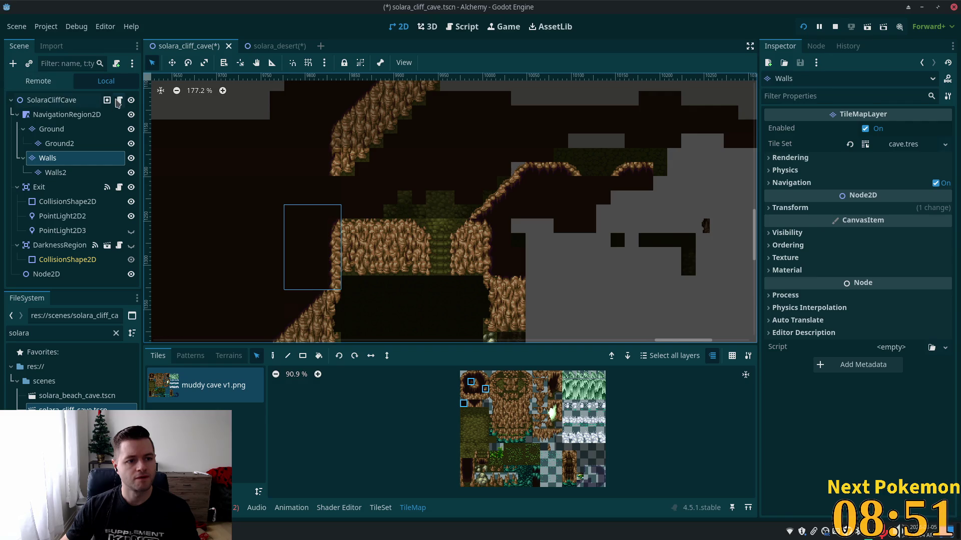
Copy a three-tile cliff-edge column and stamp it beside the flowered wall tile
{"action": "left_click", "coordinate": [273, 355]}
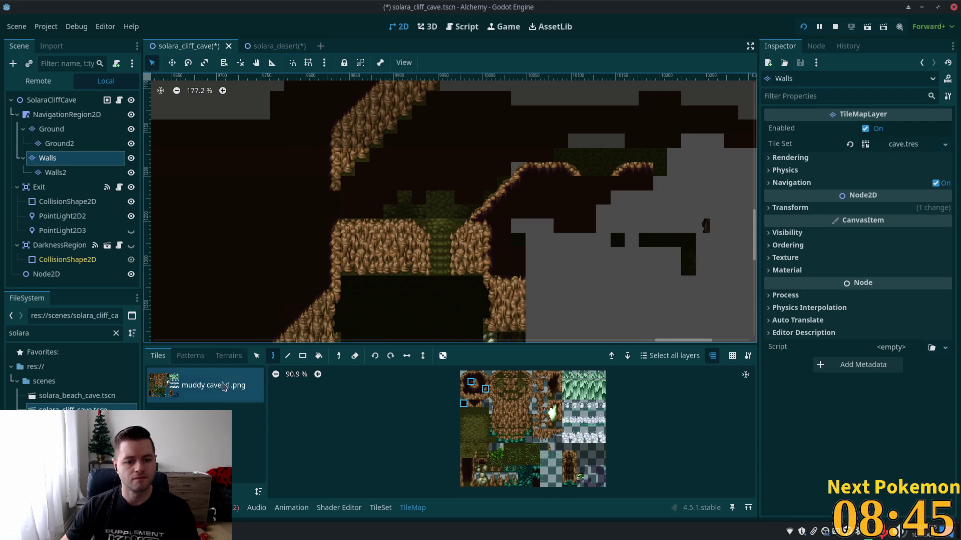
{"action": "left_click", "coordinate": [256, 356]}
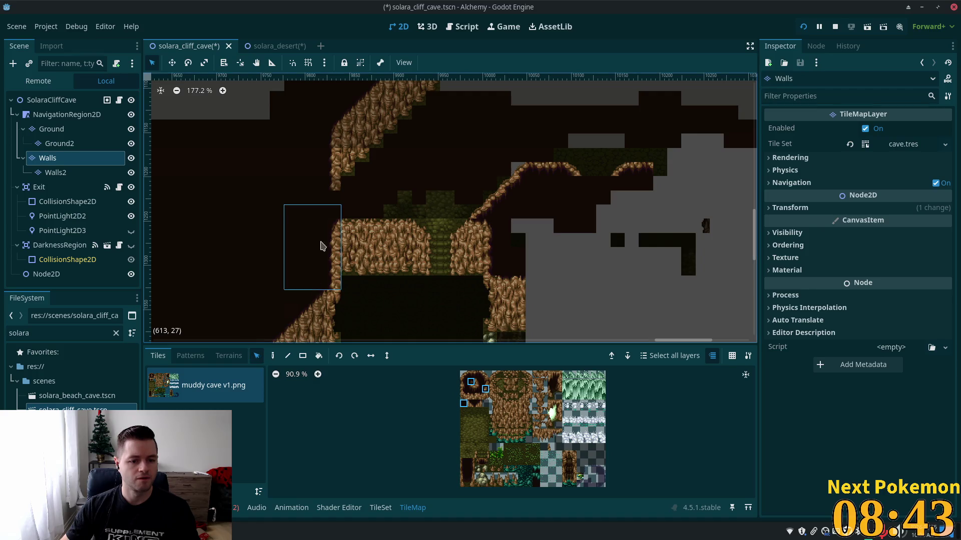
{"action": "mouse_move", "coordinate": [331, 183]}
{"action": "left_mouse_down"}
{"action": "mouse_move", "coordinate": [351, 150]}
{"action": "mouse_move", "coordinate": [334, 150]}
{"action": "left_mouse_up"}
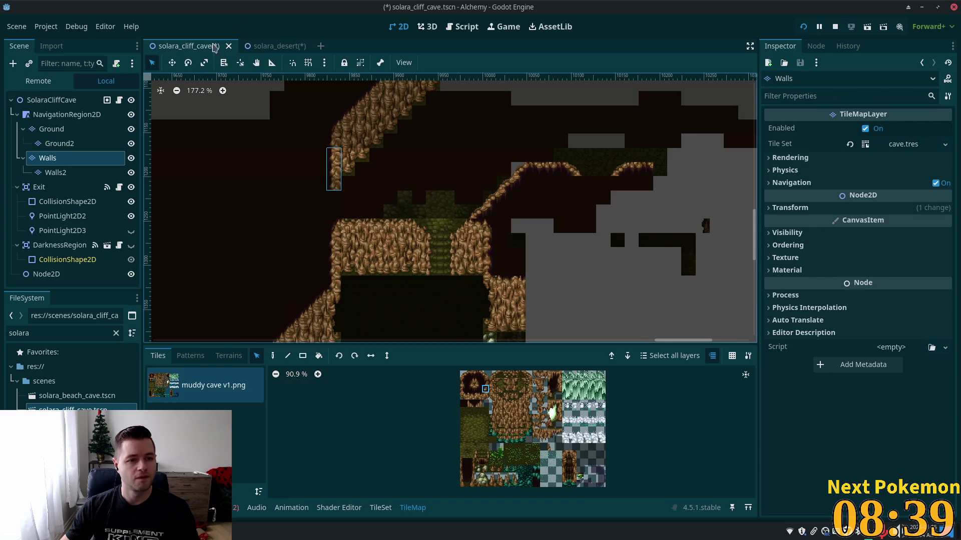
{"action": "left_click", "coordinate": [273, 355]}
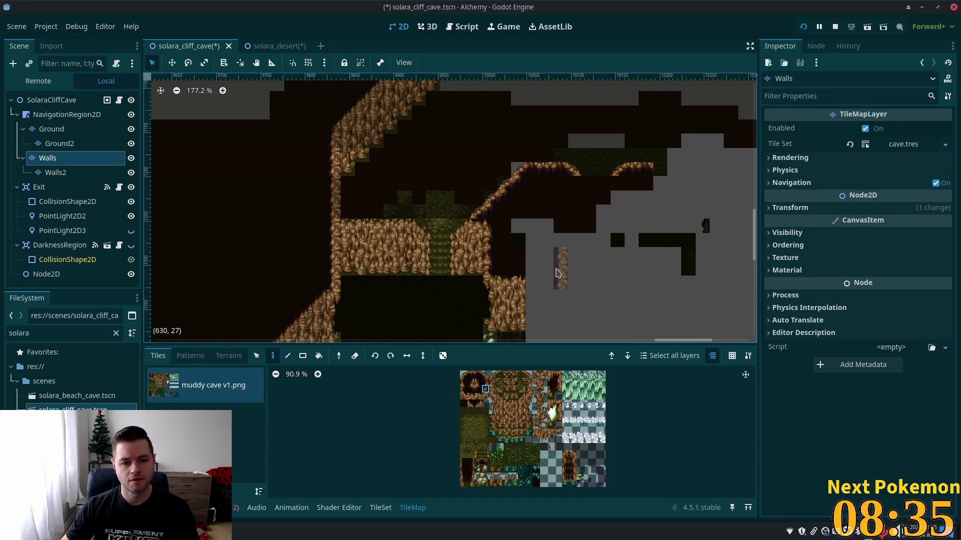
{"action": "left_click_drag", "start_coordinate": [472, 204], "coordinate": [333, 341]}
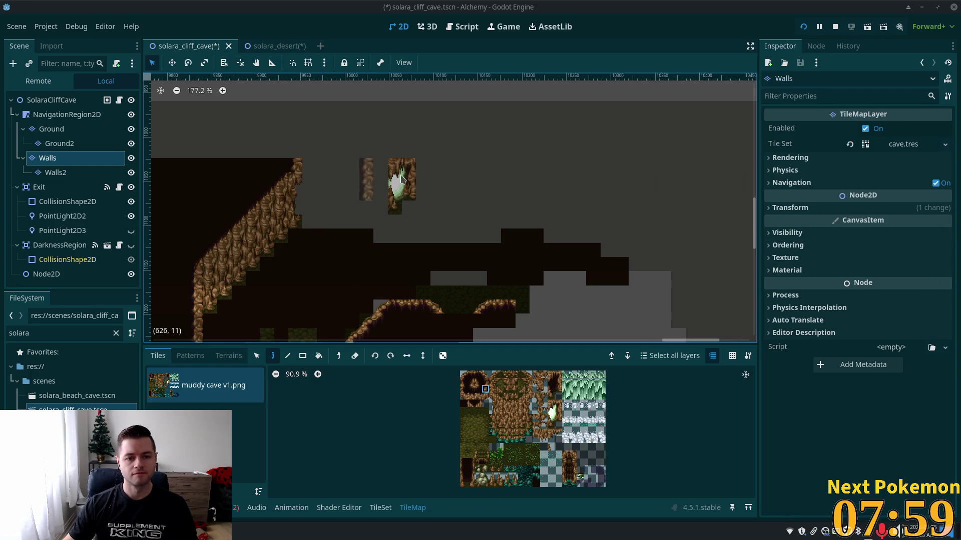
Copy a block of cliff wall tiles and stamp it along the upper ledge
{"action": "scroll", "coordinate": [320, 196], "scroll_direction": "up", "scroll_amount": 3}
{"action": "scroll", "coordinate": [515, 236], "scroll_direction": "down", "scroll_amount": 5}
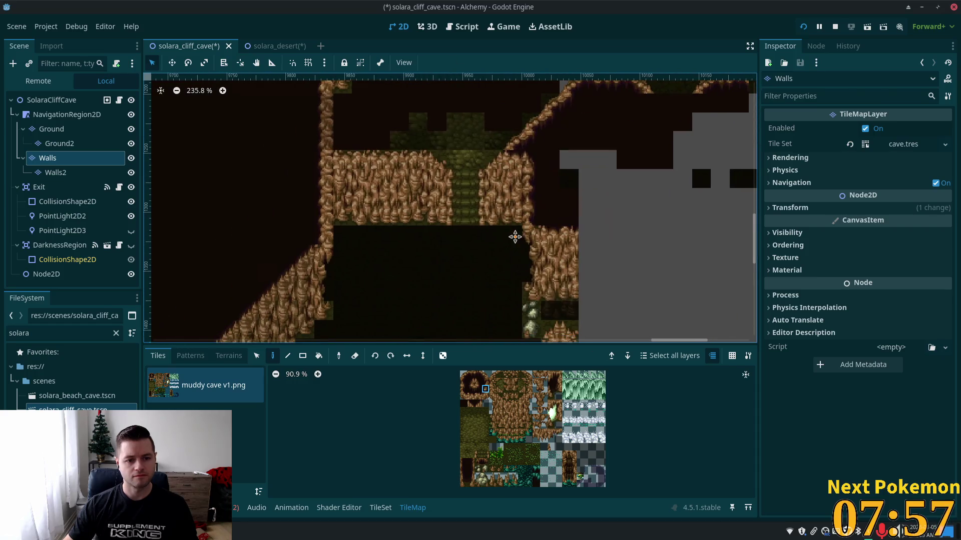
{"action": "scroll", "coordinate": [511, 259], "scroll_direction": "up", "scroll_amount": 3}
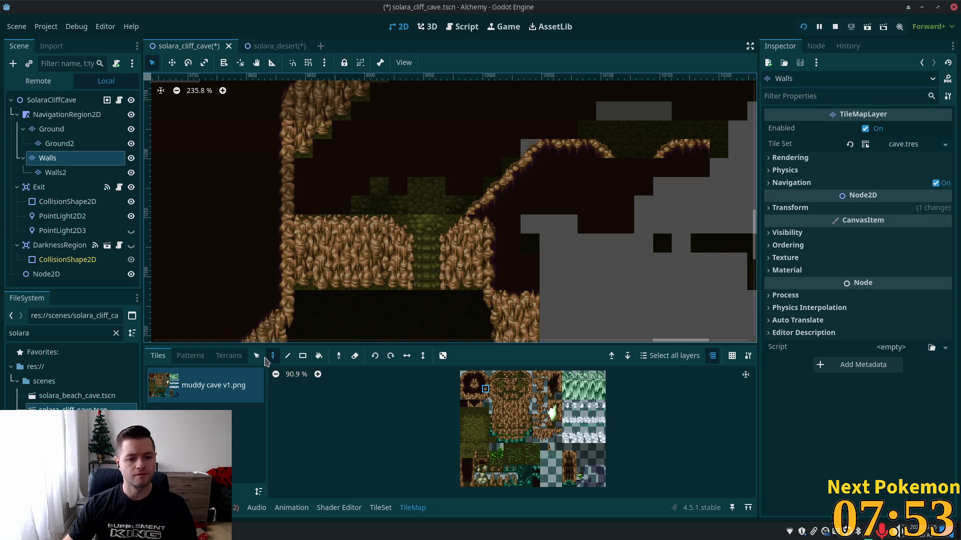
{"action": "left_click", "coordinate": [256, 356]}
{"action": "mouse_move", "coordinate": [305, 222]}
{"action": "left_mouse_down"}
{"action": "mouse_move", "coordinate": [396, 289]}
{"action": "mouse_move", "coordinate": [387, 289]}
{"action": "left_mouse_up"}
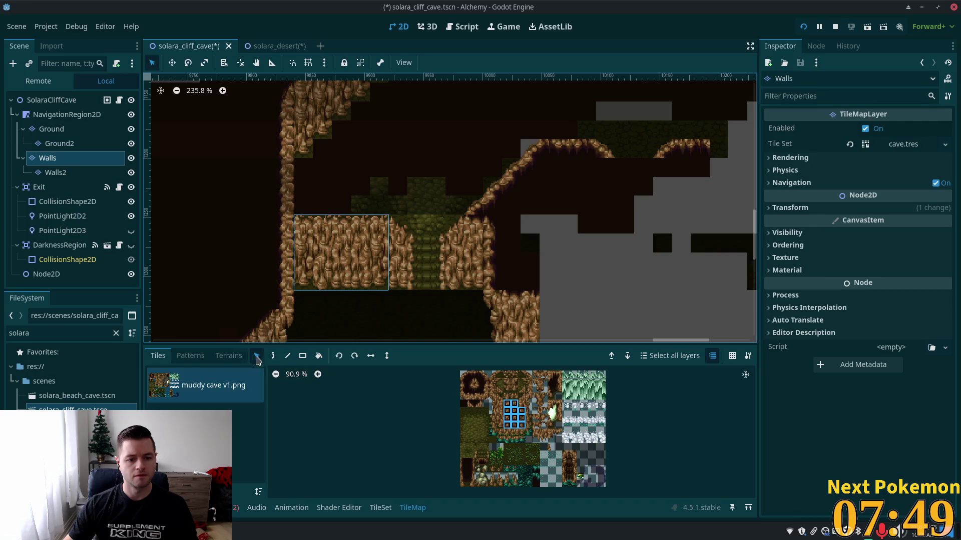
{"action": "left_click", "coordinate": [273, 356]}
{"action": "scroll", "coordinate": [395, 133], "scroll_direction": "up", "scroll_amount": 5}
{"action": "scroll", "coordinate": [395, 133], "scroll_direction": "right", "scroll_amount": 3}
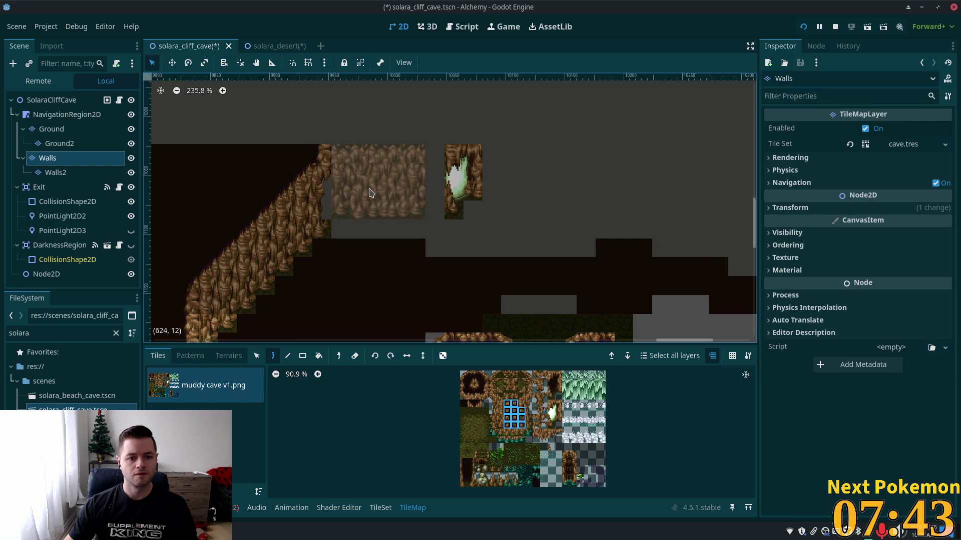
{"action": "left_click", "coordinate": [367, 199]}
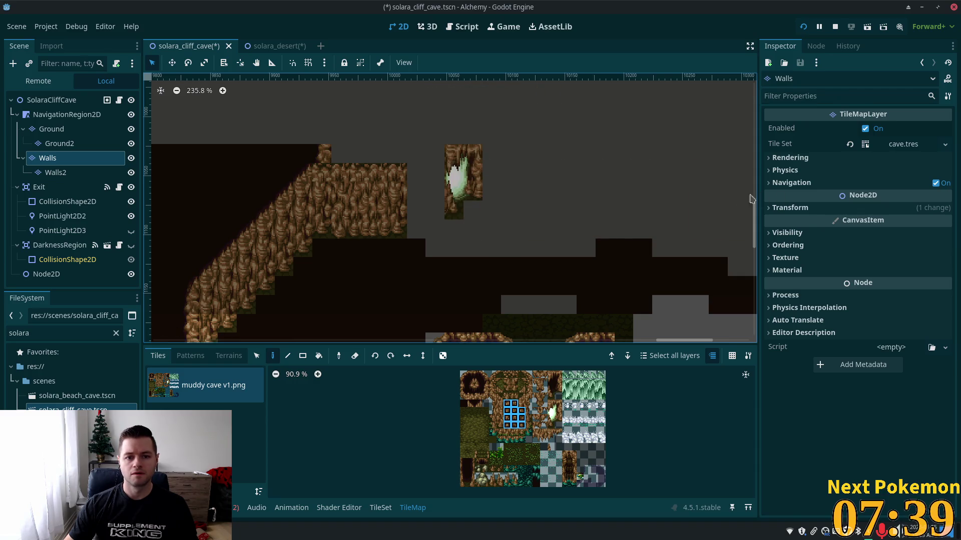
Copy a tall column of cliff-edge tiles for painting
{"action": "key", "text": "s"}
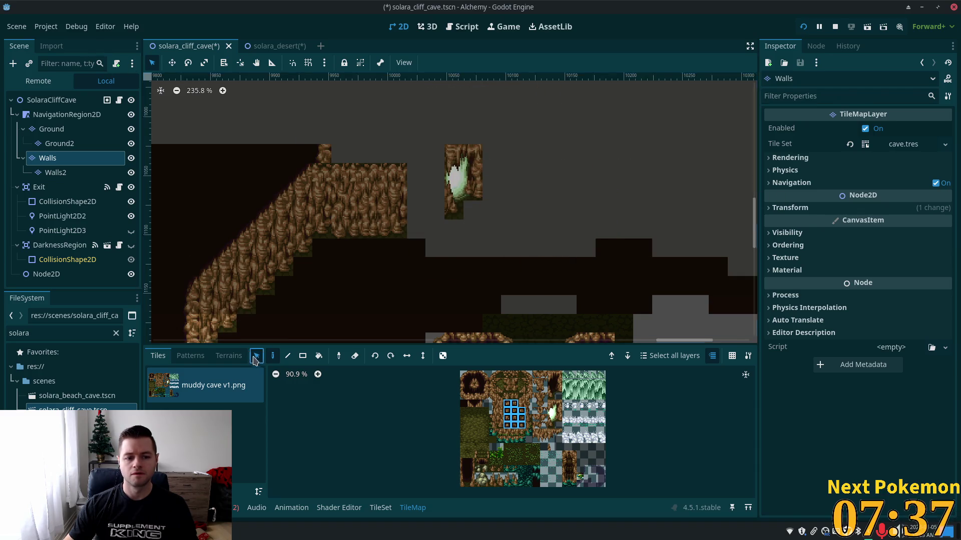
{"action": "left_click", "coordinate": [301, 181]}
{"action": "mouse_move", "coordinate": [299, 199]}
{"action": "left_mouse_down"}
{"action": "mouse_move", "coordinate": [284, 265]}
{"action": "mouse_move", "coordinate": [300, 167]}
{"action": "left_mouse_up"}
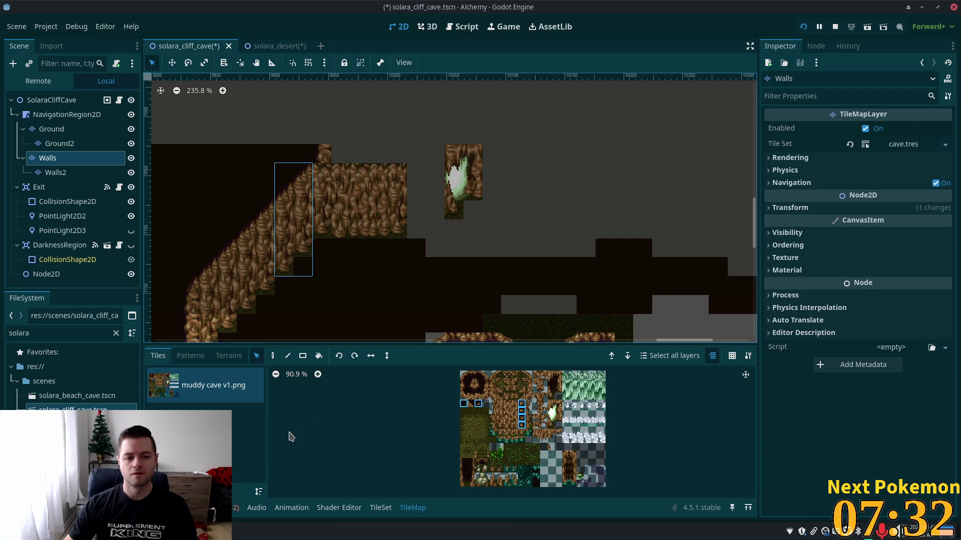
{"action": "left_click", "coordinate": [274, 358]}
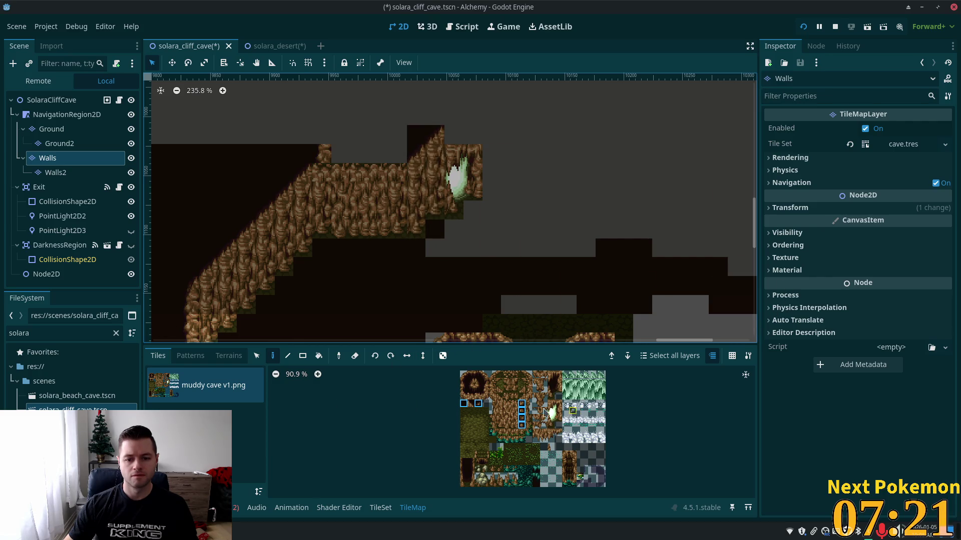
{"action": "scroll", "coordinate": [500, 409], "scroll_direction": "up", "scroll_amount": 5}
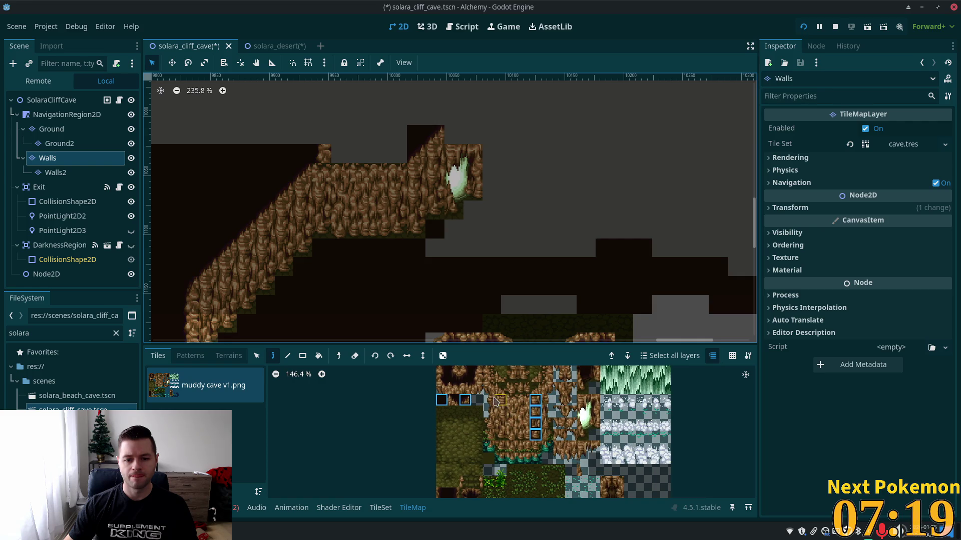
Paint rock tiles atop the cliff corner by the pale crystal, then pan back down
{"action": "key", "text": "s"}
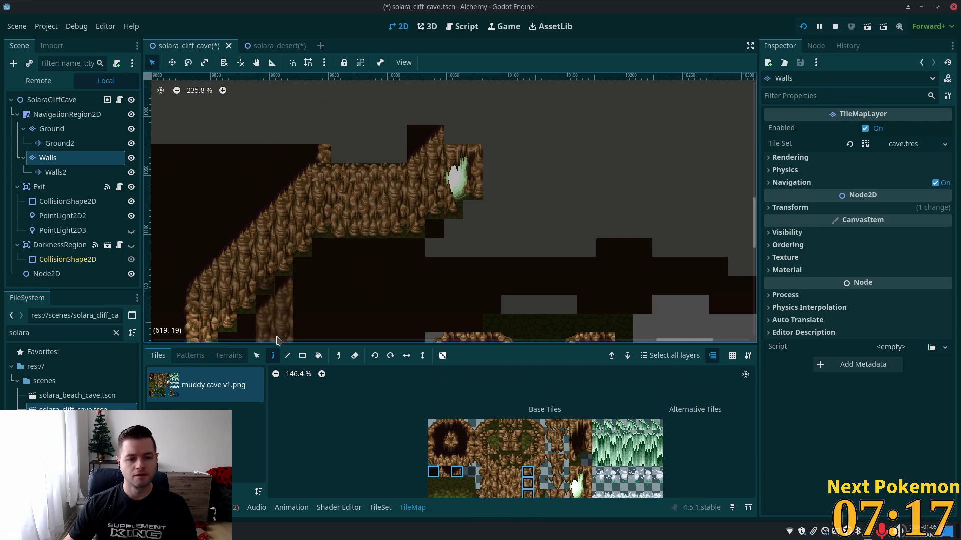
{"action": "left_click", "coordinate": [433, 135]}
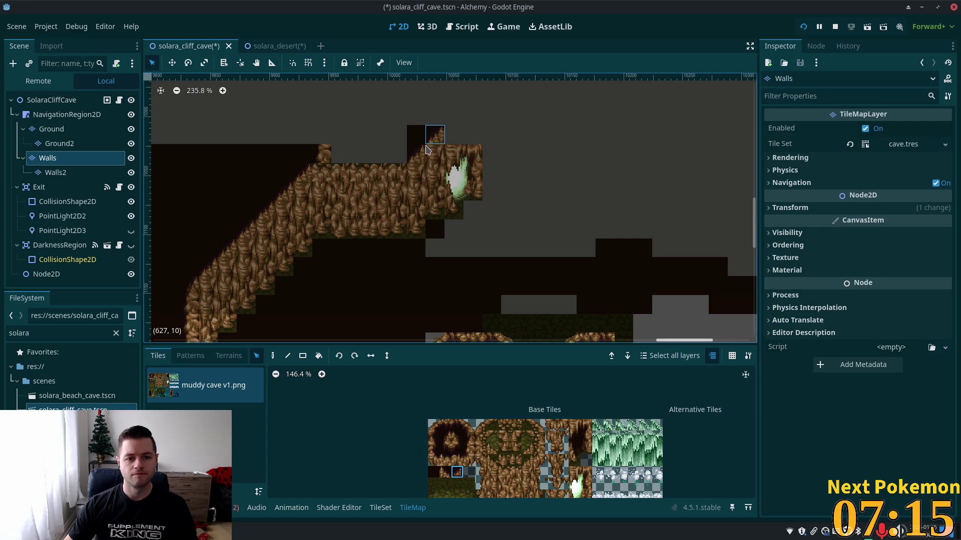
{"action": "left_click", "coordinate": [374, 174]}
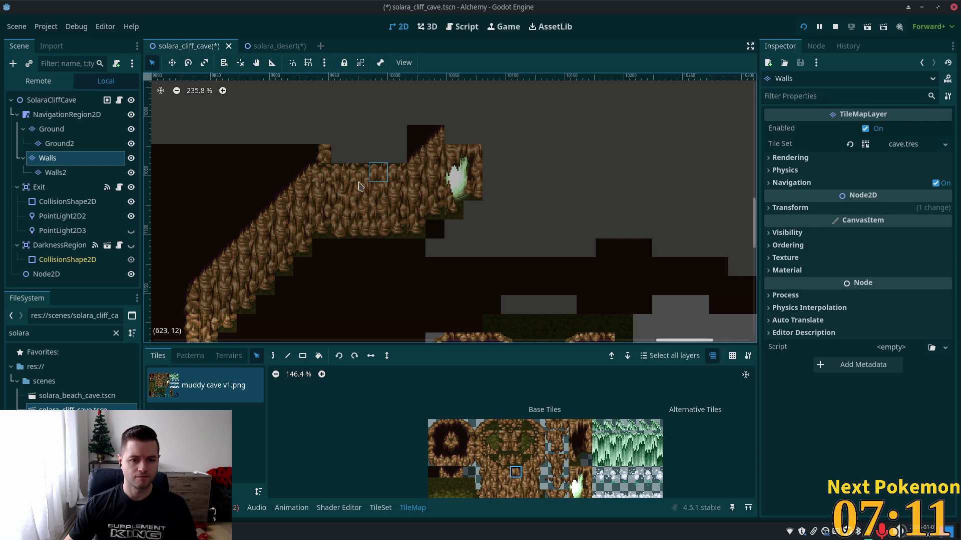
{"action": "left_click", "coordinate": [273, 355]}
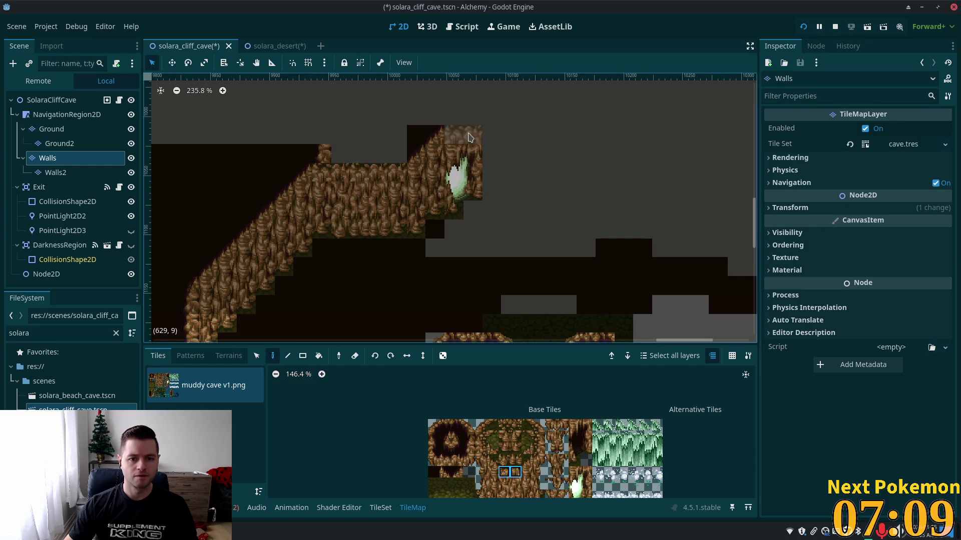
{"action": "left_click", "coordinate": [470, 138]}
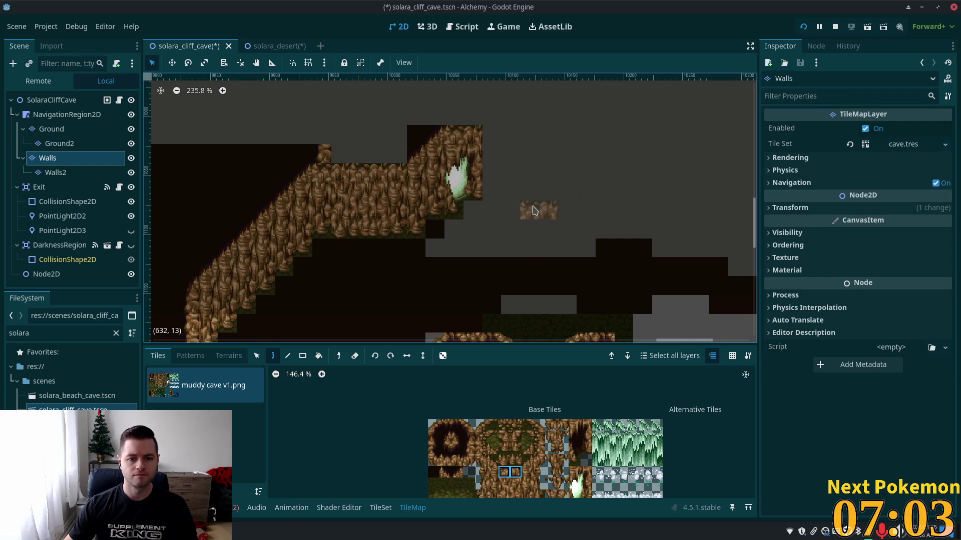
{"action": "scroll", "coordinate": [535, 208], "scroll_direction": "down", "scroll_amount": 3}
{"action": "left_click_drag", "start_coordinate": [568, 214], "coordinate": [547, 107]}
{"action": "mouse_move", "coordinate": [435, 268]}
{"action": "left_mouse_down"}
{"action": "mouse_move", "coordinate": [624, 266]}
{"action": "mouse_move", "coordinate": [635, 334]}
{"action": "left_mouse_up"}
{"action": "mouse_move", "coordinate": [628, 80]}
{"action": "left_mouse_down"}
{"action": "mouse_move", "coordinate": [620, 150]}
{"action": "mouse_move", "coordinate": [575, 253]}
{"action": "mouse_move", "coordinate": [607, 133]}
{"action": "mouse_move", "coordinate": [588, 158]}
{"action": "left_mouse_up"}
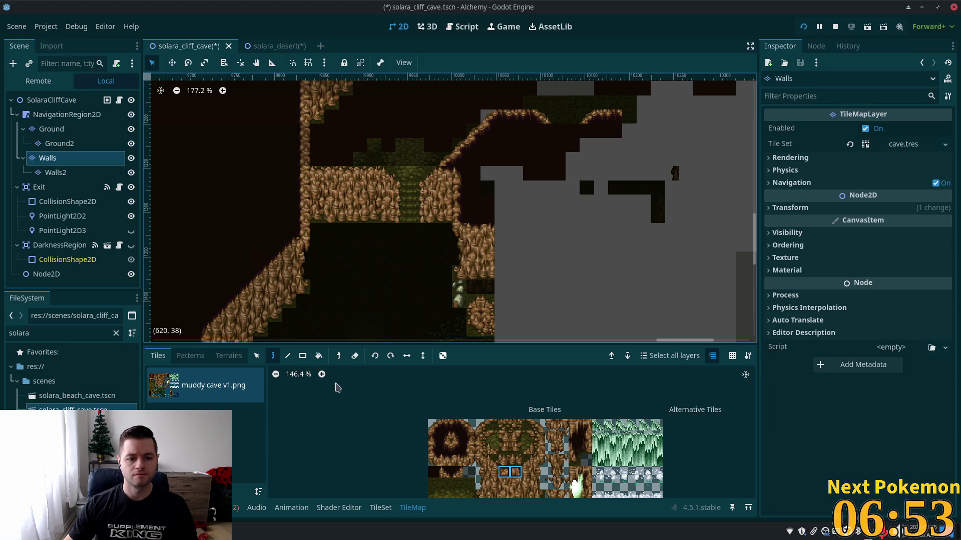
Copy a small block of cliff tiles and paint two rock tiles along the cliff's right edge
{"action": "left_click", "coordinate": [258, 358]}
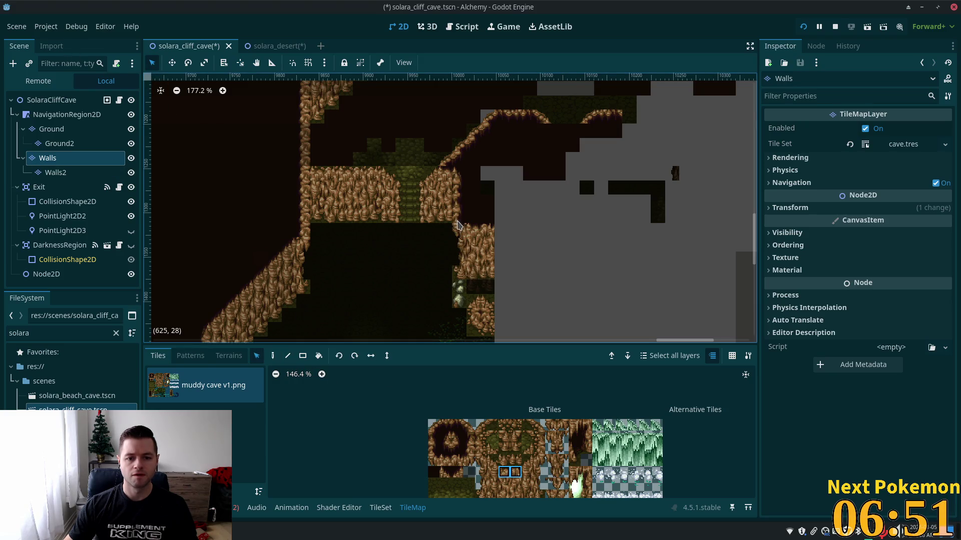
{"action": "left_click_drag", "start_coordinate": [457, 231], "coordinate": [482, 278]}
{"action": "key", "text": "d"}
{"action": "scroll", "coordinate": [528, 248], "scroll_direction": "up", "scroll_amount": 1}
{"action": "scroll", "coordinate": [528, 248], "scroll_direction": "up", "scroll_amount": 5}
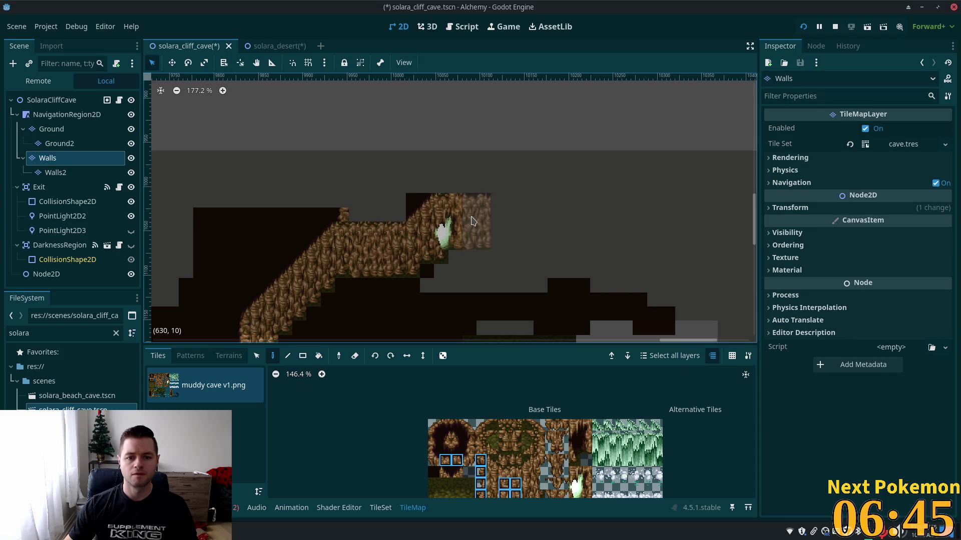
{"action": "left_click", "coordinate": [463, 223]}
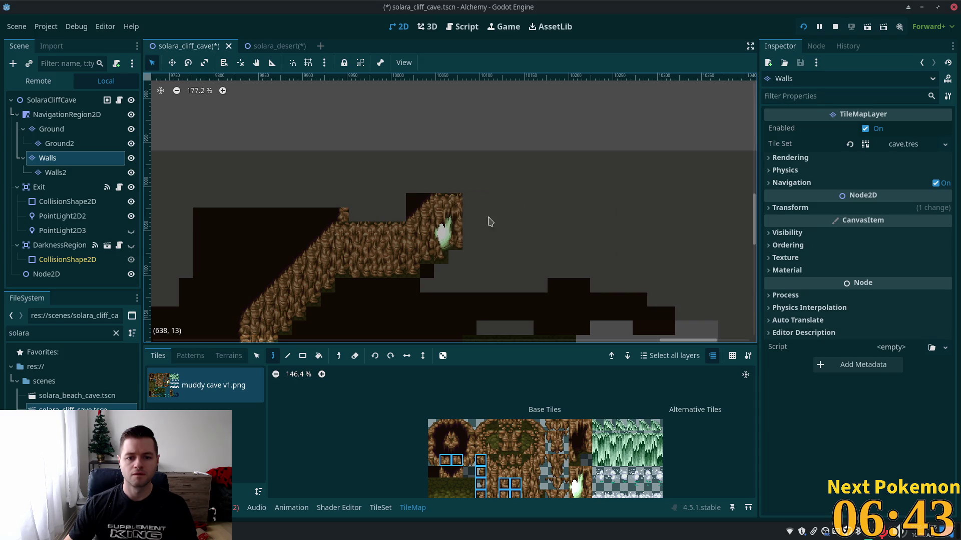
{"action": "left_click", "coordinate": [489, 230]}
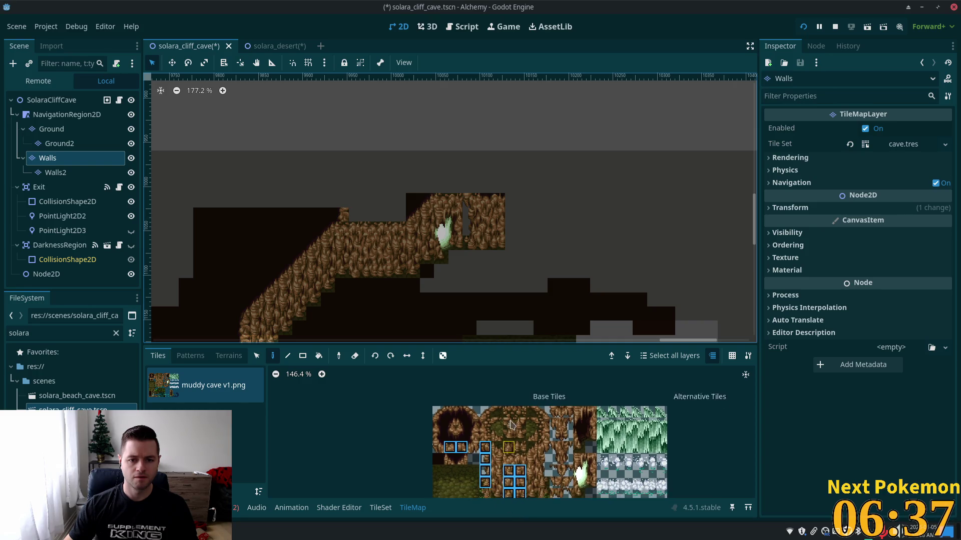
Pick a single rock tile from the atlas
{"action": "scroll", "coordinate": [499, 466], "scroll_direction": "down", "scroll_amount": 3}
{"action": "left_click_drag", "start_coordinate": [501, 416], "coordinate": [501, 453]}
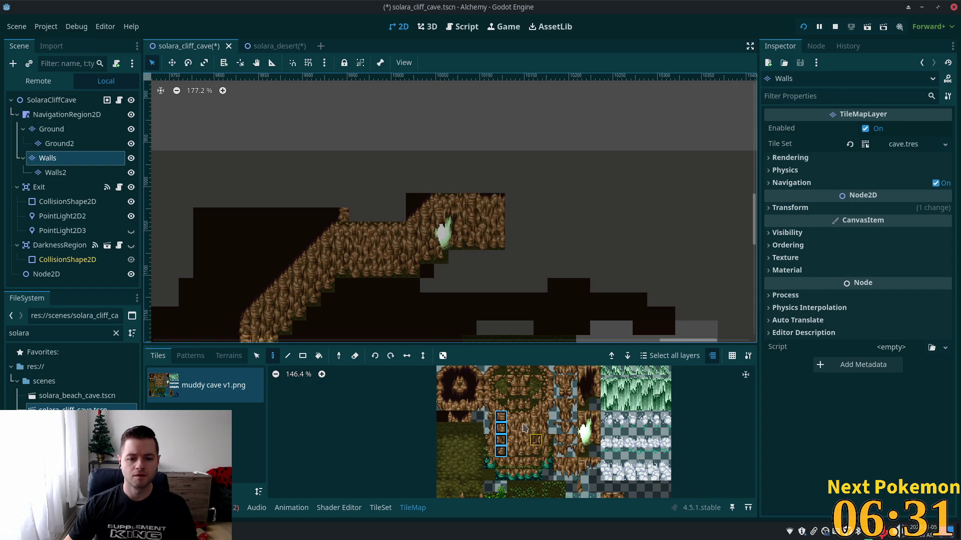
{"action": "left_click", "coordinate": [500, 404]}
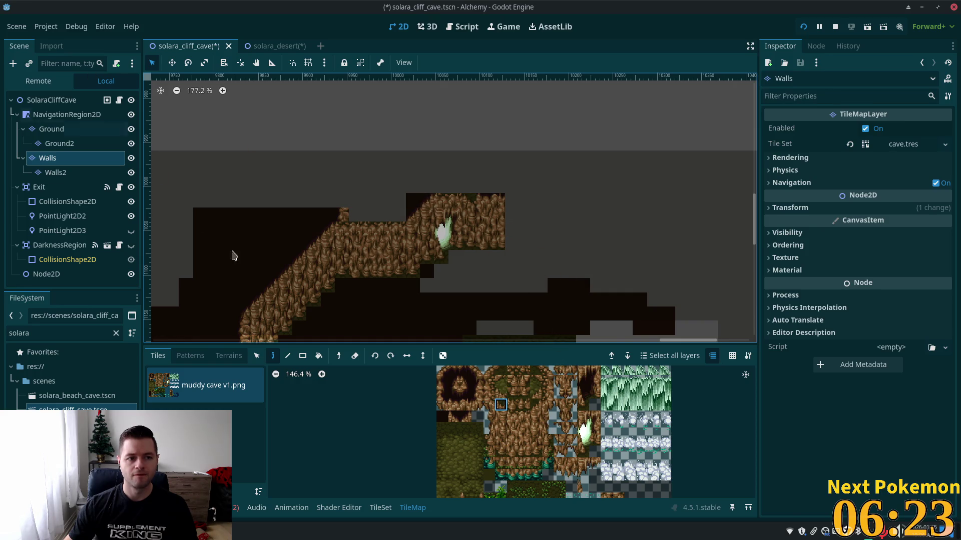
Copy the cliff column beside the crystal and paint it further right on the map
{"action": "left_click", "coordinate": [257, 355]}
{"action": "scroll", "coordinate": [349, 194], "scroll_direction": "down", "scroll_amount": 3}
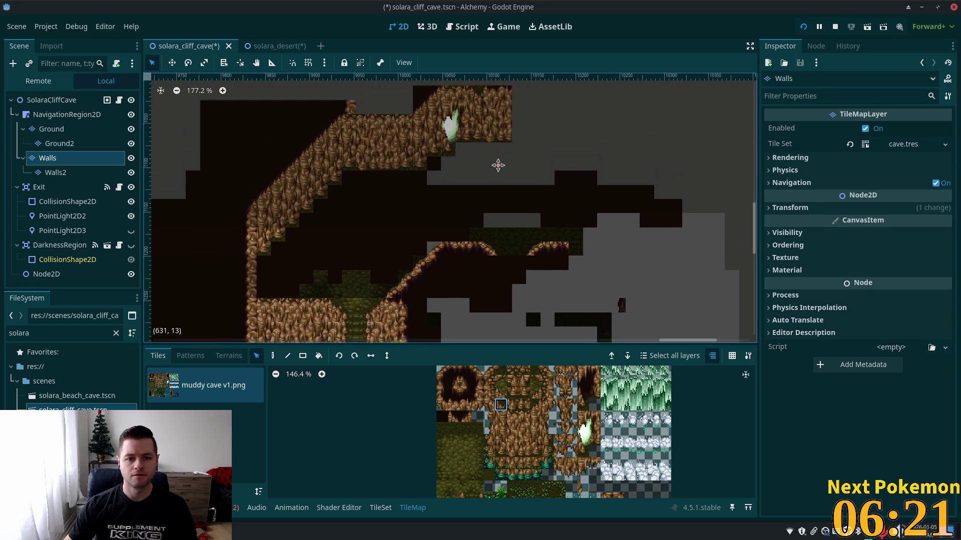
{"action": "left_click_drag", "start_coordinate": [439, 141], "coordinate": [436, 203]}
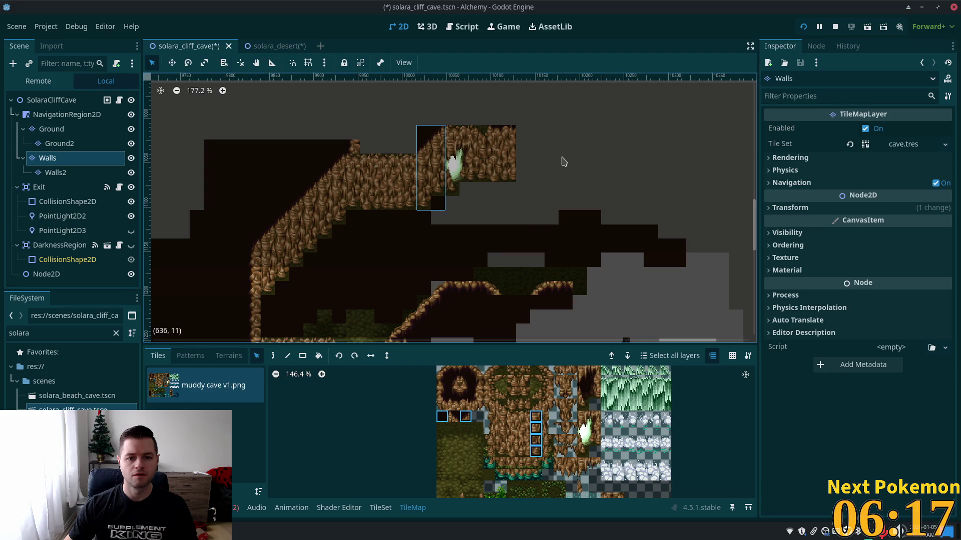
{"action": "left_click", "coordinate": [270, 358]}
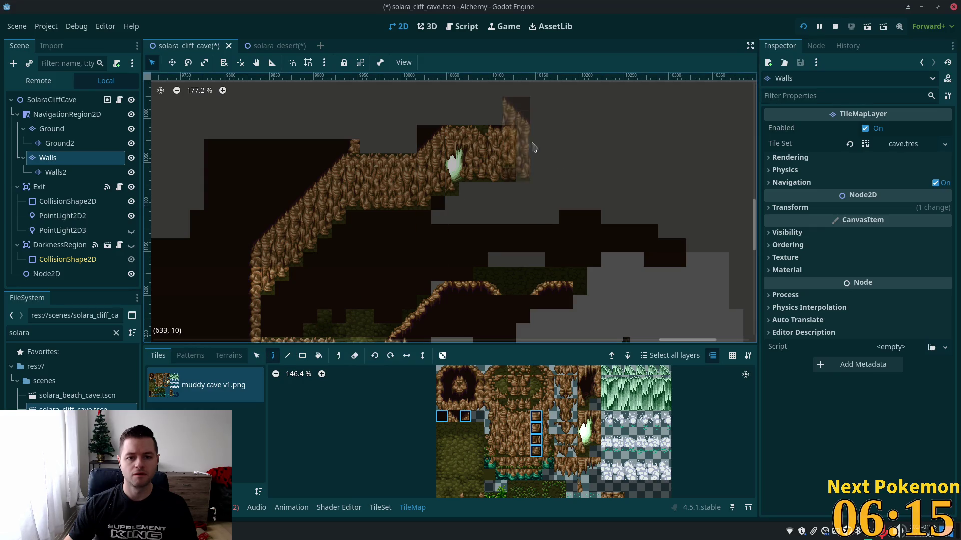
{"action": "left_click", "coordinate": [536, 171]}
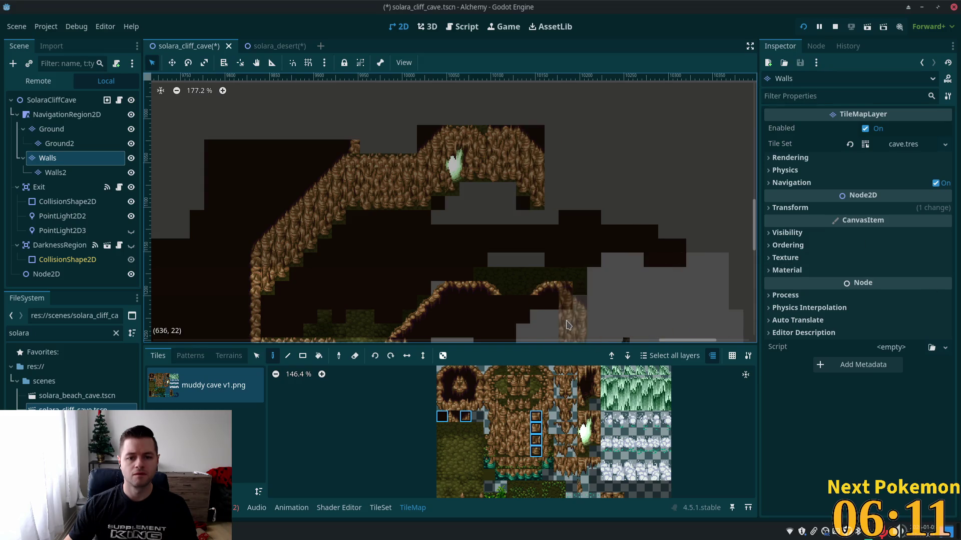
{"action": "mouse_move", "coordinate": [536, 313]}
{"action": "left_mouse_down"}
{"action": "mouse_move", "coordinate": [550, 225]}
{"action": "mouse_move", "coordinate": [471, 97]}
{"action": "mouse_move", "coordinate": [546, 118]}
{"action": "mouse_move", "coordinate": [524, 239]}
{"action": "left_mouse_up"}
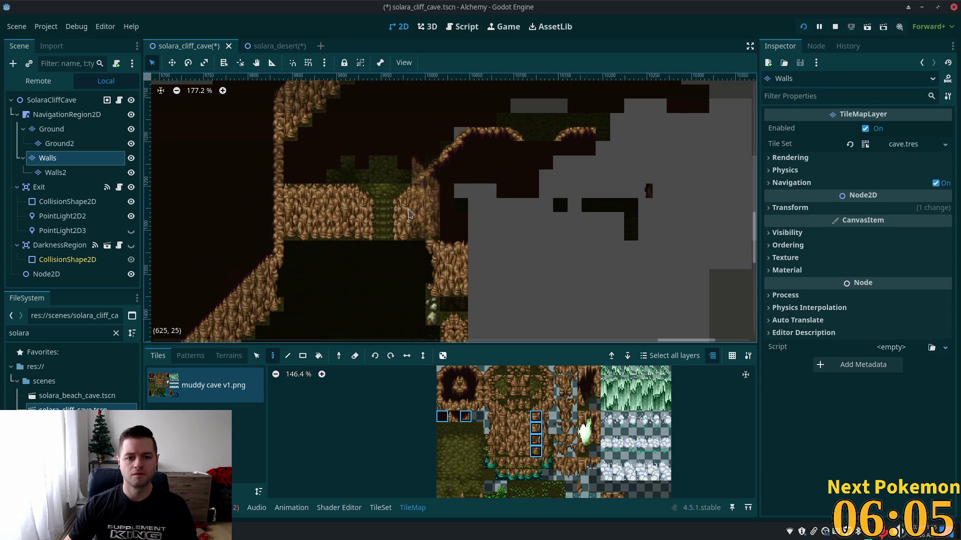
Copy a single wall column and paint rock tiles down the arch's right edge to the ledge
{"action": "left_click", "coordinate": [256, 356]}
{"action": "mouse_move", "coordinate": [432, 199]}
{"action": "left_mouse_down"}
{"action": "mouse_move", "coordinate": [426, 250]}
{"action": "mouse_move", "coordinate": [430, 235]}
{"action": "left_mouse_up"}
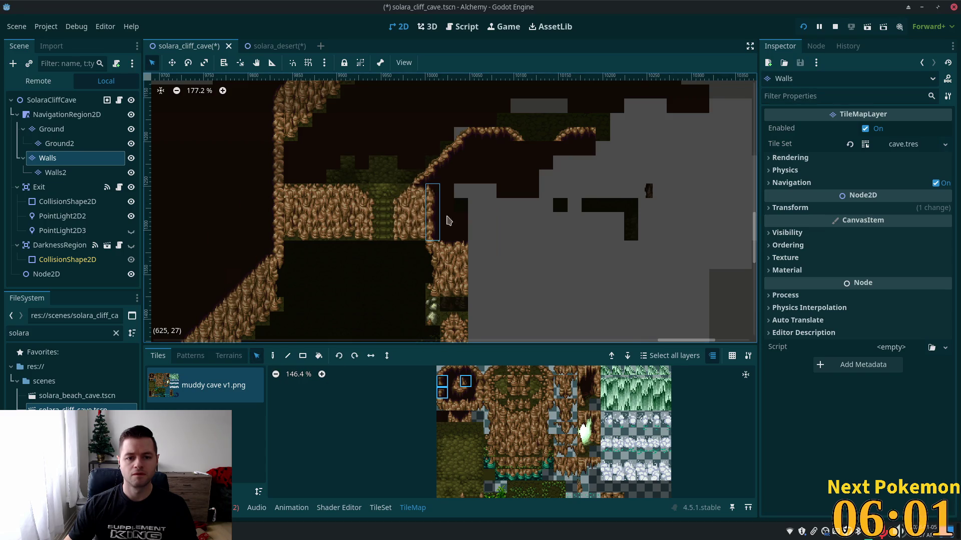
{"action": "mouse_move", "coordinate": [496, 188]}
{"action": "left_mouse_down"}
{"action": "mouse_move", "coordinate": [489, 75]}
{"action": "mouse_move", "coordinate": [495, 150]}
{"action": "left_mouse_up"}
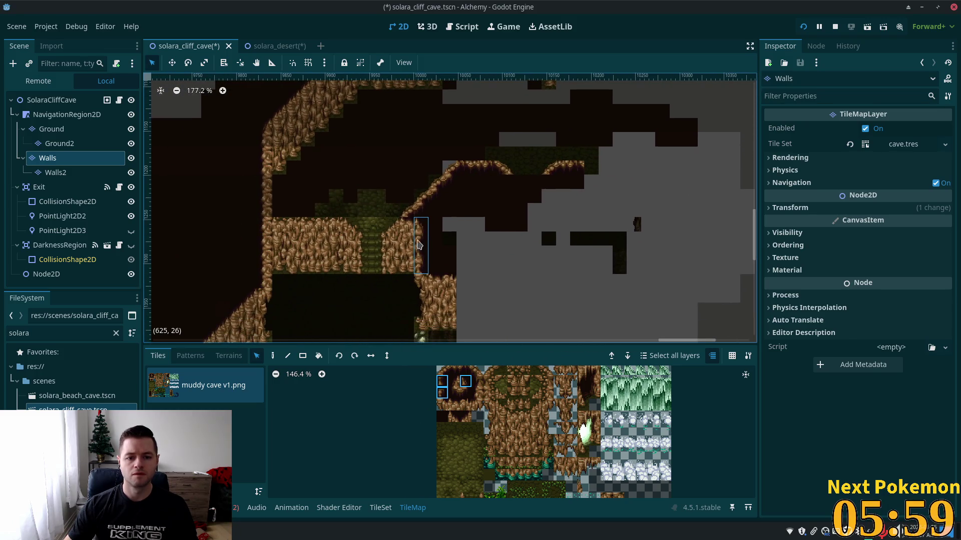
{"action": "mouse_move", "coordinate": [439, 273]}
{"action": "left_mouse_down"}
{"action": "mouse_move", "coordinate": [418, 245]}
{"action": "mouse_move", "coordinate": [420, 222]}
{"action": "left_mouse_up"}
{"action": "left_click", "coordinate": [273, 355]}
{"action": "scroll", "coordinate": [515, 246], "scroll_direction": "up", "scroll_amount": 5}
{"action": "scroll", "coordinate": [515, 246], "scroll_direction": "right", "scroll_amount": 4}
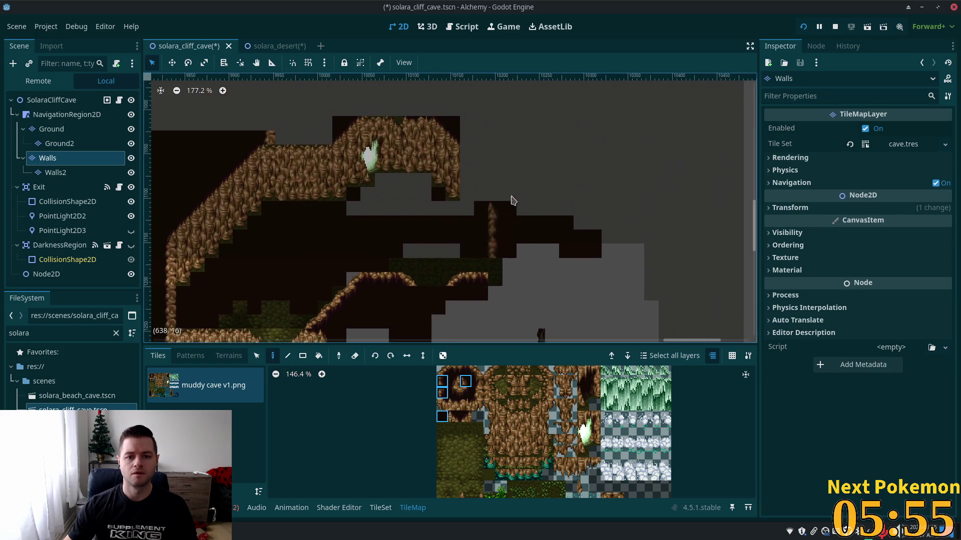
{"action": "left_click", "coordinate": [467, 180]}
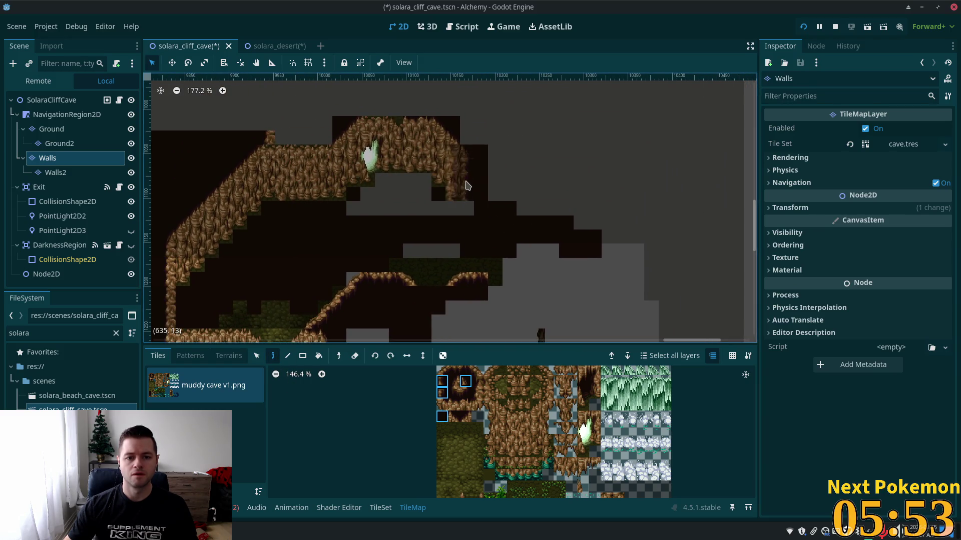
{"action": "left_click", "coordinate": [481, 246]}
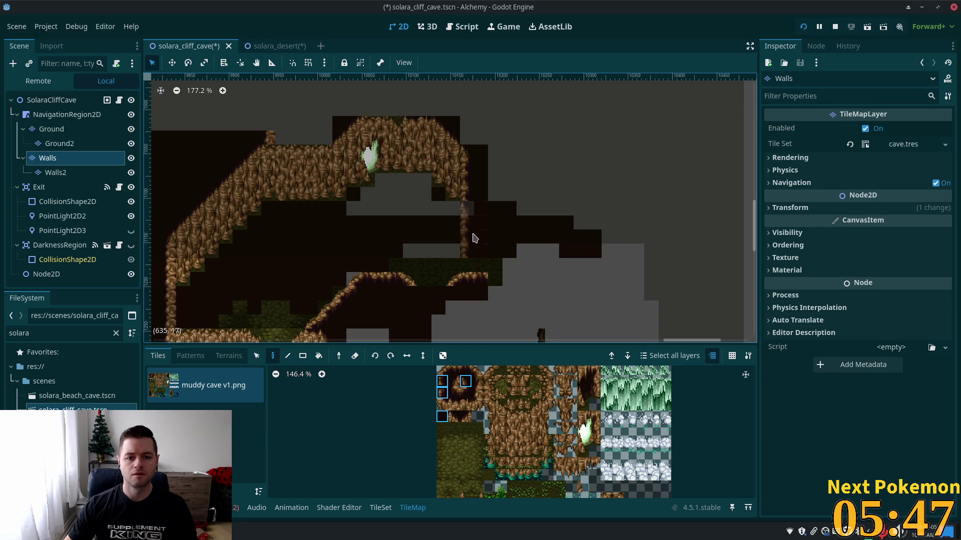
{"action": "left_click", "coordinate": [257, 355]}
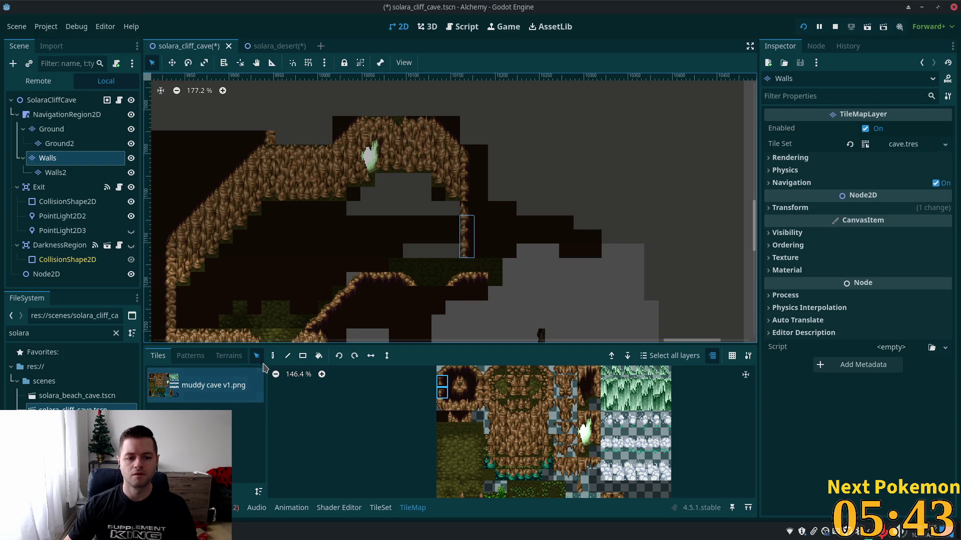
{"action": "left_click", "coordinate": [273, 356]}
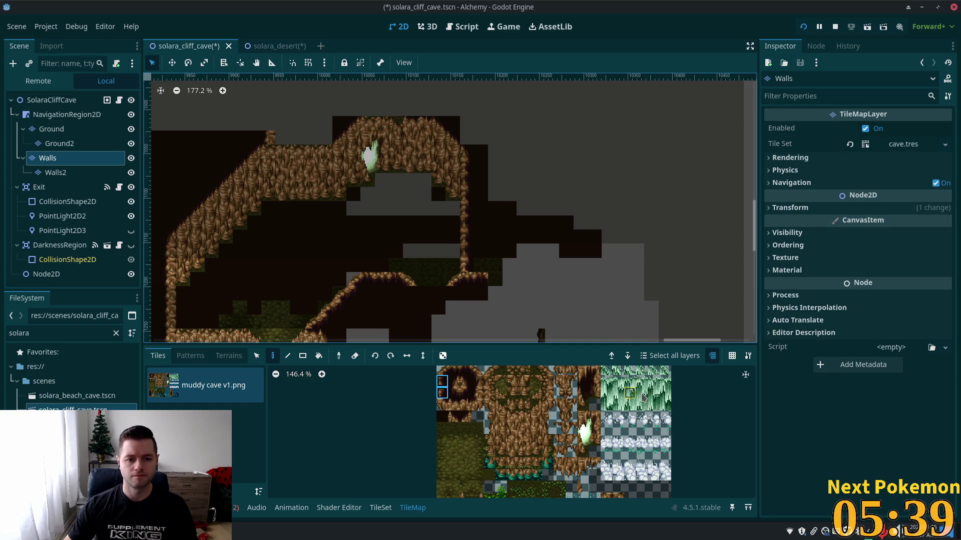
{"action": "scroll", "coordinate": [575, 189], "scroll_direction": "down", "scroll_amount": 5}
{"action": "scroll", "coordinate": [575, 189], "scroll_direction": "left", "scroll_amount": 5}
{"action": "scroll", "coordinate": [573, 230], "scroll_direction": "up", "scroll_amount": 3}
{"action": "scroll", "coordinate": [573, 230], "scroll_direction": "right", "scroll_amount": 2}
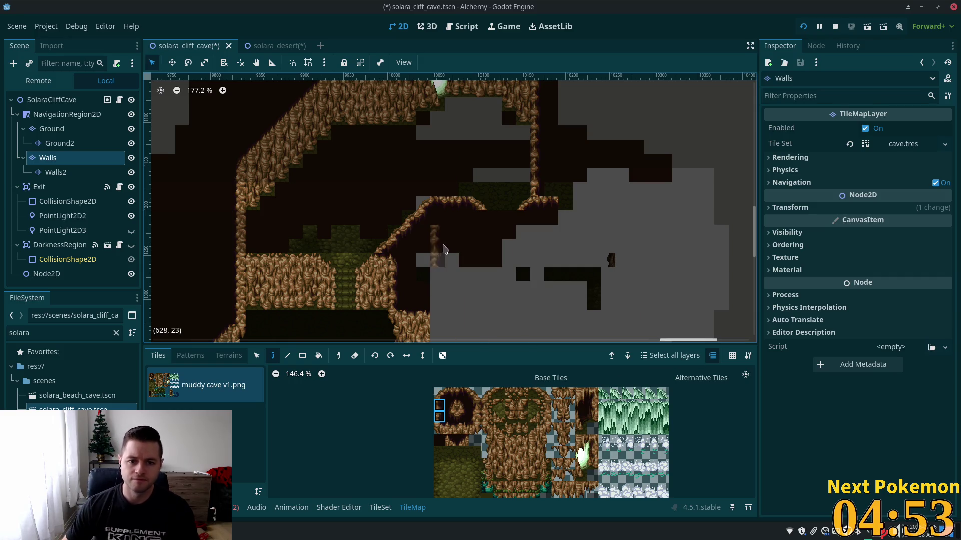
Copy two ledge tiles and paint them into the gap in the ledge
{"action": "left_click", "coordinate": [256, 356]}
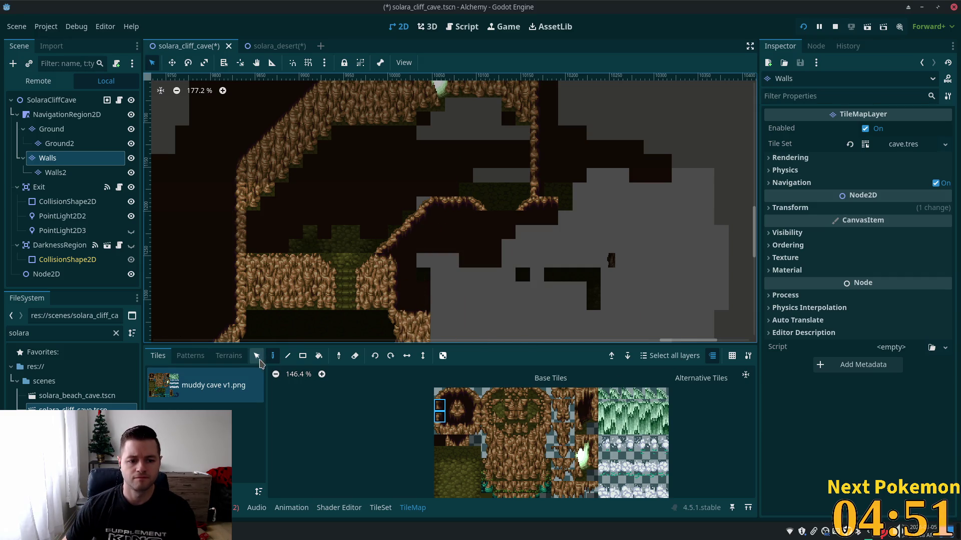
{"action": "left_click_drag", "start_coordinate": [464, 204], "coordinate": [447, 209]}
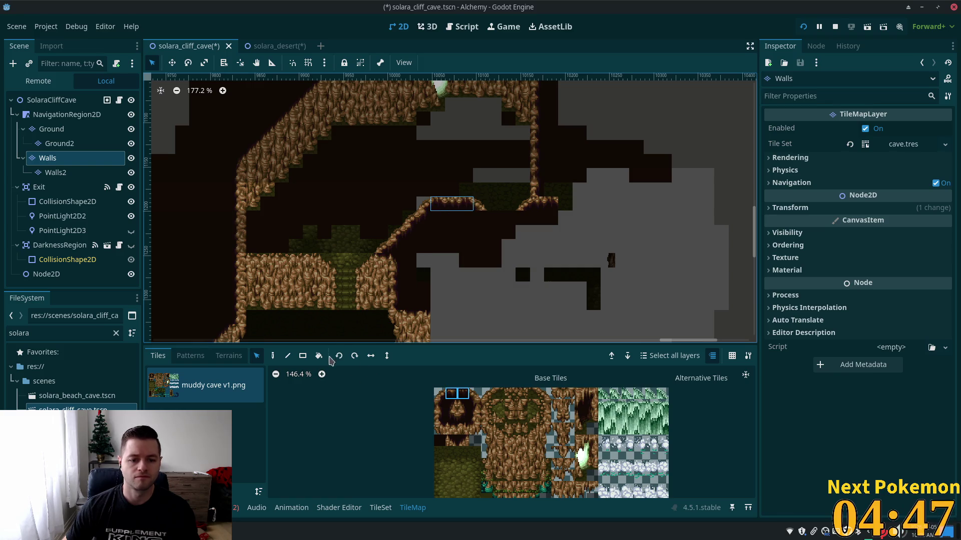
{"action": "left_click", "coordinate": [273, 356]}
{"action": "left_click", "coordinate": [508, 210]}
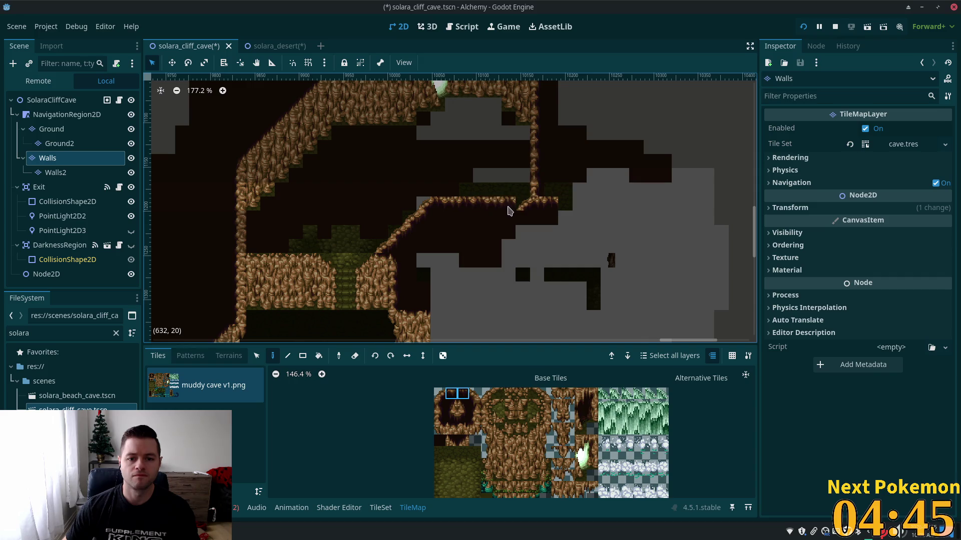
{"action": "scroll", "coordinate": [515, 210], "scroll_direction": "down", "scroll_amount": 5}
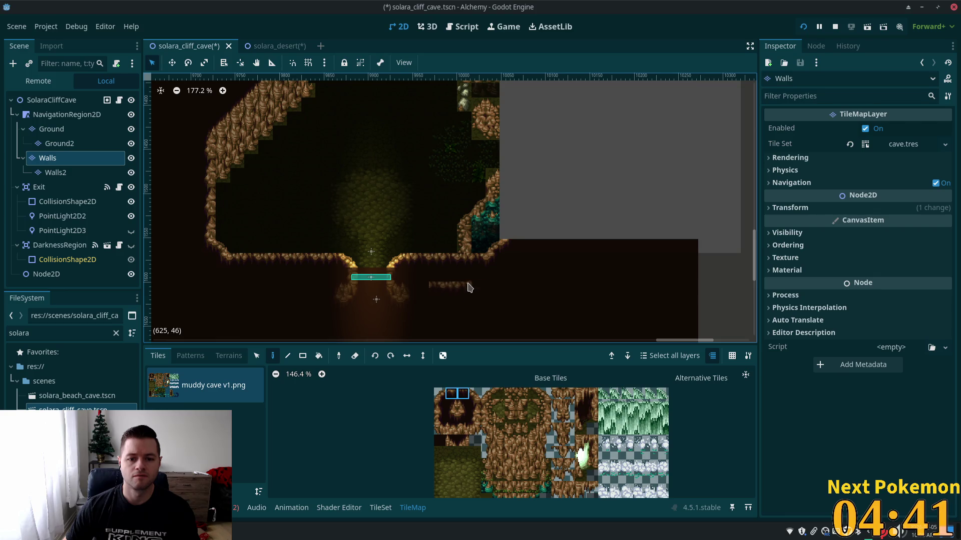
Pick up single tiles near the lit exit and at the ledge corner
{"action": "left_click", "coordinate": [257, 356]}
{"action": "left_click", "coordinate": [492, 260]}
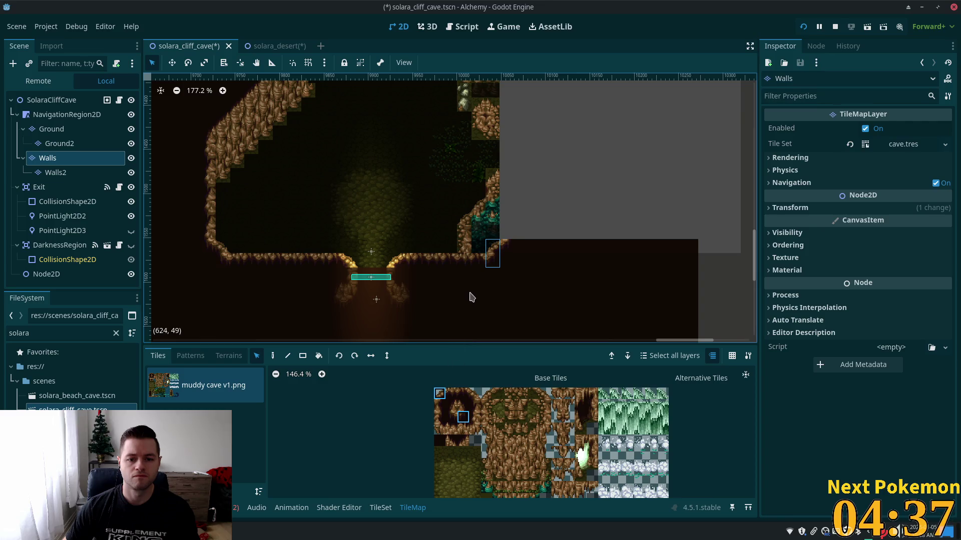
{"action": "left_click", "coordinate": [272, 356]}
{"action": "scroll", "coordinate": [446, 217], "scroll_direction": "up", "scroll_amount": 5}
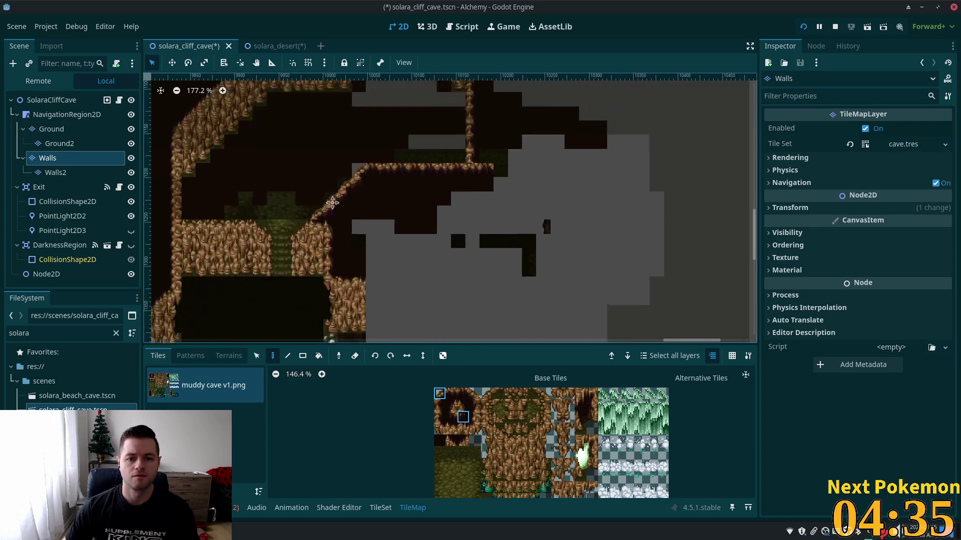
{"action": "scroll", "coordinate": [446, 218], "scroll_direction": "right", "scroll_amount": 3}
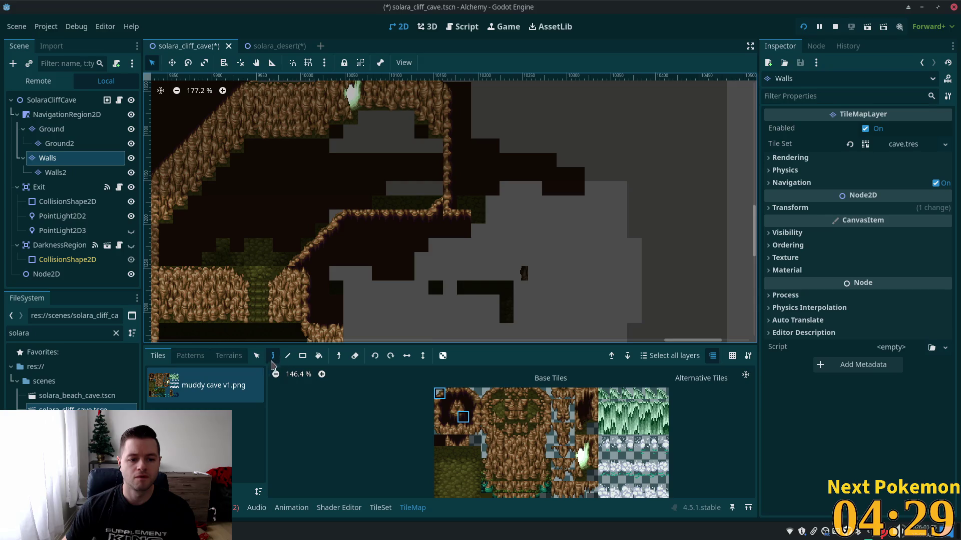
{"action": "left_click", "coordinate": [257, 356]}
{"action": "left_click", "coordinate": [466, 180]}
{"action": "key", "text": "d"}
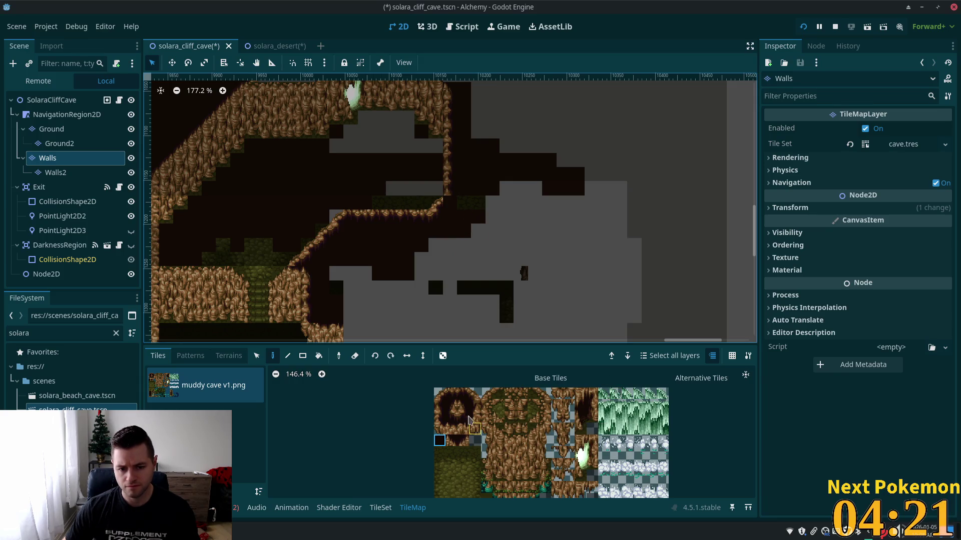
Choose the ledge-corner and two stacked rock tiles from the atlas, then select the Ground layer
{"action": "left_click", "coordinate": [463, 418]}
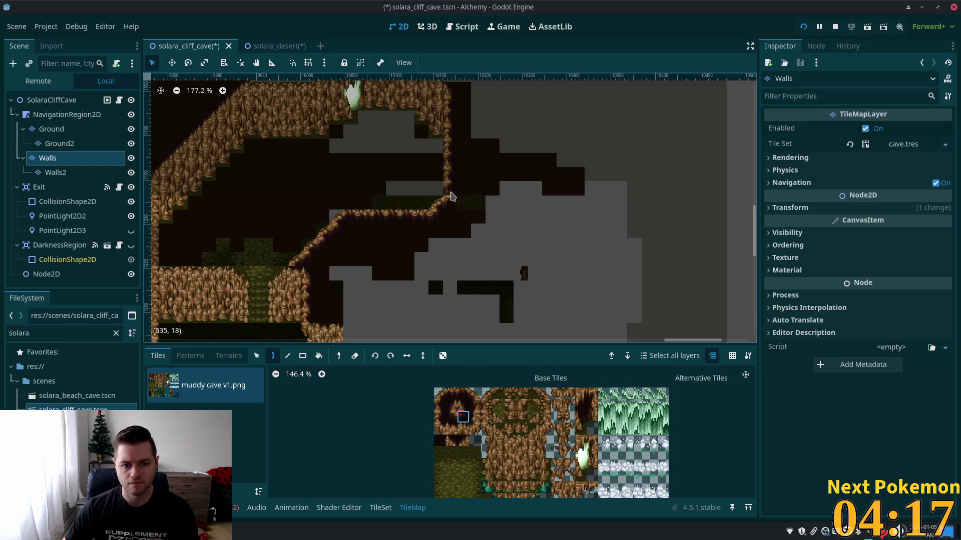
{"action": "scroll", "coordinate": [598, 276], "scroll_direction": "up", "scroll_amount": 2}
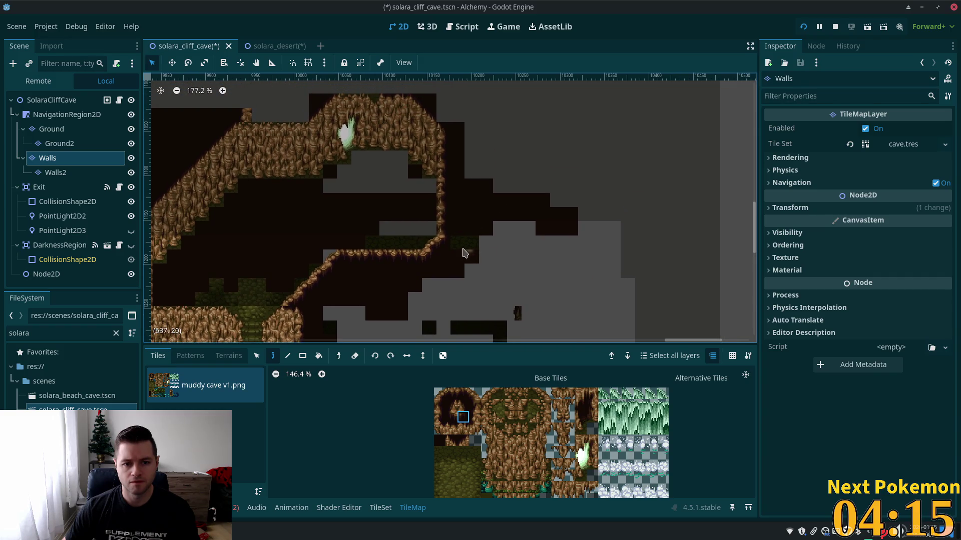
{"action": "scroll", "coordinate": [466, 250], "scroll_direction": "up", "scroll_amount": 1}
{"action": "scroll", "coordinate": [467, 250], "scroll_direction": "up", "scroll_amount": 1}
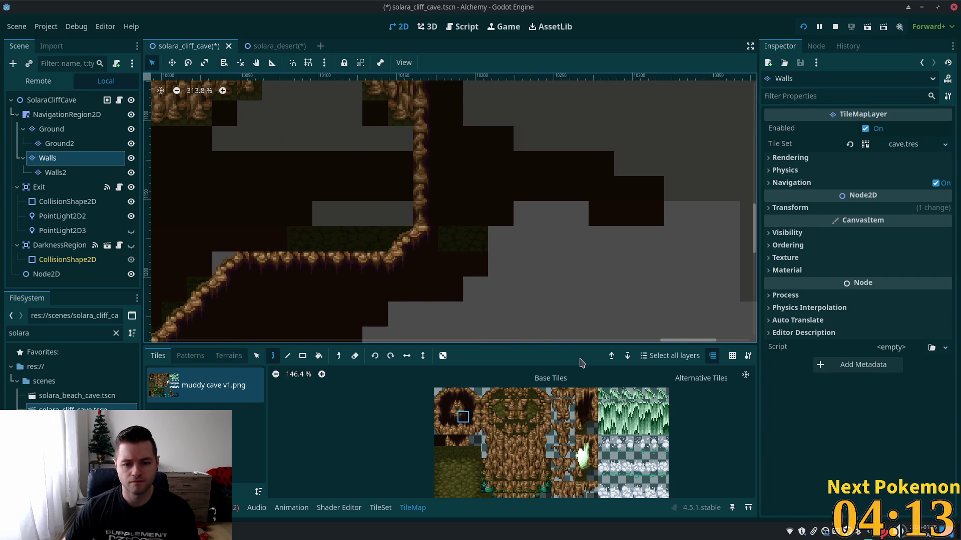
{"action": "left_click_drag", "start_coordinate": [474, 423], "coordinate": [475, 423]}
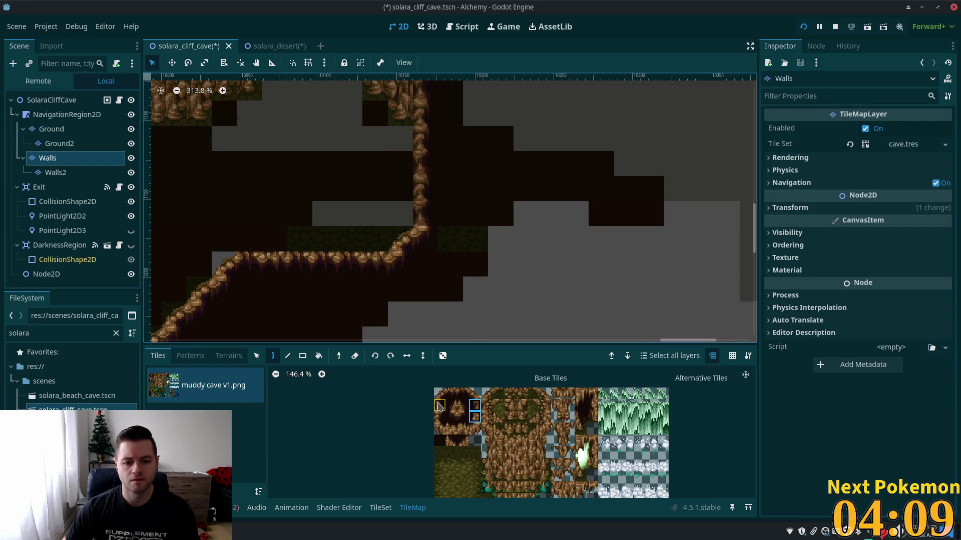
{"action": "left_click_drag", "start_coordinate": [437, 424], "coordinate": [438, 423]}
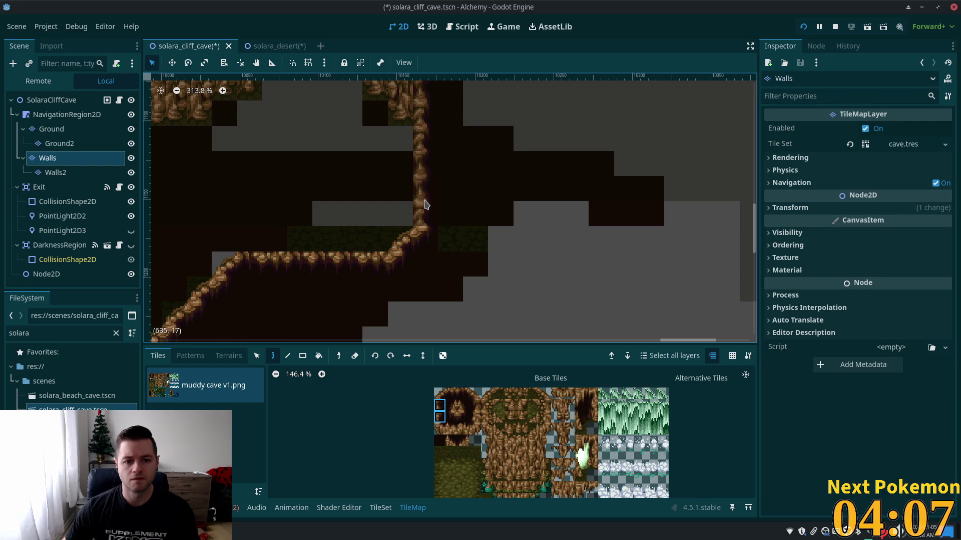
{"action": "left_click_drag", "start_coordinate": [538, 143], "coordinate": [547, 228]}
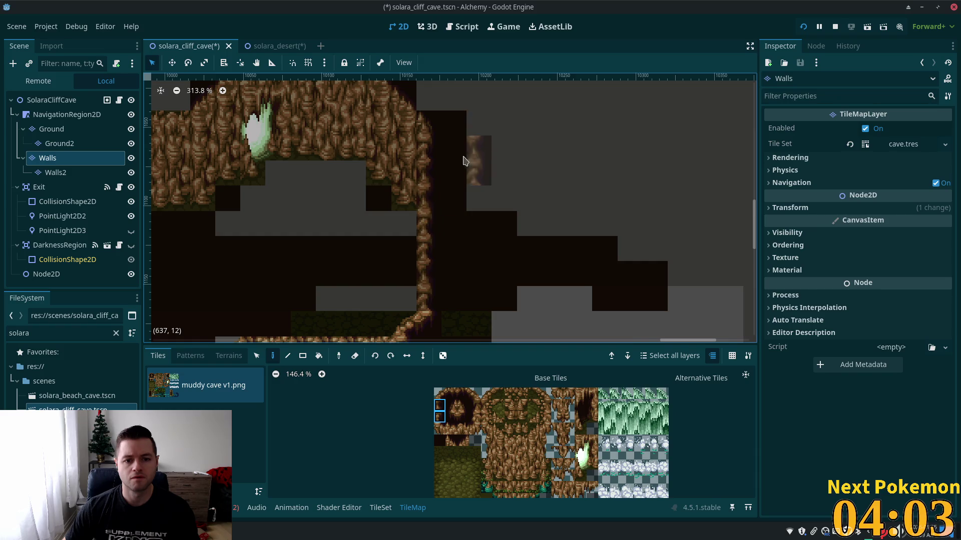
{"action": "scroll", "coordinate": [673, 265], "scroll_direction": "down", "scroll_amount": 5}
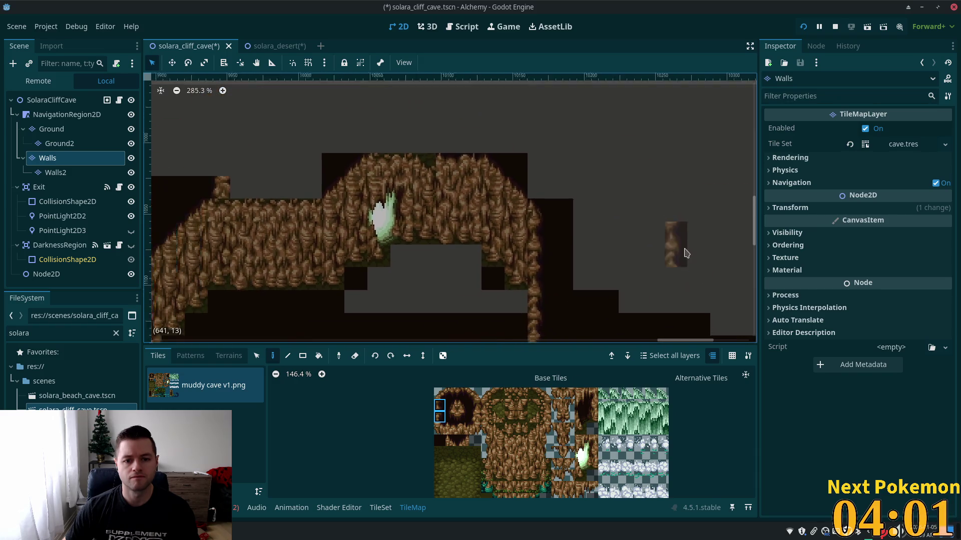
{"action": "left_click_drag", "start_coordinate": [673, 267], "coordinate": [646, 140]}
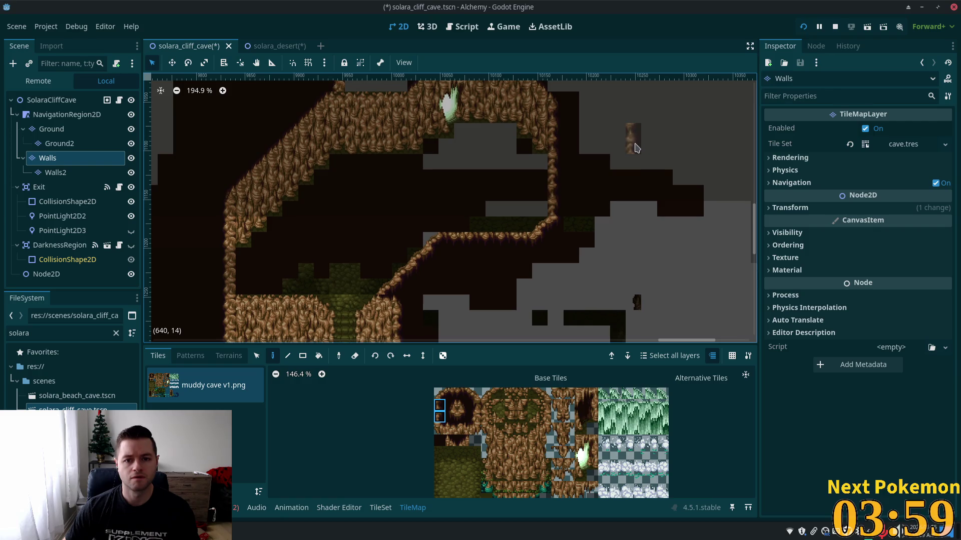
{"action": "scroll", "coordinate": [635, 185], "scroll_direction": "down", "scroll_amount": 1}
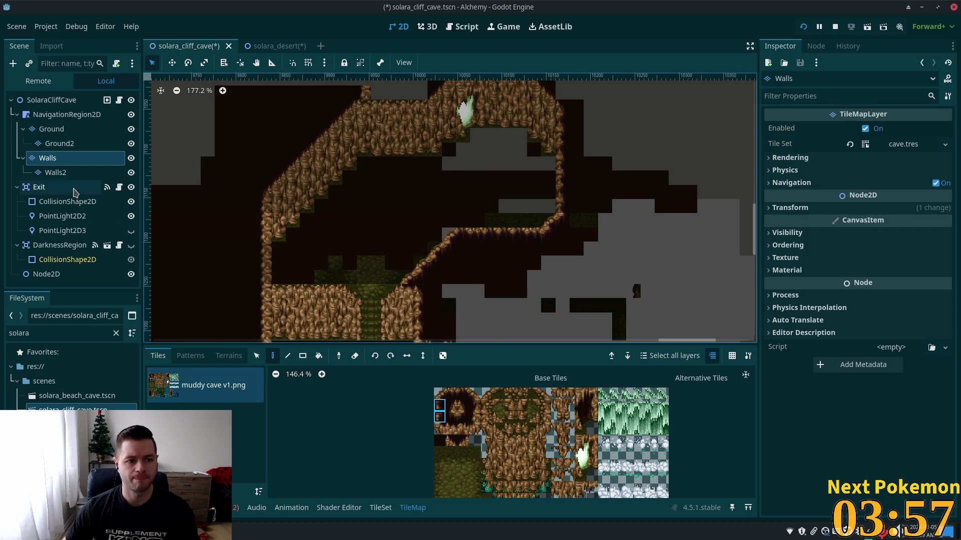
{"action": "left_click", "coordinate": [51, 128]}
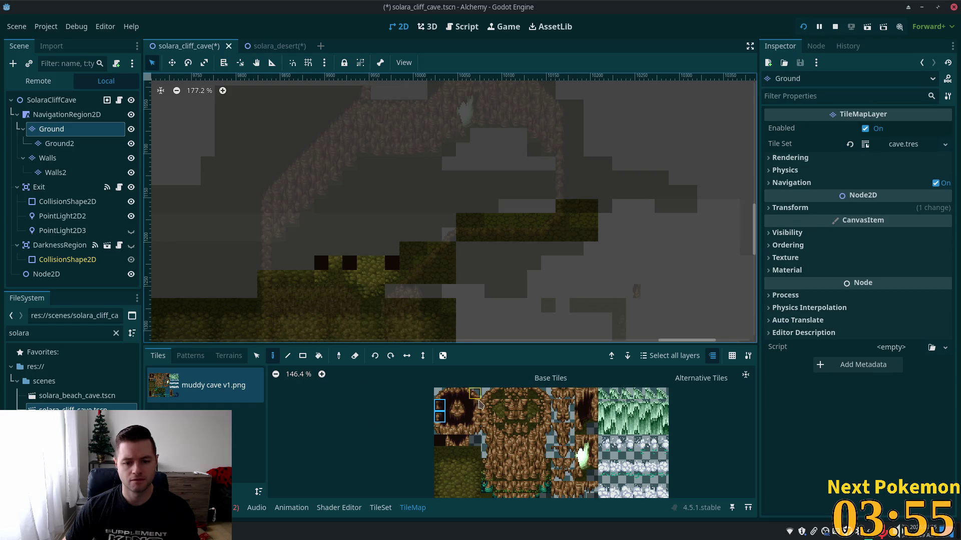
Pick mossy floor tiles and paint a block of moss floor, undoing a stray stroke
{"action": "left_click_drag", "start_coordinate": [451, 464], "coordinate": [462, 487]}
{"action": "mouse_move", "coordinate": [350, 253]}
{"action": "left_mouse_down"}
{"action": "mouse_move", "coordinate": [369, 247]}
{"action": "mouse_move", "coordinate": [326, 255]}
{"action": "mouse_move", "coordinate": [400, 210]}
{"action": "mouse_move", "coordinate": [391, 246]}
{"action": "left_mouse_up"}
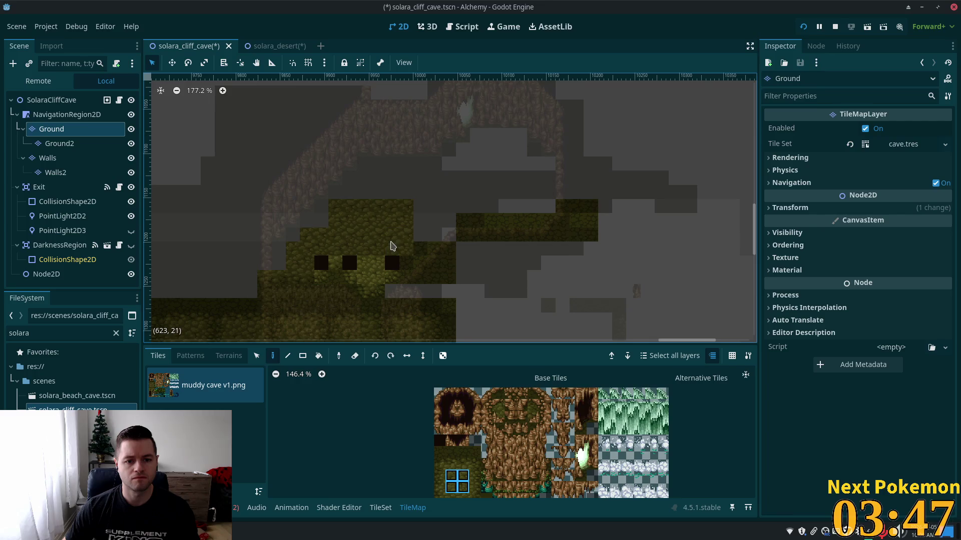
{"action": "left_click", "coordinate": [384, 258]}
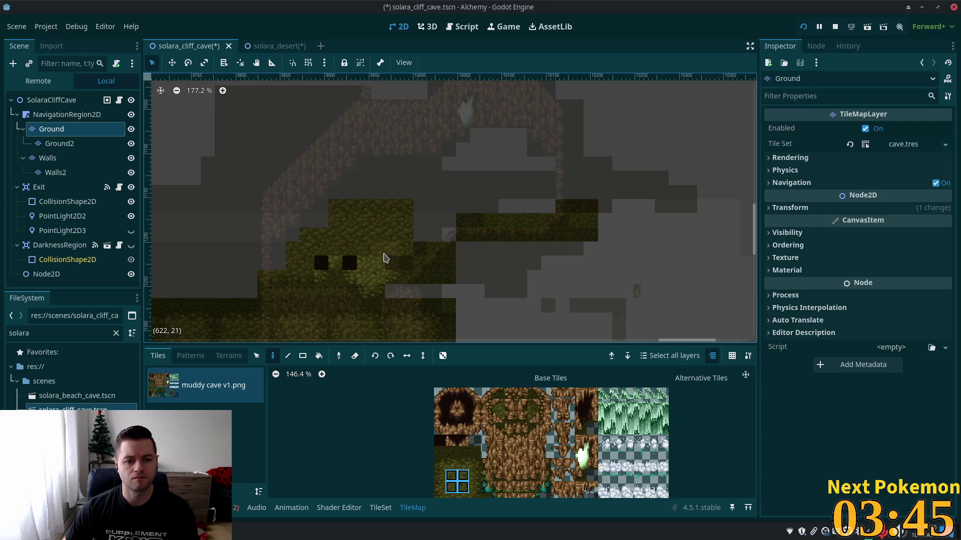
{"action": "left_click", "coordinate": [345, 253]}
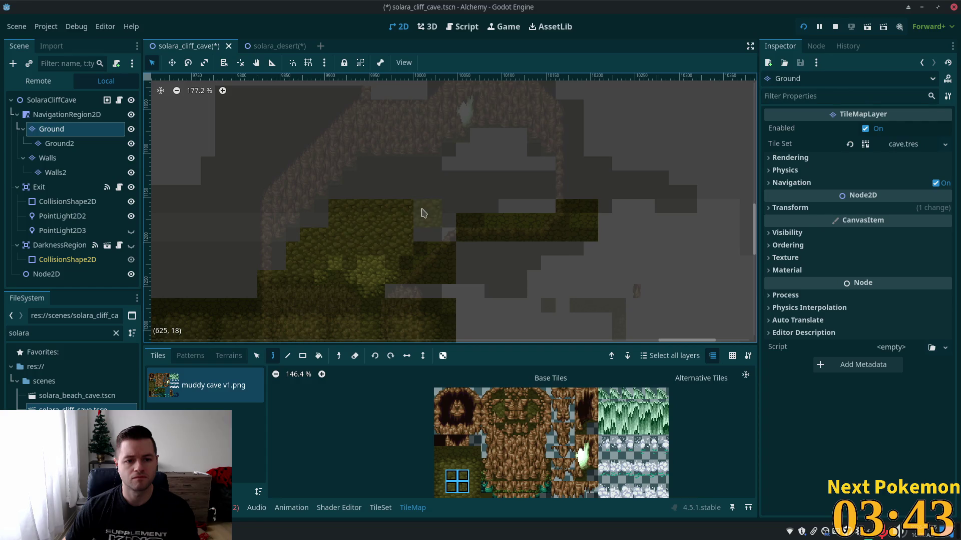
{"action": "left_click_drag", "start_coordinate": [422, 210], "coordinate": [380, 188]}
{"action": "key", "text": "ctrl+z"}
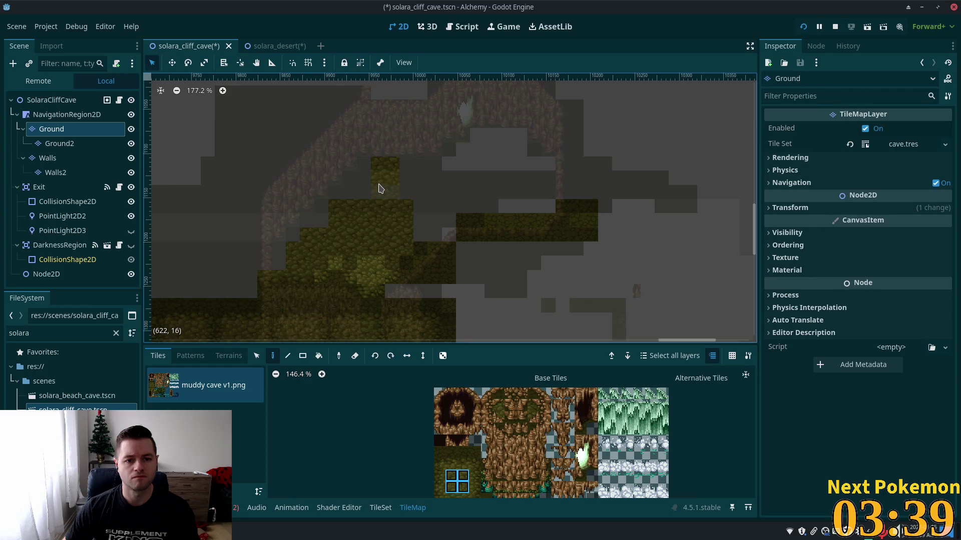
Extend the moss floor into the upper chamber, filling the grey gaps, then select the Walls layer
{"action": "left_click", "coordinate": [364, 195]}
{"action": "mouse_move", "coordinate": [456, 187]}
{"action": "left_mouse_down"}
{"action": "mouse_move", "coordinate": [400, 208]}
{"action": "mouse_move", "coordinate": [425, 185]}
{"action": "mouse_move", "coordinate": [408, 182]}
{"action": "mouse_move", "coordinate": [429, 187]}
{"action": "mouse_move", "coordinate": [422, 175]}
{"action": "mouse_move", "coordinate": [395, 202]}
{"action": "mouse_move", "coordinate": [411, 229]}
{"action": "left_mouse_up"}
{"action": "key", "text": "ctrl+z"}
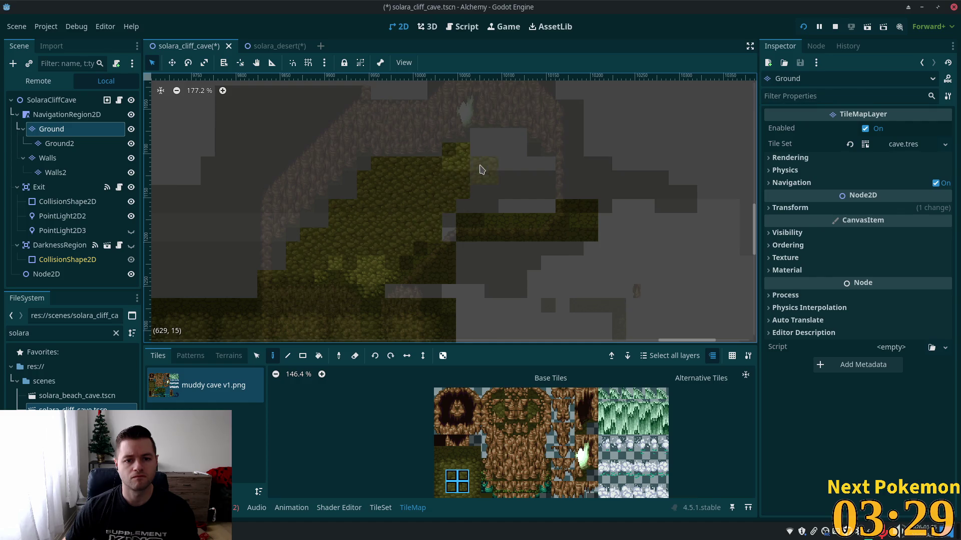
{"action": "left_click_drag", "start_coordinate": [461, 174], "coordinate": [461, 165]}
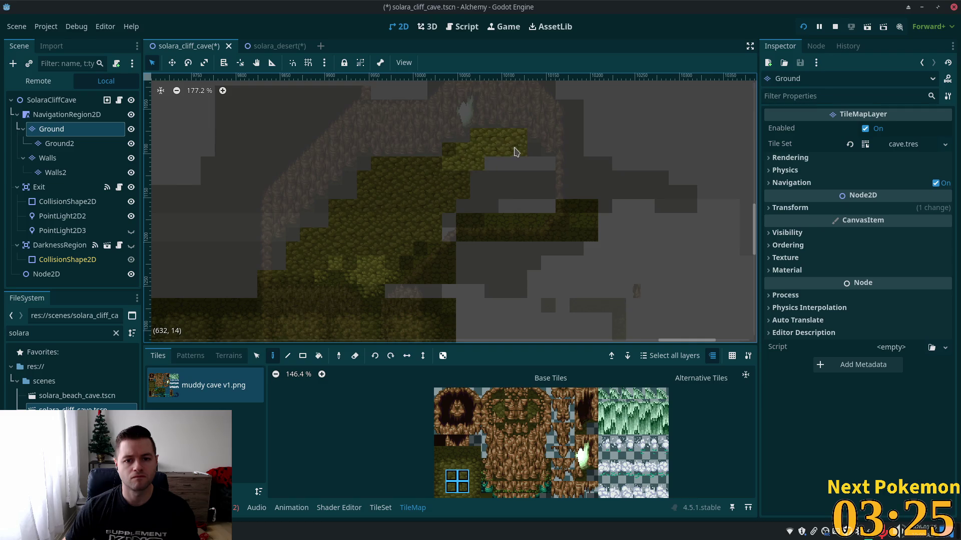
{"action": "mouse_move", "coordinate": [510, 174]}
{"action": "left_mouse_down"}
{"action": "mouse_move", "coordinate": [482, 186]}
{"action": "mouse_move", "coordinate": [491, 202]}
{"action": "mouse_move", "coordinate": [517, 197]}
{"action": "mouse_move", "coordinate": [532, 178]}
{"action": "left_mouse_up"}
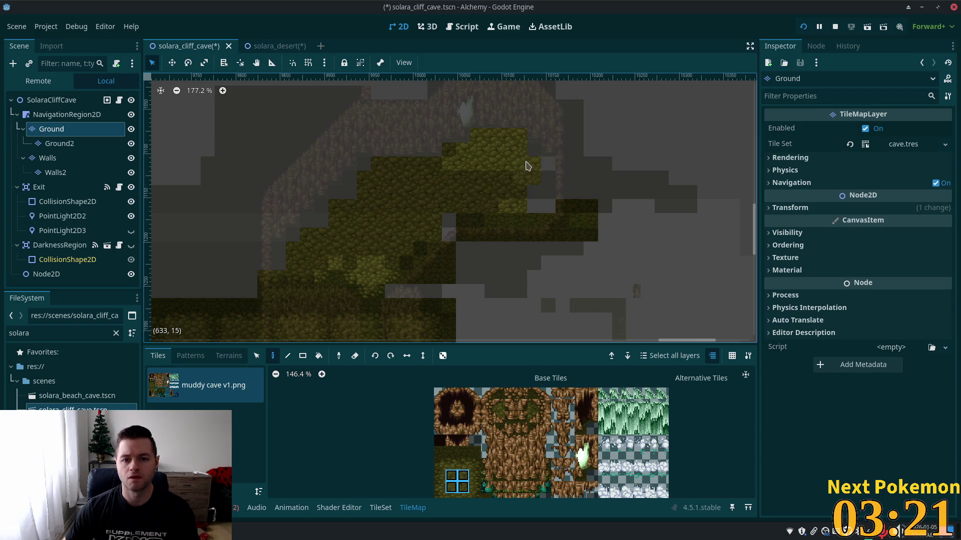
{"action": "left_click", "coordinate": [539, 180]}
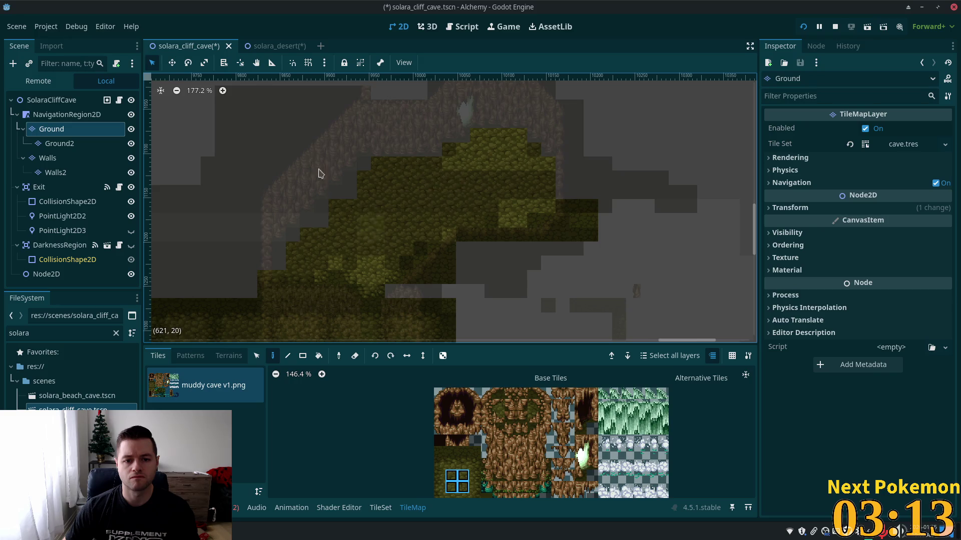
{"action": "left_click", "coordinate": [47, 158]}
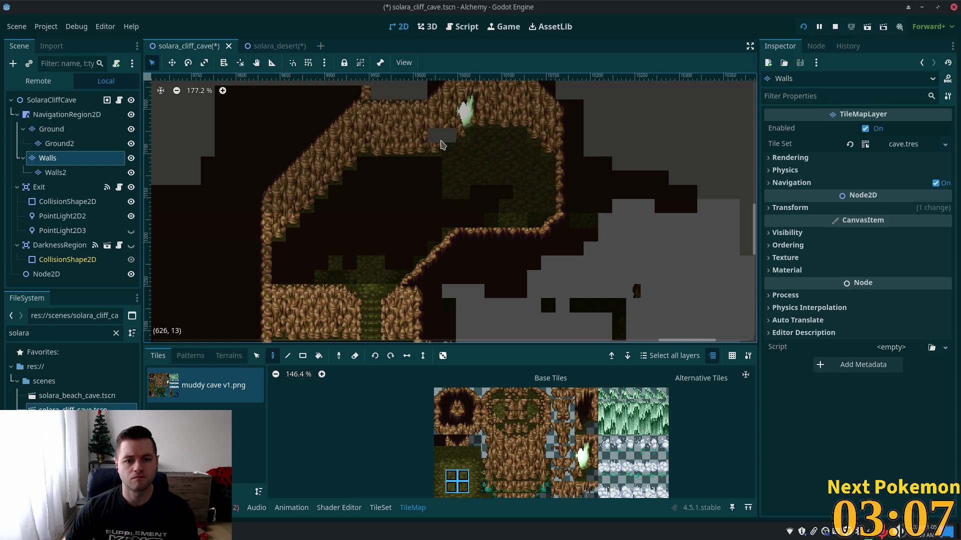
Undo the last edit and erase the dark wall tiles inside the upper chamber with rectangles
{"action": "key", "text": "ctrl+z"}
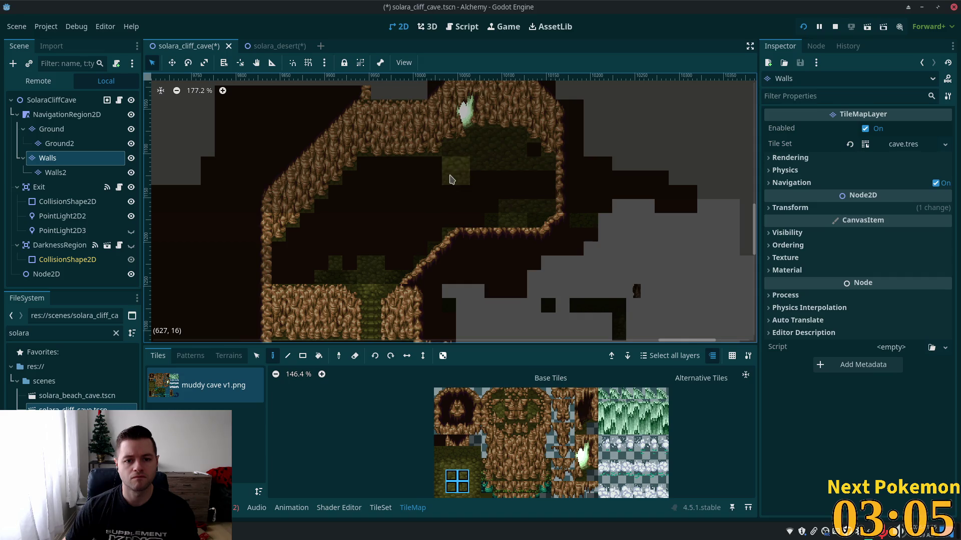
{"action": "key", "text": "r"}
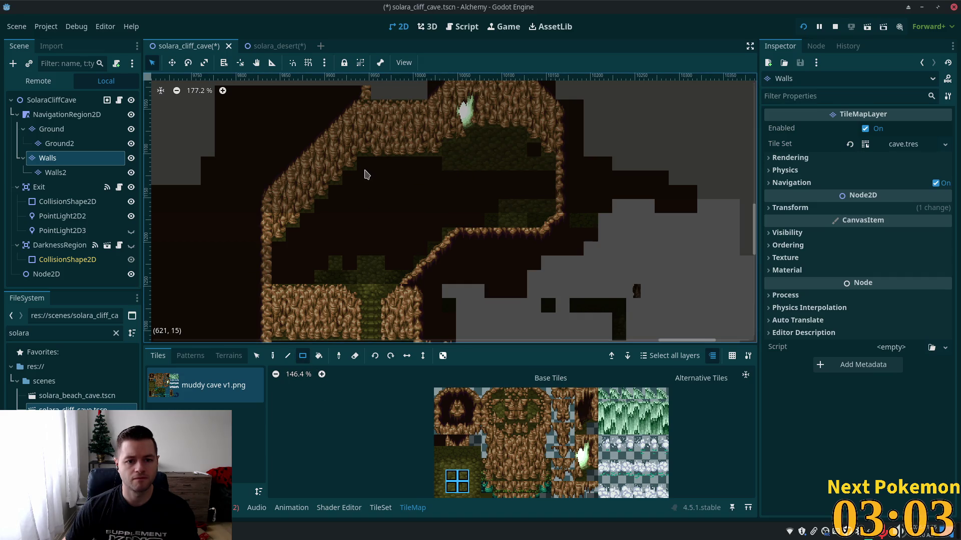
{"action": "mouse_move", "coordinate": [465, 209]}
{"action": "left_mouse_down"}
{"action": "mouse_move", "coordinate": [544, 220]}
{"action": "mouse_move", "coordinate": [549, 194]}
{"action": "left_mouse_up"}
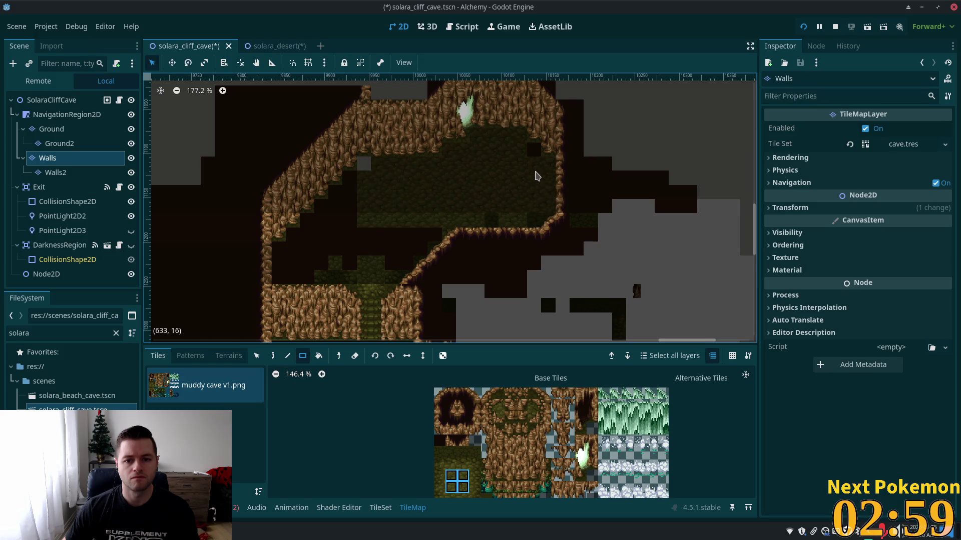
{"action": "left_click_drag", "start_coordinate": [490, 223], "coordinate": [524, 228]}
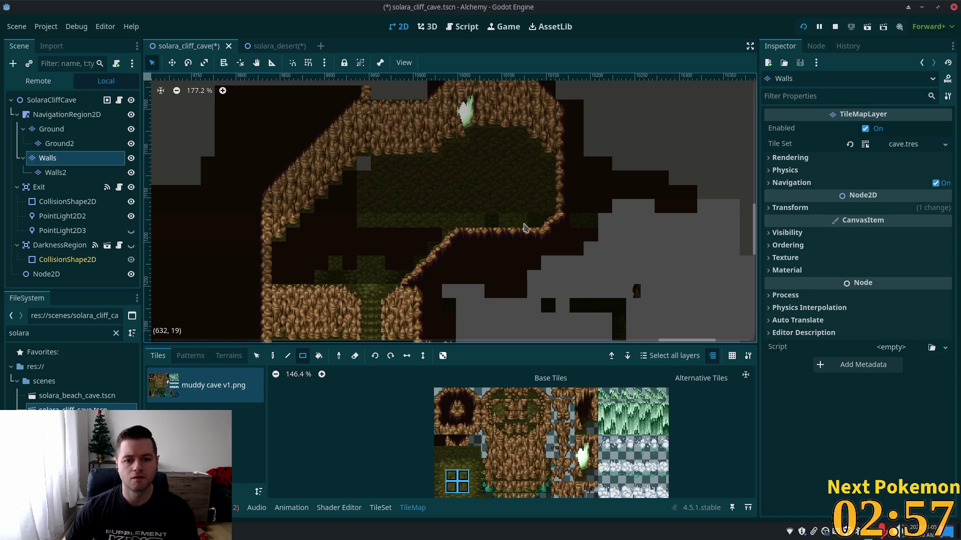
{"action": "left_click_drag", "start_coordinate": [433, 235], "coordinate": [321, 244]}
{"action": "mouse_move", "coordinate": [351, 175]}
{"action": "left_mouse_down"}
{"action": "mouse_move", "coordinate": [352, 233]}
{"action": "mouse_move", "coordinate": [337, 194]}
{"action": "mouse_move", "coordinate": [307, 255]}
{"action": "mouse_move", "coordinate": [300, 247]}
{"action": "mouse_move", "coordinate": [281, 273]}
{"action": "mouse_move", "coordinate": [306, 281]}
{"action": "mouse_move", "coordinate": [322, 253]}
{"action": "mouse_move", "coordinate": [352, 248]}
{"action": "mouse_move", "coordinate": [402, 251]}
{"action": "left_mouse_up"}
{"action": "left_click", "coordinate": [296, 239]}
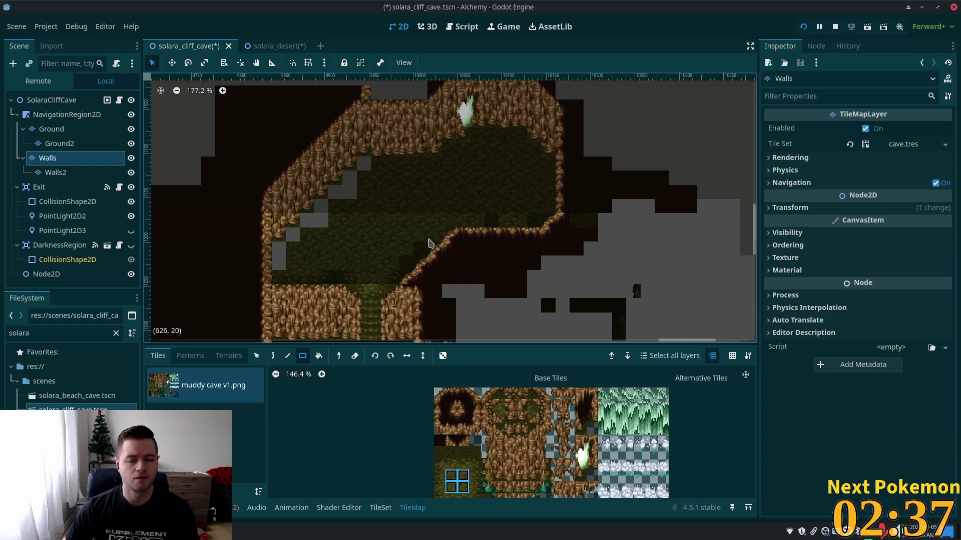
{"action": "scroll", "coordinate": [414, 237], "scroll_direction": "up", "scroll_amount": 5}
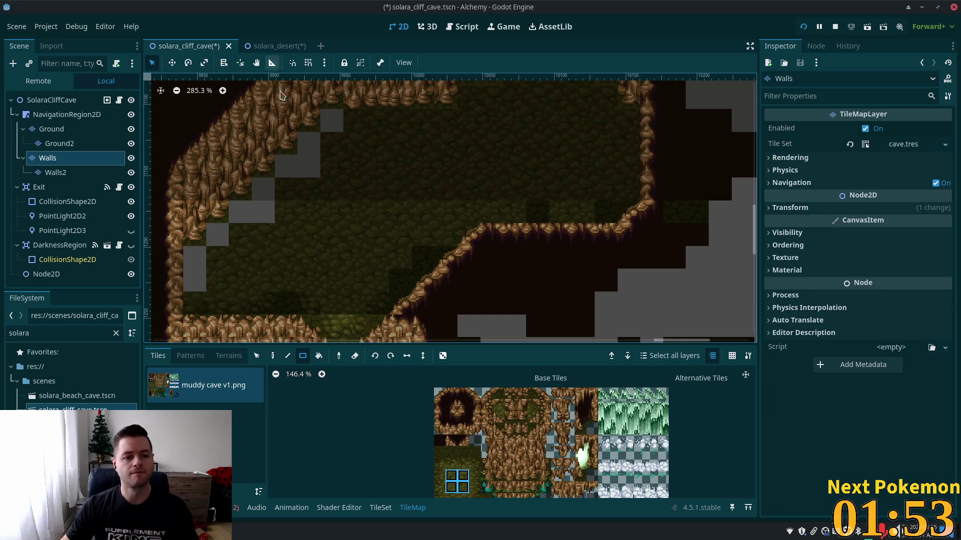
Bring the map's top edge into view and select the Walls2 layer
{"action": "left_click", "coordinate": [38, 105]}
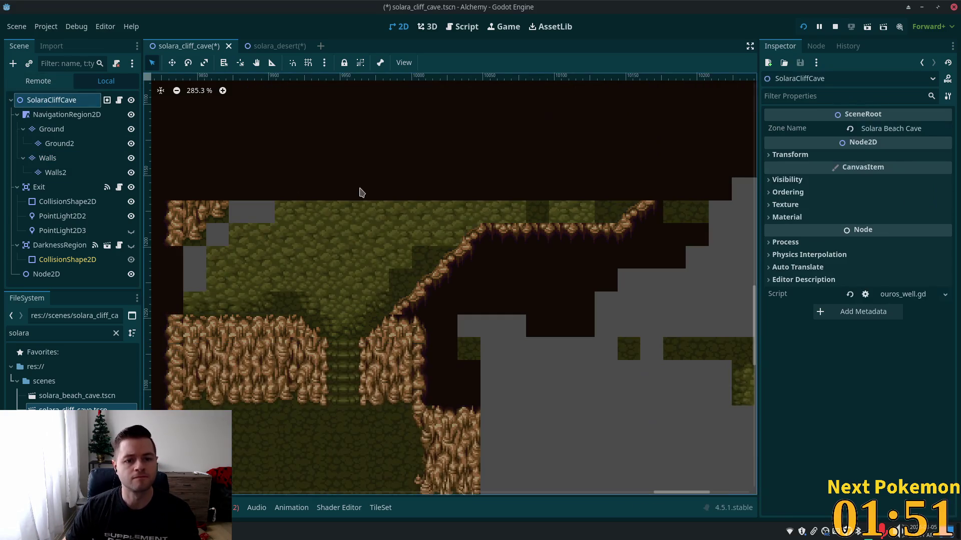
{"action": "scroll", "coordinate": [357, 235], "scroll_direction": "down", "scroll_amount": 3}
{"action": "left_click_drag", "start_coordinate": [369, 225], "coordinate": [377, 365]}
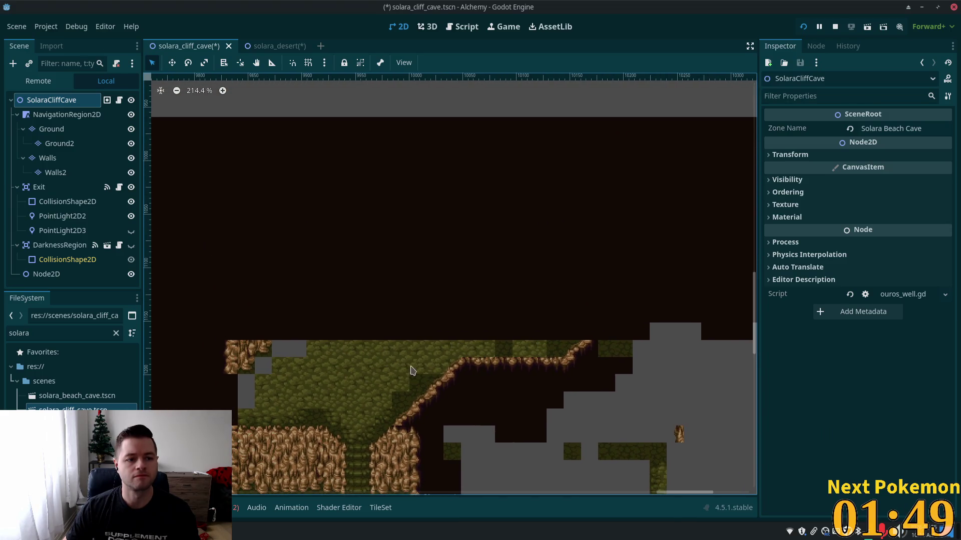
{"action": "left_click", "coordinate": [48, 158]}
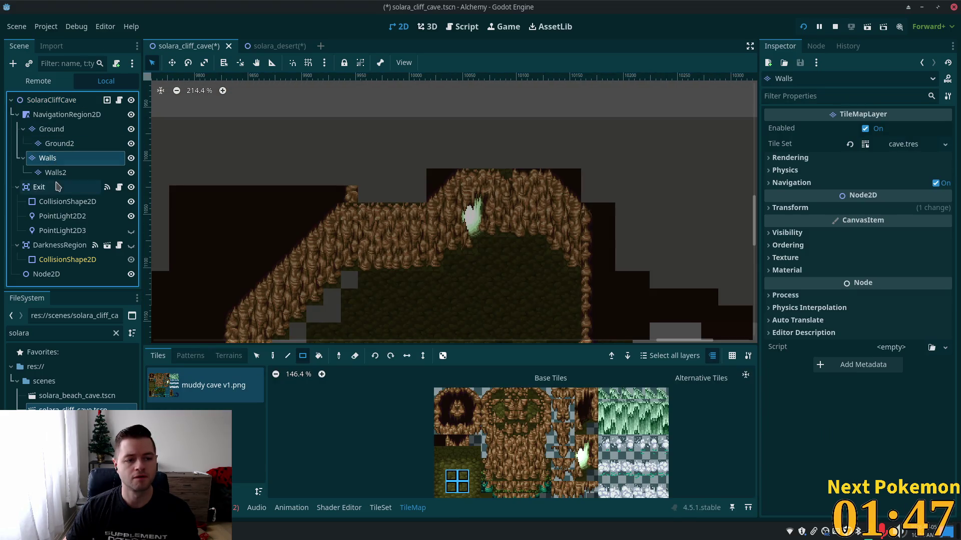
{"action": "left_click", "coordinate": [55, 172]}
{"action": "scroll", "coordinate": [360, 253], "scroll_direction": "down", "scroll_amount": 1}
{"action": "scroll", "coordinate": [360, 253], "scroll_direction": "down", "scroll_amount": 2}
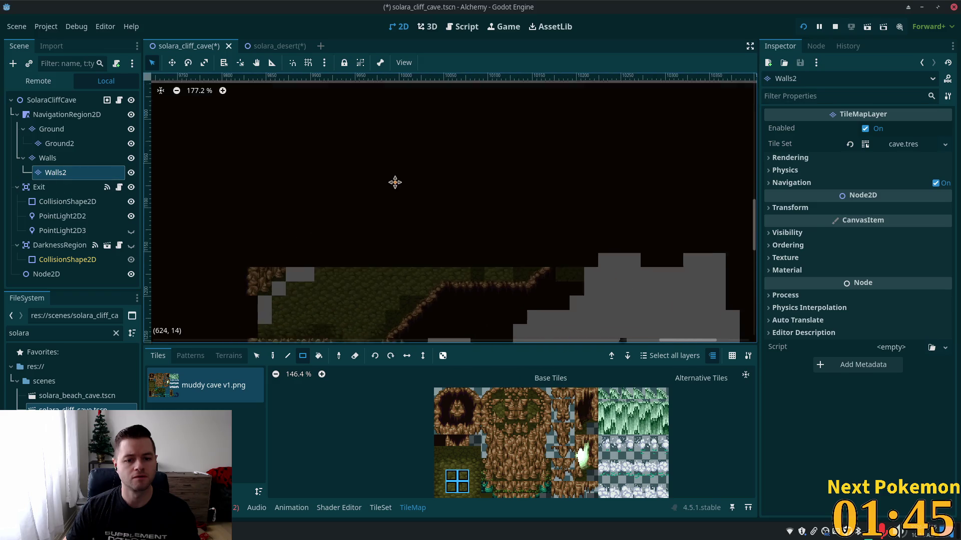
Fill several blocks of the dark surround above and beside the cave with dark tiles
{"action": "left_click_drag", "start_coordinate": [527, 239], "coordinate": [263, 85]}
{"action": "scroll", "coordinate": [355, 193], "scroll_direction": "down", "scroll_amount": 2}
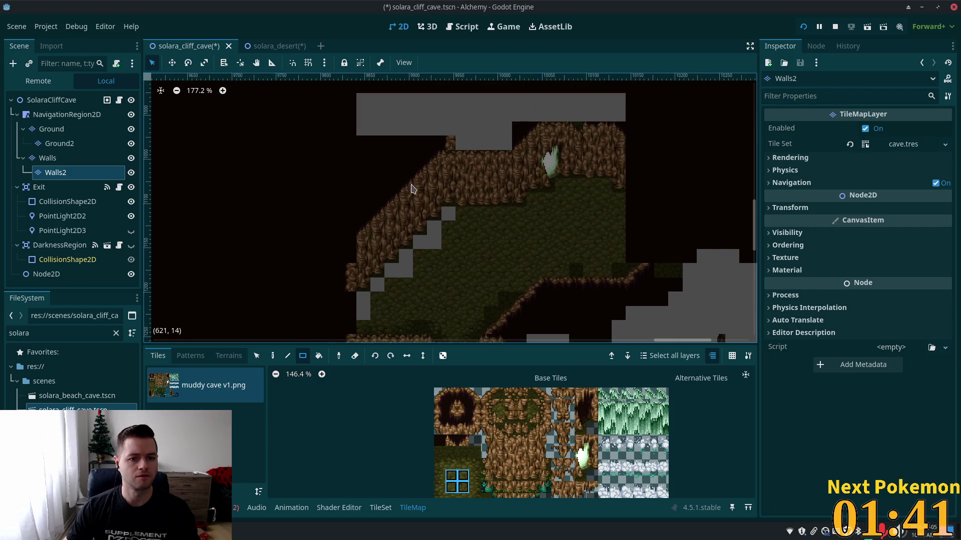
{"action": "mouse_move", "coordinate": [207, 107]}
{"action": "left_mouse_down"}
{"action": "mouse_move", "coordinate": [300, 150]}
{"action": "mouse_move", "coordinate": [430, 255]}
{"action": "mouse_move", "coordinate": [415, 302]}
{"action": "left_mouse_up"}
{"action": "scroll", "coordinate": [529, 141], "scroll_direction": "down", "scroll_amount": 2}
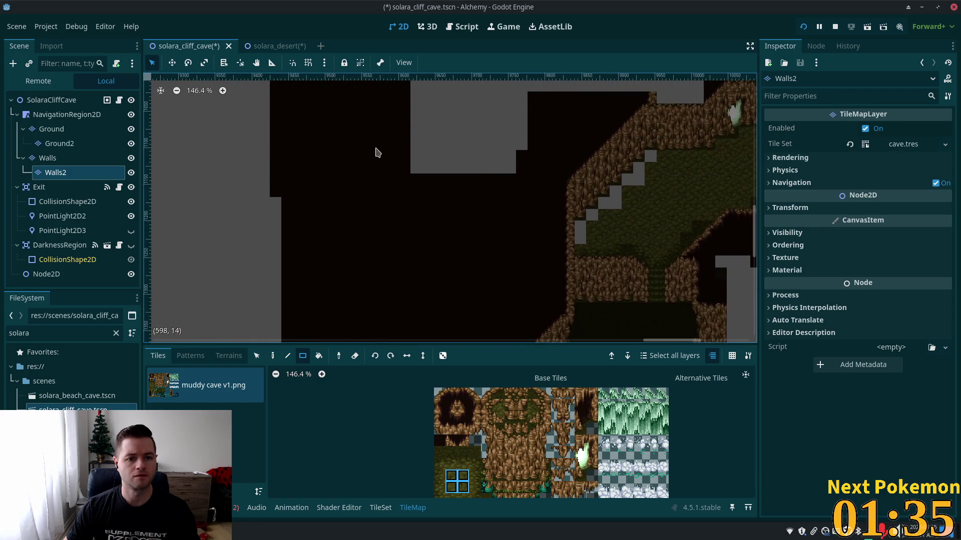
{"action": "left_click_drag", "start_coordinate": [375, 150], "coordinate": [394, 217]}
{"action": "left_click_drag", "start_coordinate": [267, 112], "coordinate": [450, 285]}
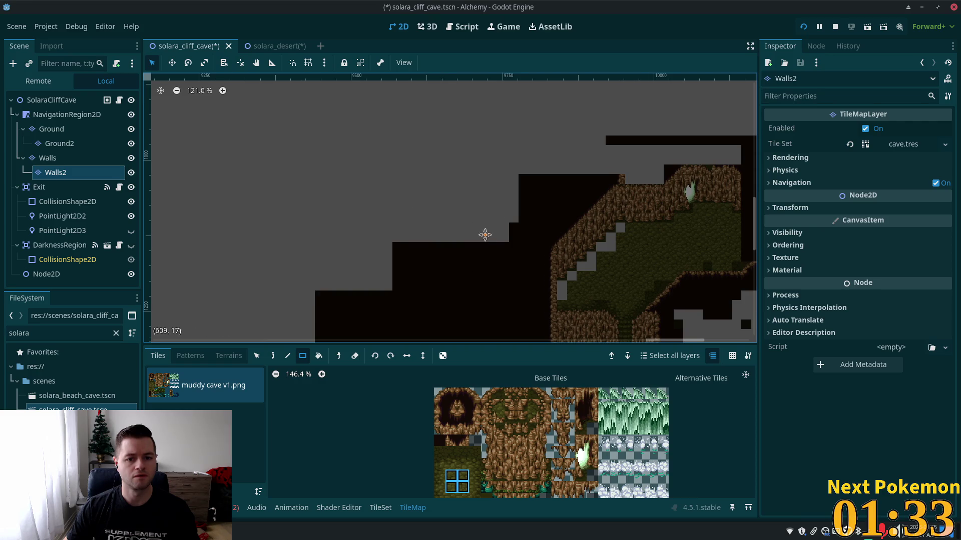
{"action": "left_click_drag", "start_coordinate": [565, 168], "coordinate": [295, 192]}
Clear dark tiles right of the cave and redraw a large dark block beside it
{"action": "mouse_move", "coordinate": [367, 132]}
{"action": "left_mouse_down"}
{"action": "mouse_move", "coordinate": [720, 215]}
{"action": "mouse_move", "coordinate": [715, 236]}
{"action": "left_mouse_up"}
{"action": "mouse_move", "coordinate": [597, 176]}
{"action": "left_mouse_down"}
{"action": "mouse_move", "coordinate": [576, 109]}
{"action": "mouse_move", "coordinate": [521, 133]}
{"action": "mouse_move", "coordinate": [461, 141]}
{"action": "left_mouse_up"}
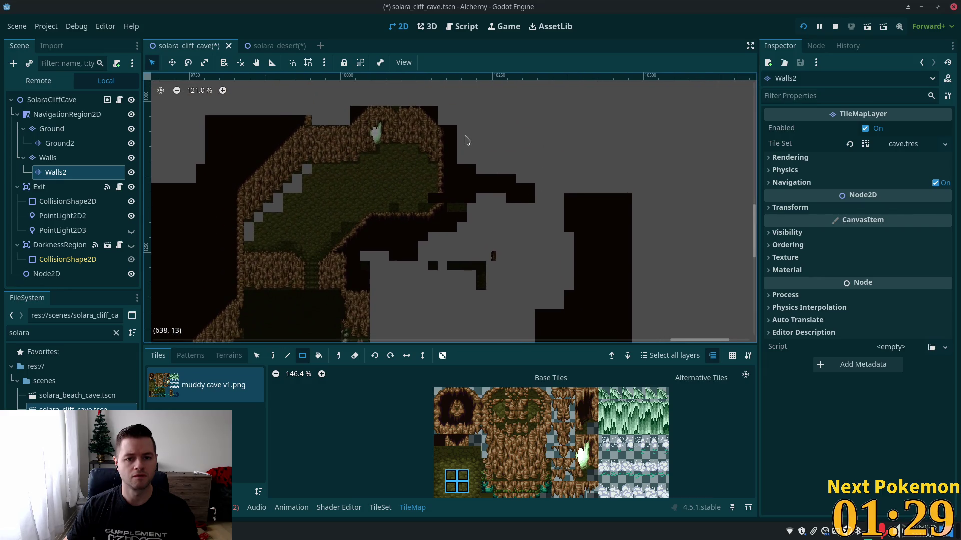
{"action": "mouse_move", "coordinate": [410, 108]}
{"action": "left_mouse_down"}
{"action": "mouse_move", "coordinate": [564, 345]}
{"action": "mouse_move", "coordinate": [679, 376]}
{"action": "left_mouse_up"}
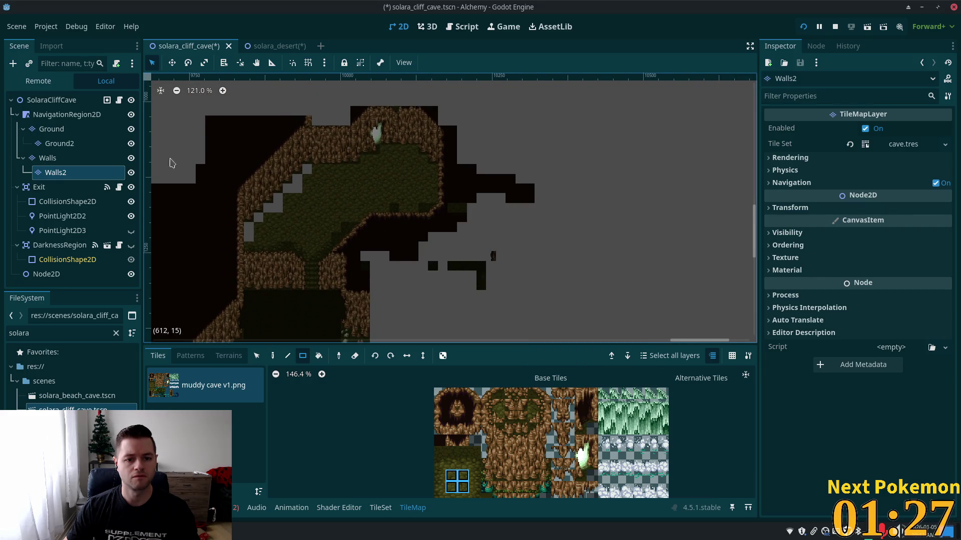
{"action": "left_click_drag", "start_coordinate": [168, 109], "coordinate": [578, 274]}
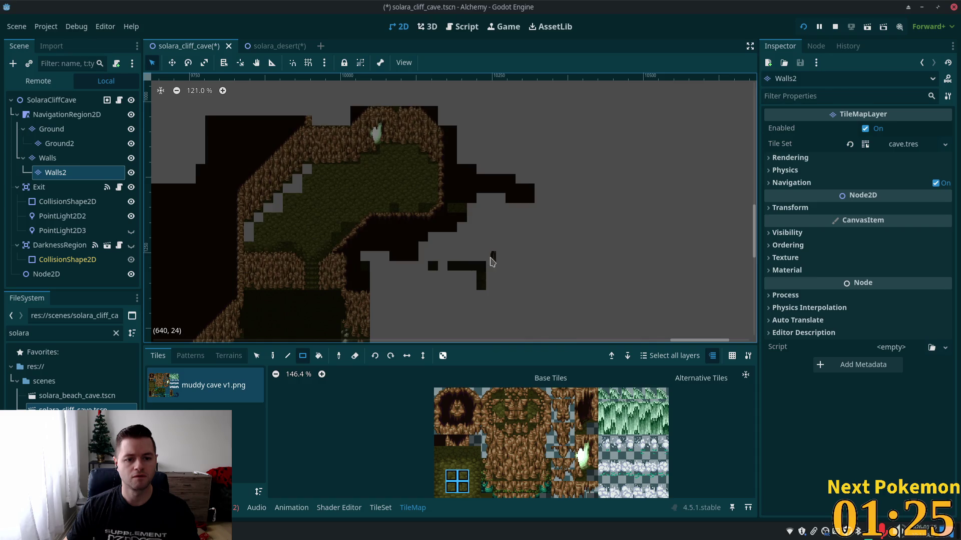
{"action": "left_click_drag", "start_coordinate": [606, 220], "coordinate": [829, 124]}
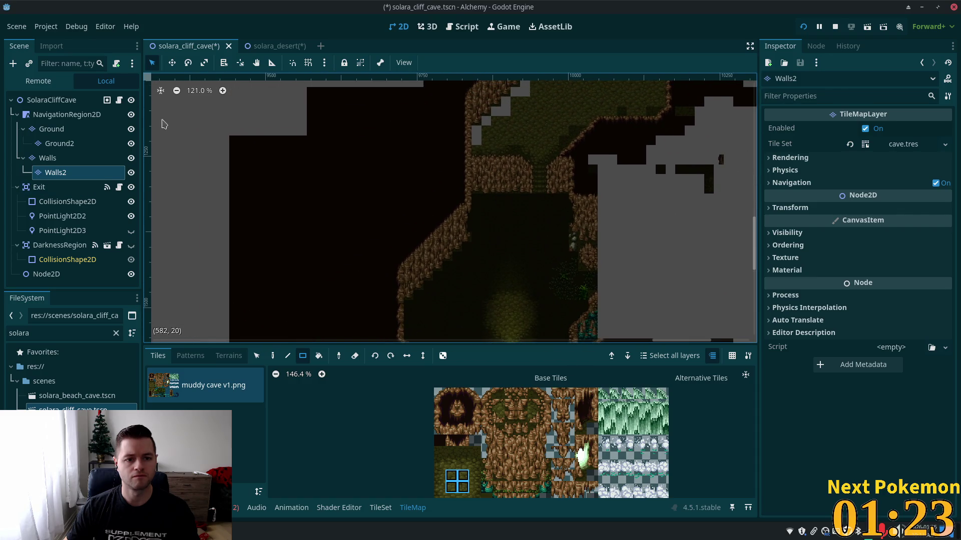
On the Walls layer, erase the stray top-row tiles and dark notch, then select the dark filler tile
{"action": "scroll", "coordinate": [223, 137], "scroll_direction": "down", "scroll_amount": 1}
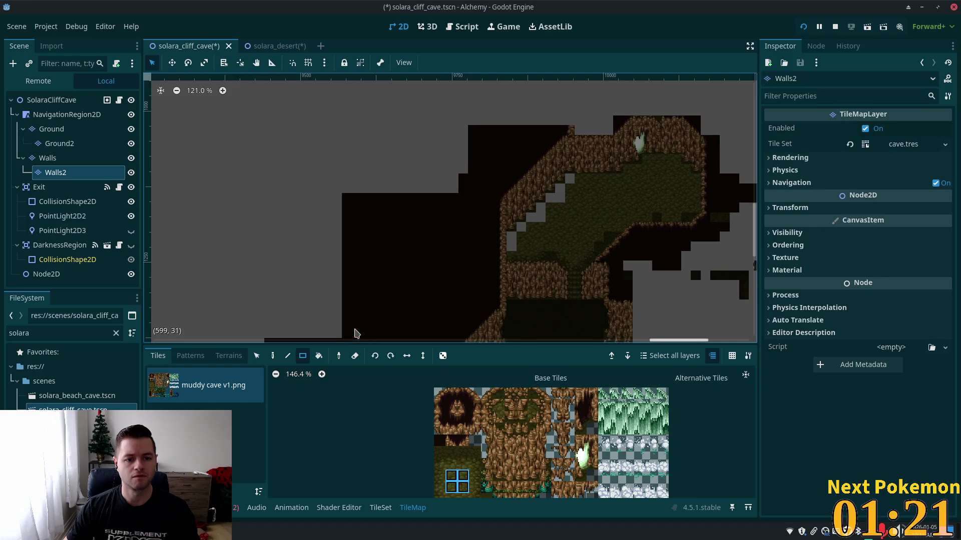
{"action": "scroll", "coordinate": [311, 272], "scroll_direction": "down", "scroll_amount": 8}
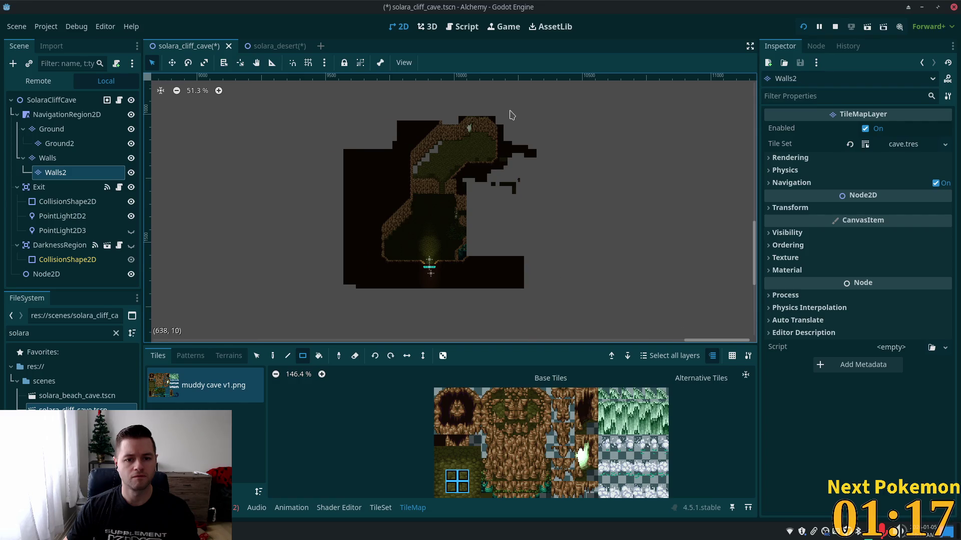
{"action": "scroll", "coordinate": [501, 124], "scroll_direction": "up", "scroll_amount": 5}
{"action": "scroll", "coordinate": [445, 172], "scroll_direction": "up", "scroll_amount": 9}
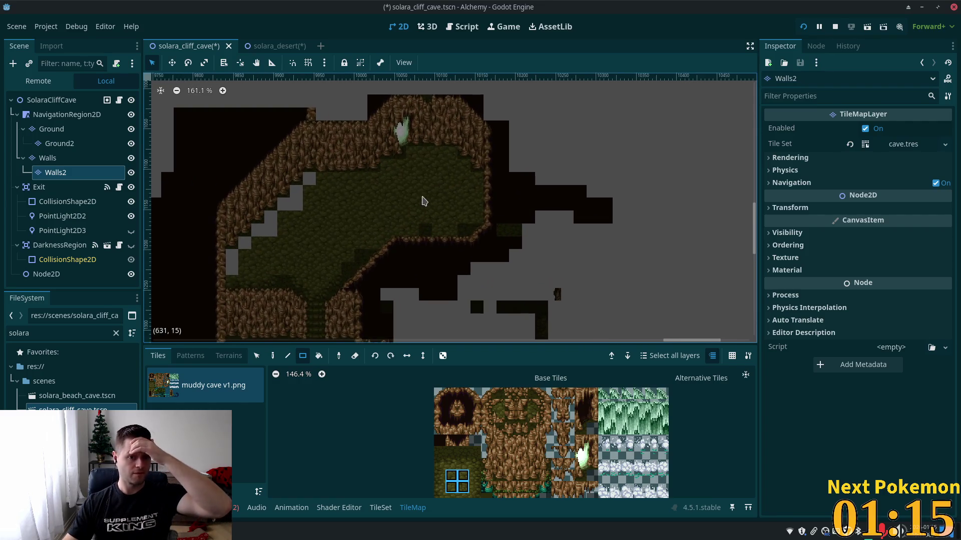
{"action": "scroll", "coordinate": [337, 238], "scroll_direction": "up", "scroll_amount": 1}
{"action": "mouse_move", "coordinate": [337, 238]}
{"action": "left_mouse_down"}
{"action": "mouse_move", "coordinate": [500, 308]}
{"action": "mouse_move", "coordinate": [492, 305]}
{"action": "left_mouse_up"}
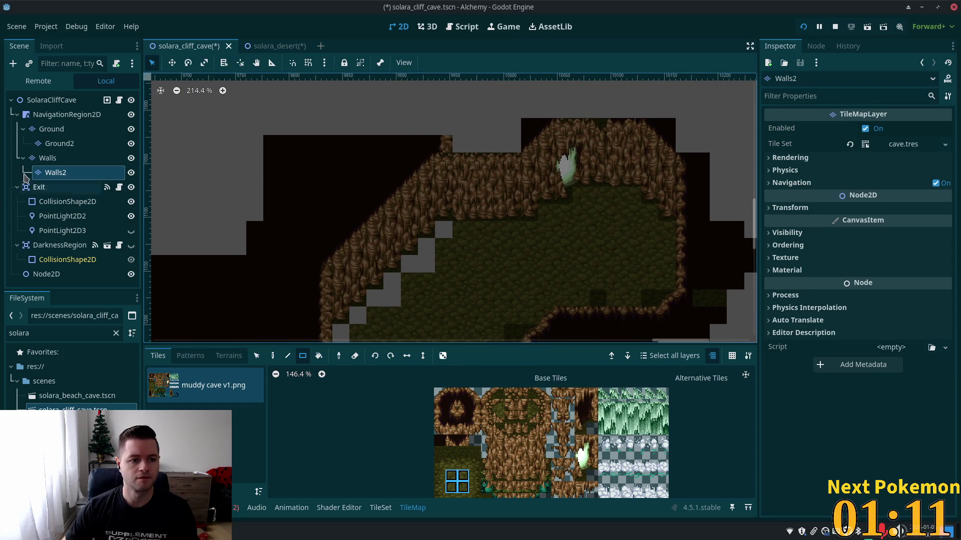
{"action": "left_click", "coordinate": [48, 157]}
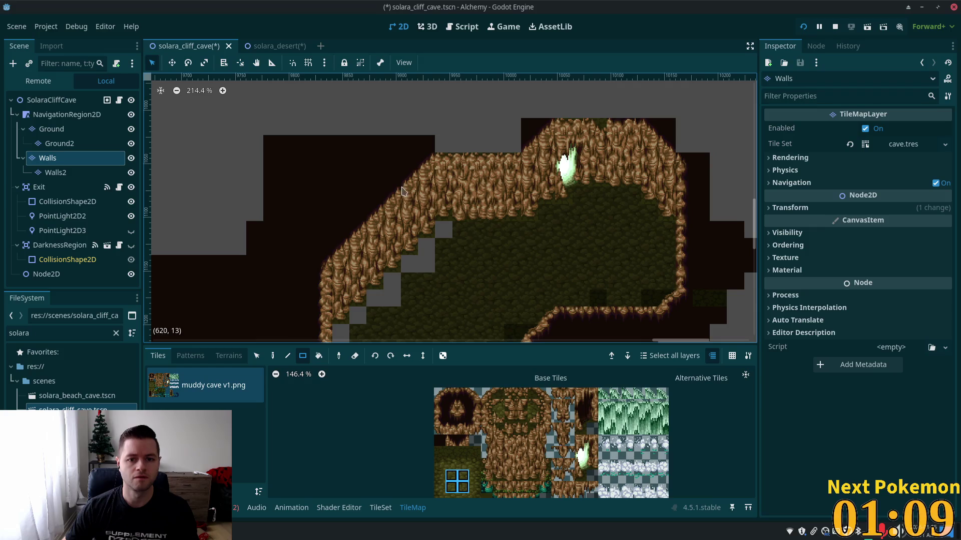
{"action": "scroll", "coordinate": [600, 240], "scroll_direction": "down", "scroll_amount": 5}
{"action": "scroll", "coordinate": [602, 326], "scroll_direction": "up", "scroll_amount": 6}
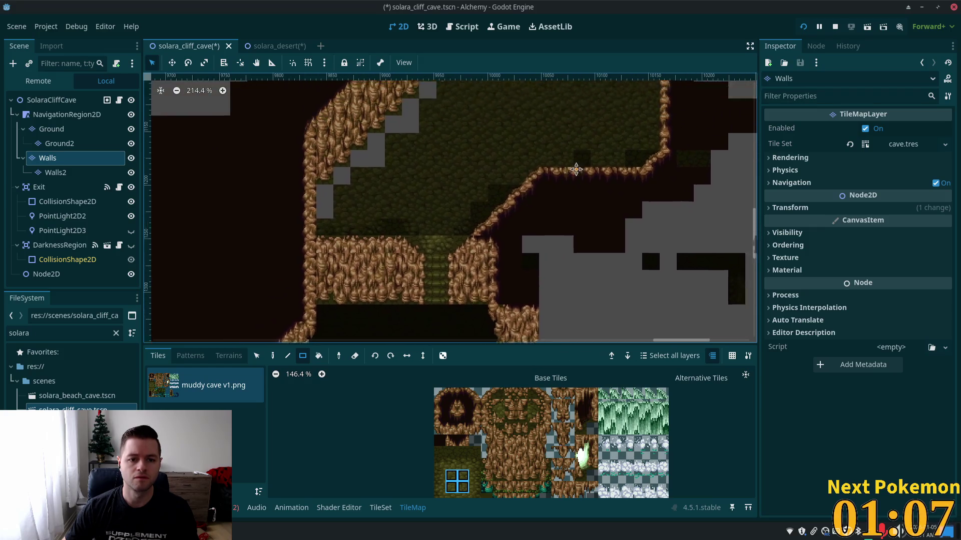
{"action": "left_click_drag", "start_coordinate": [377, 145], "coordinate": [213, 152]}
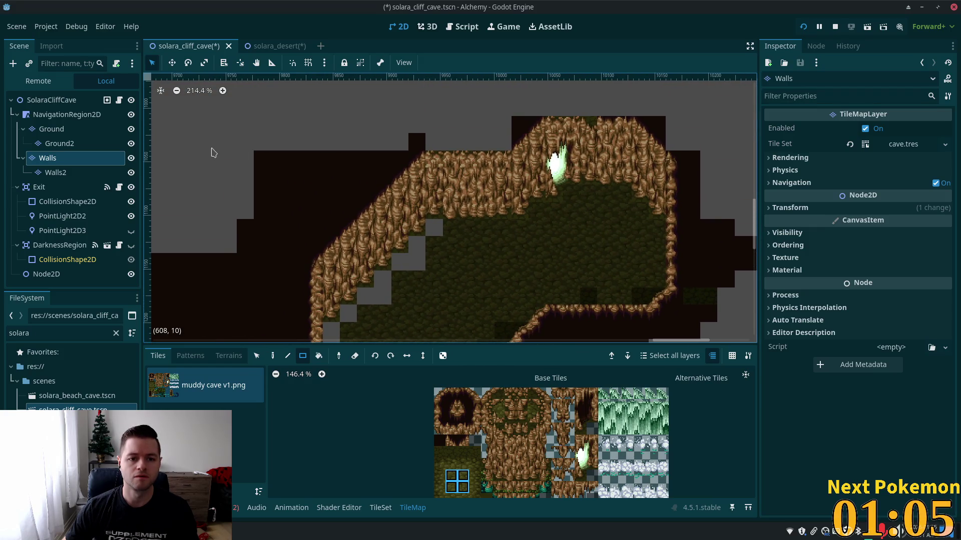
{"action": "left_click_drag", "start_coordinate": [426, 136], "coordinate": [218, 195]}
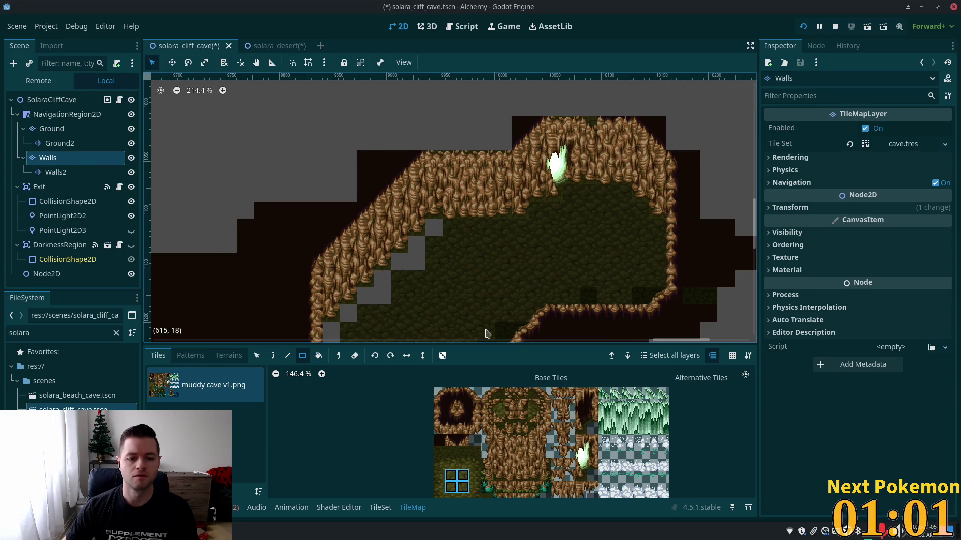
{"action": "left_click", "coordinate": [440, 443]}
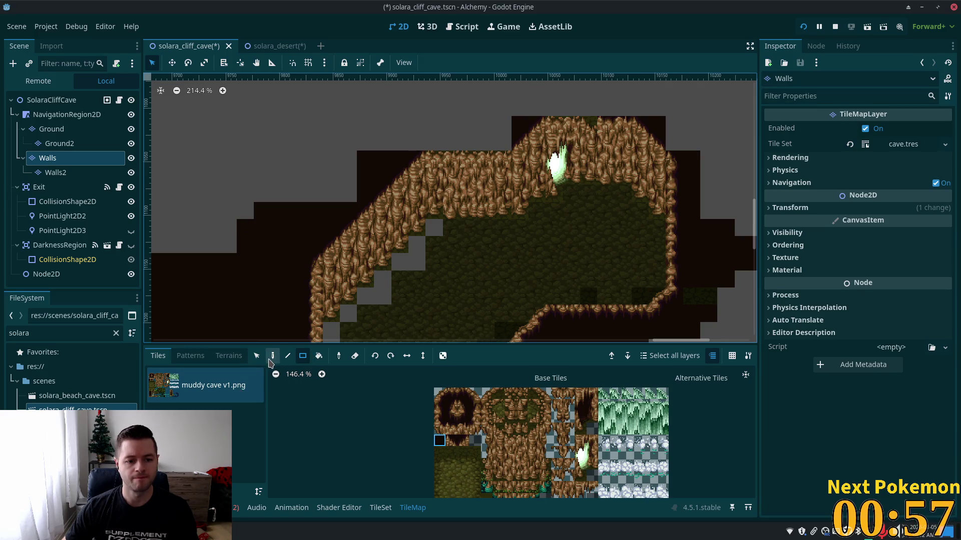
Fill the grey areas left of and above the cave, including the top strip, with dark tiles
{"action": "mouse_move", "coordinate": [352, 203]}
{"action": "left_mouse_down"}
{"action": "mouse_move", "coordinate": [197, 129]}
{"action": "mouse_move", "coordinate": [176, 106]}
{"action": "left_mouse_up"}
{"action": "mouse_move", "coordinate": [501, 142]}
{"action": "left_mouse_down"}
{"action": "mouse_move", "coordinate": [465, 142]}
{"action": "mouse_move", "coordinate": [349, 94]}
{"action": "left_mouse_up"}
{"action": "left_click_drag", "start_coordinate": [282, 220], "coordinate": [458, 242]}
{"action": "scroll", "coordinate": [516, 270], "scroll_direction": "down", "scroll_amount": 3}
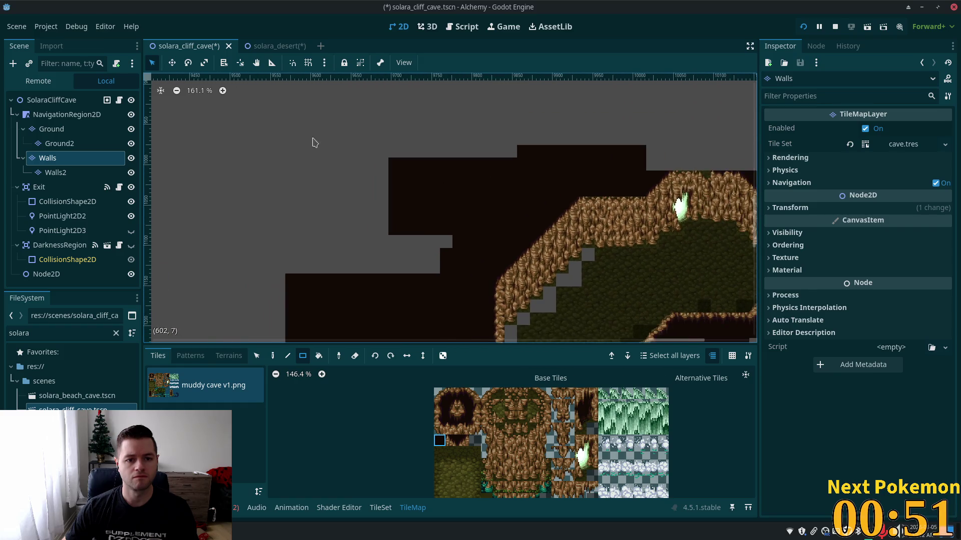
{"action": "mouse_move", "coordinate": [285, 140]}
{"action": "left_mouse_down"}
{"action": "mouse_move", "coordinate": [343, 212]}
{"action": "mouse_move", "coordinate": [459, 276]}
{"action": "mouse_move", "coordinate": [369, 180]}
{"action": "mouse_move", "coordinate": [314, 155]}
{"action": "left_mouse_up"}
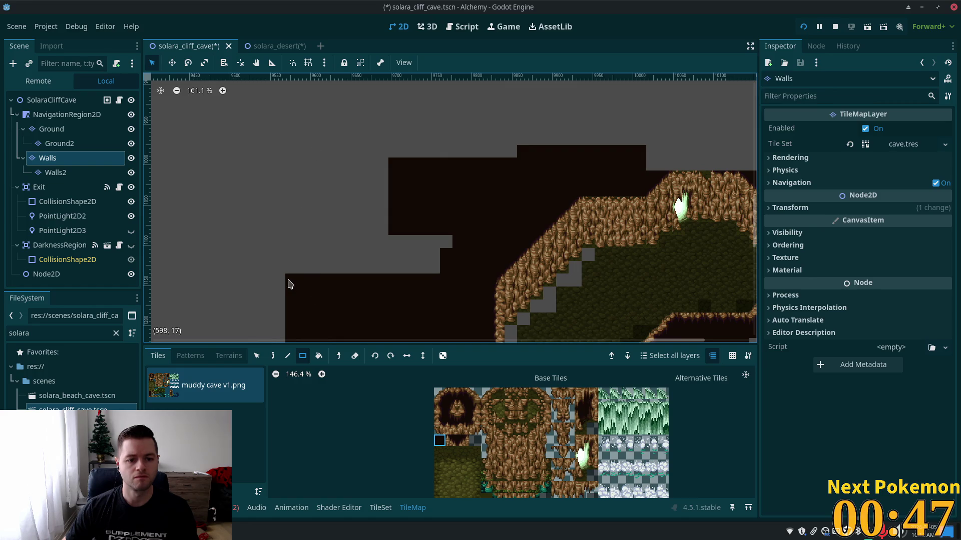
{"action": "mouse_move", "coordinate": [288, 273]}
{"action": "left_mouse_down"}
{"action": "mouse_move", "coordinate": [448, 126]}
{"action": "mouse_move", "coordinate": [459, 141]}
{"action": "mouse_move", "coordinate": [384, 163]}
{"action": "left_mouse_up"}
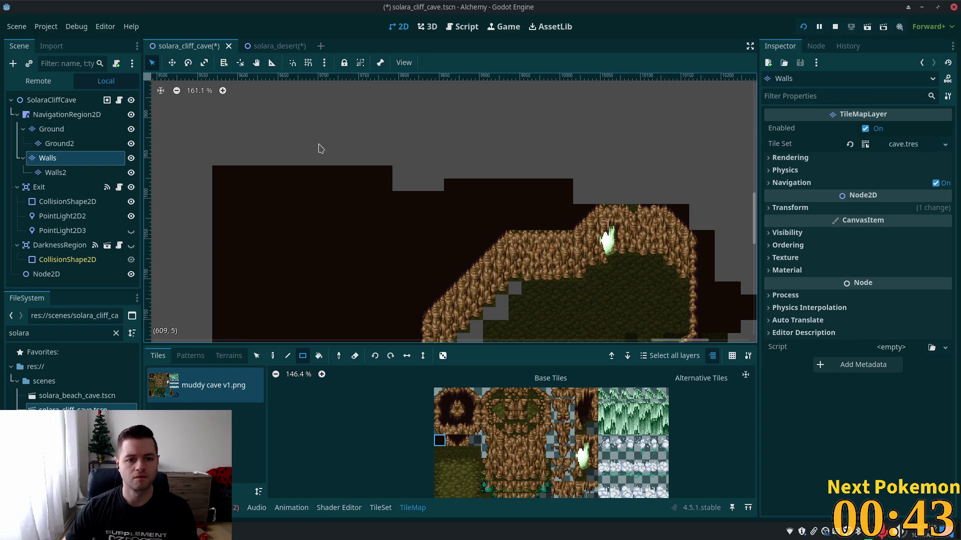
{"action": "left_click_drag", "start_coordinate": [270, 139], "coordinate": [748, 200]}
{"action": "mouse_move", "coordinate": [629, 197]}
{"action": "left_mouse_down"}
{"action": "mouse_move", "coordinate": [491, 173]}
{"action": "mouse_move", "coordinate": [530, 191]}
{"action": "left_mouse_up"}
Fill the grey column, gaps and lower-right rows on the cave's right side with dark tiles
{"action": "mouse_move", "coordinate": [520, 96]}
{"action": "left_mouse_down"}
{"action": "mouse_move", "coordinate": [579, 193]}
{"action": "mouse_move", "coordinate": [594, 275]}
{"action": "left_mouse_up"}
{"action": "mouse_move", "coordinate": [475, 184]}
{"action": "left_mouse_down"}
{"action": "mouse_move", "coordinate": [521, 253]}
{"action": "mouse_move", "coordinate": [517, 136]}
{"action": "left_mouse_up"}
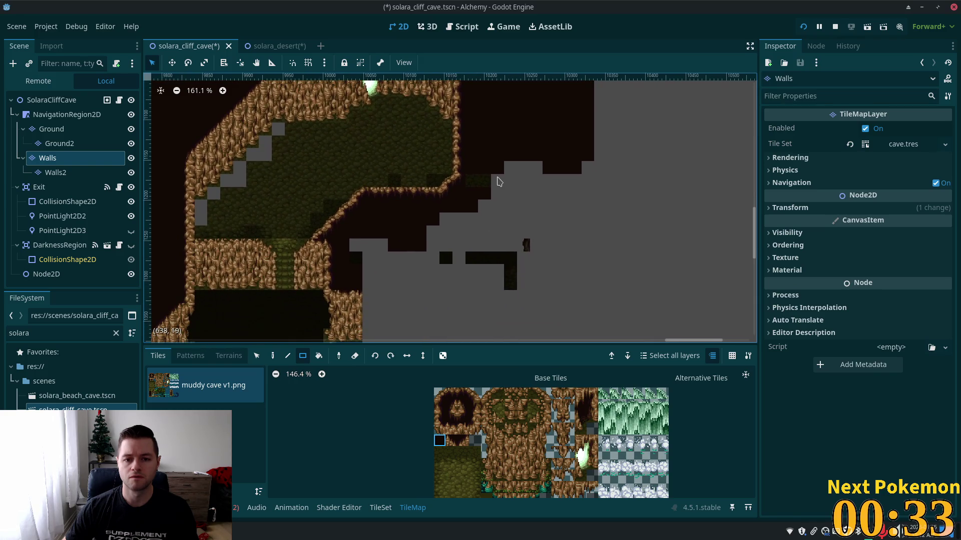
{"action": "mouse_move", "coordinate": [498, 167]}
{"action": "left_mouse_down"}
{"action": "mouse_move", "coordinate": [575, 242]}
{"action": "mouse_move", "coordinate": [587, 283]}
{"action": "left_mouse_up"}
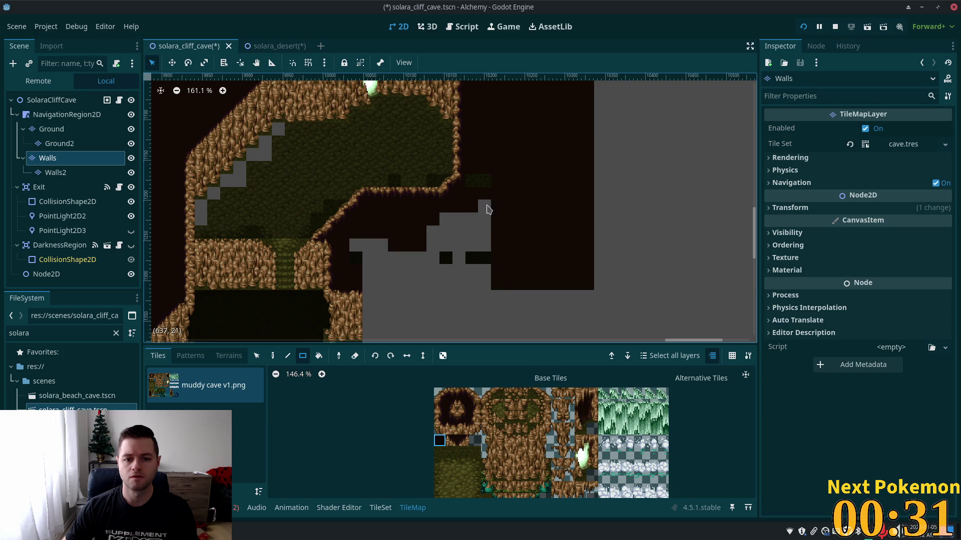
{"action": "left_click_drag", "start_coordinate": [484, 206], "coordinate": [484, 299]}
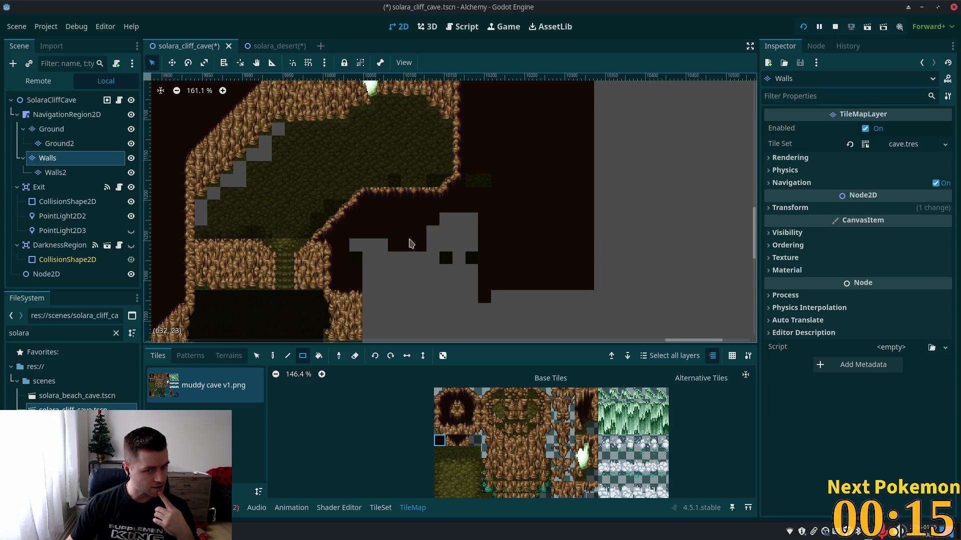
{"action": "left_click_drag", "start_coordinate": [356, 248], "coordinate": [476, 257]}
{"action": "left_click_drag", "start_coordinate": [429, 220], "coordinate": [508, 257]}
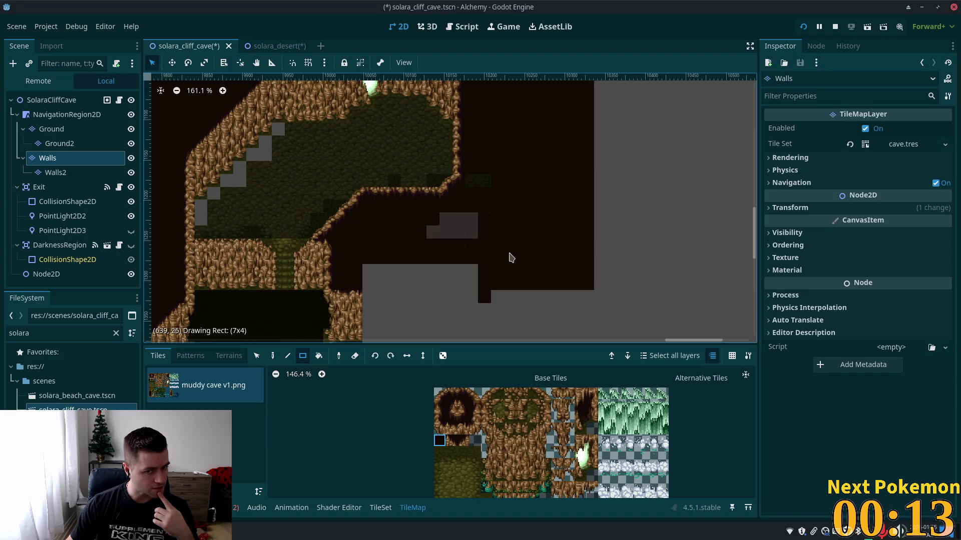
{"action": "left_click_drag", "start_coordinate": [370, 274], "coordinate": [481, 300]}
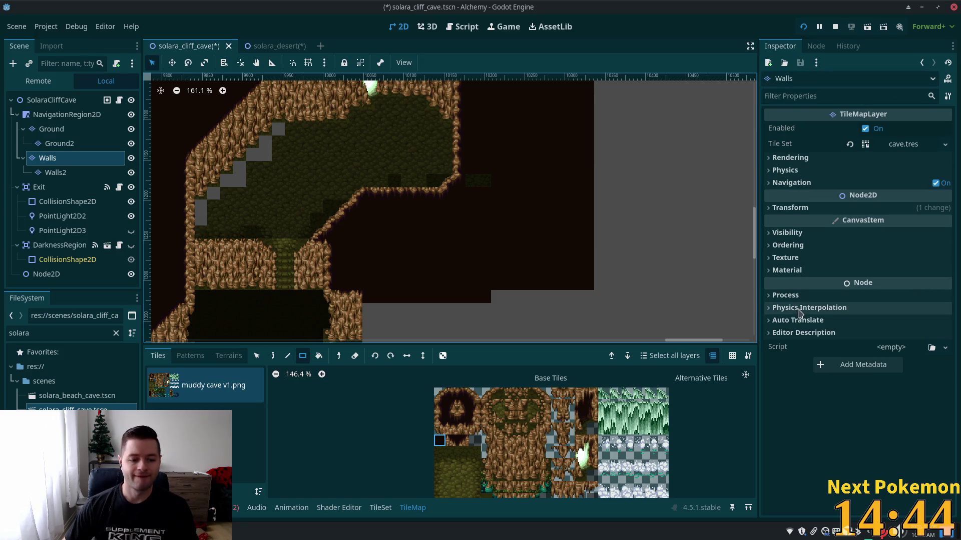
Switch editing to the Ground tile layer after previewing all layers from the scene root
{"action": "scroll", "coordinate": [438, 235], "scroll_direction": "up", "scroll_amount": 1}
{"action": "scroll", "coordinate": [432, 155], "scroll_direction": "up", "scroll_amount": 3}
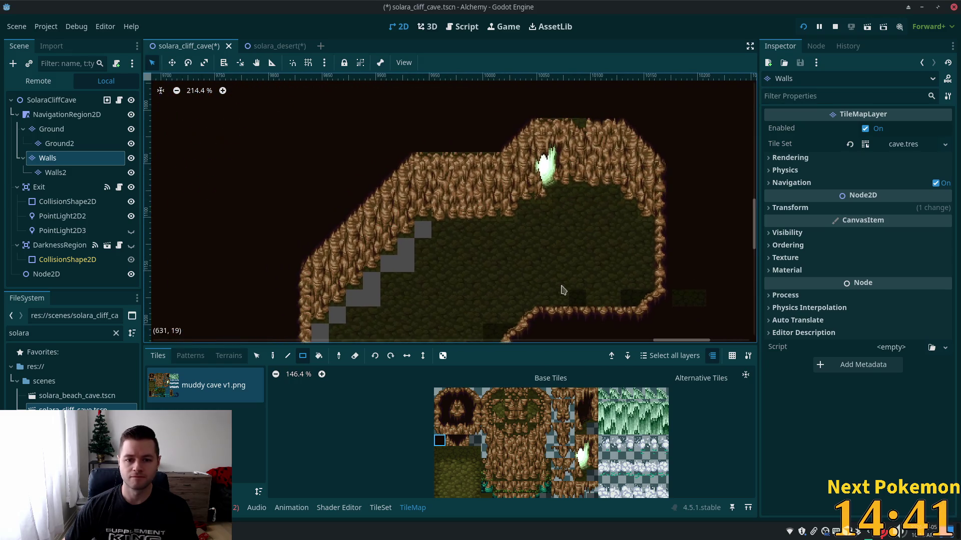
{"action": "key", "text": "ctrl+shift+Page_Up"}
{"action": "key", "text": "ctrl+shift+Page_Up"}
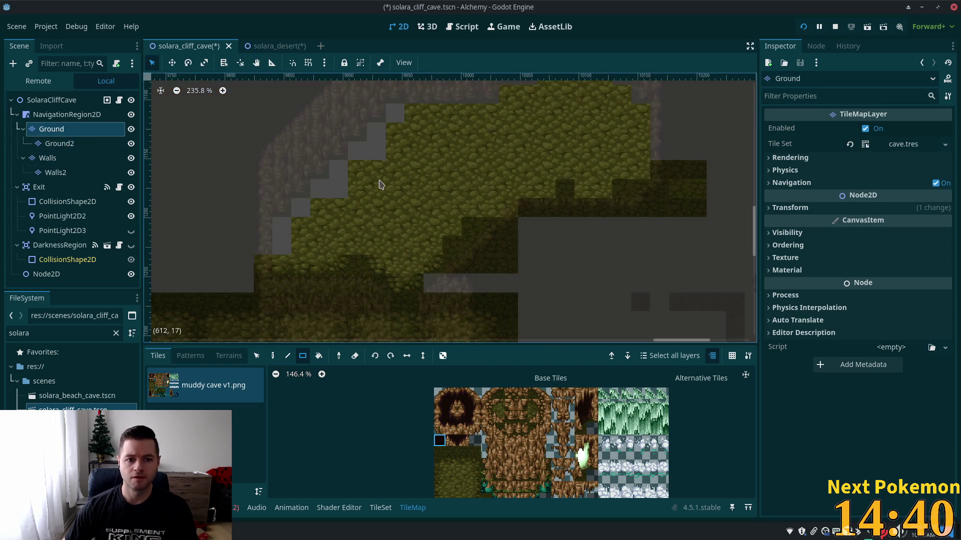
{"action": "left_click", "coordinate": [52, 100]}
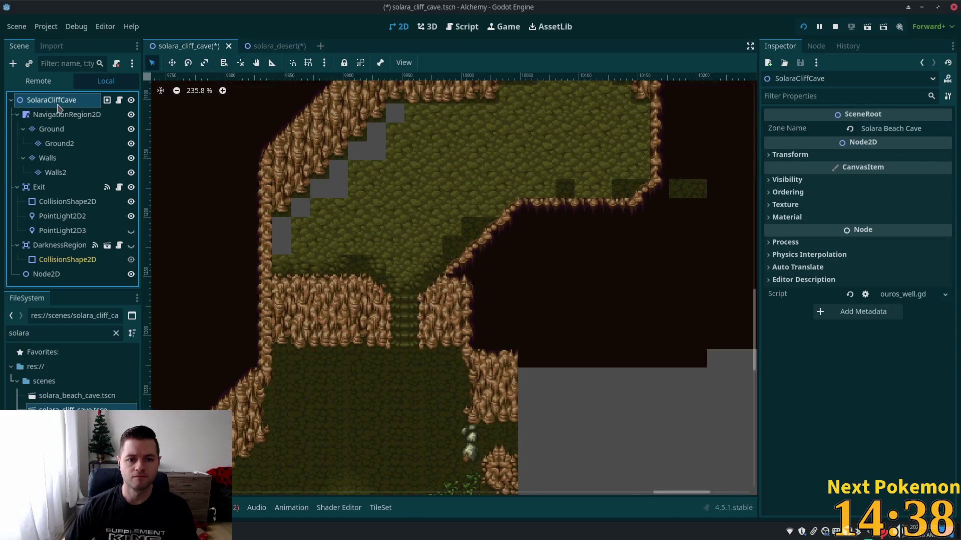
{"action": "left_click", "coordinate": [52, 129]}
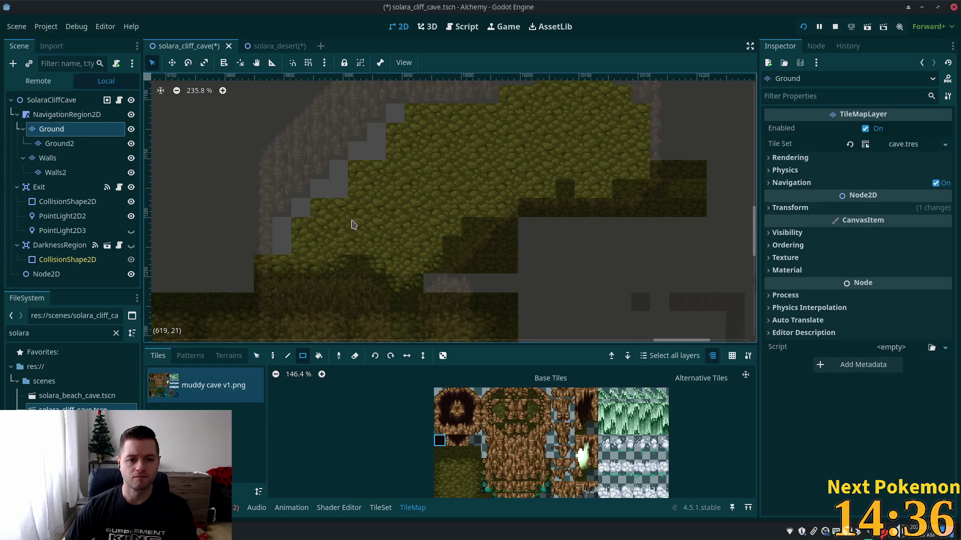
{"action": "scroll", "coordinate": [353, 223], "scroll_direction": "up", "scroll_amount": 2}
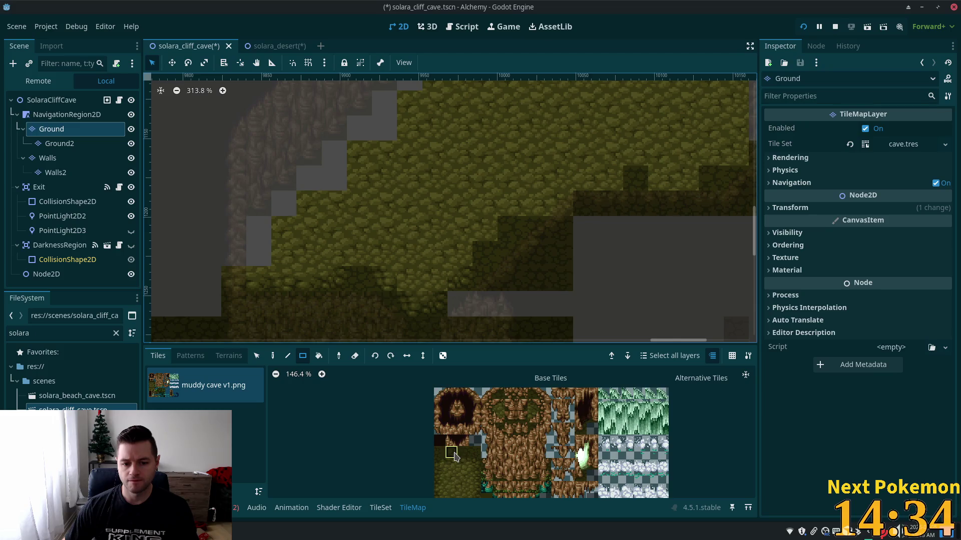
Freehand-paint dark green tiles along the floor's diagonal edge toward the upper right
{"action": "key", "text": "d"}
{"action": "left_click", "coordinate": [331, 157]}
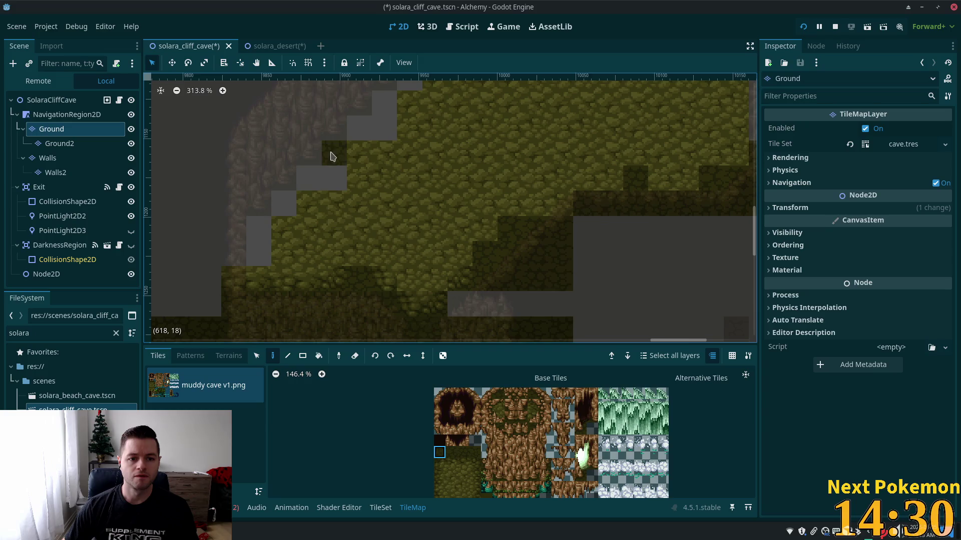
{"action": "mouse_move", "coordinate": [330, 157]}
{"action": "left_mouse_down"}
{"action": "mouse_move", "coordinate": [261, 226]}
{"action": "mouse_move", "coordinate": [258, 265]}
{"action": "left_mouse_up"}
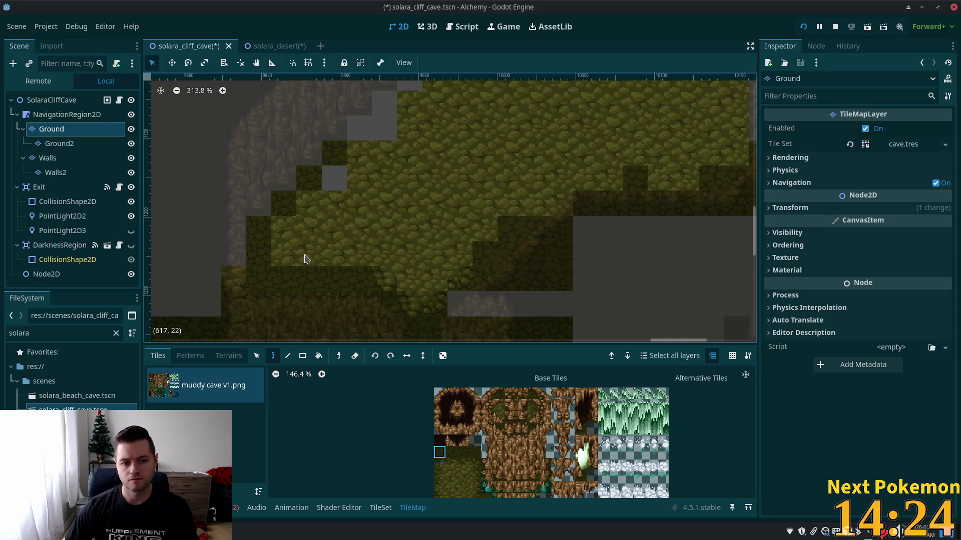
{"action": "mouse_move", "coordinate": [307, 259]}
{"action": "left_mouse_down"}
{"action": "mouse_move", "coordinate": [296, 240]}
{"action": "mouse_move", "coordinate": [339, 255]}
{"action": "mouse_move", "coordinate": [285, 256]}
{"action": "left_mouse_up"}
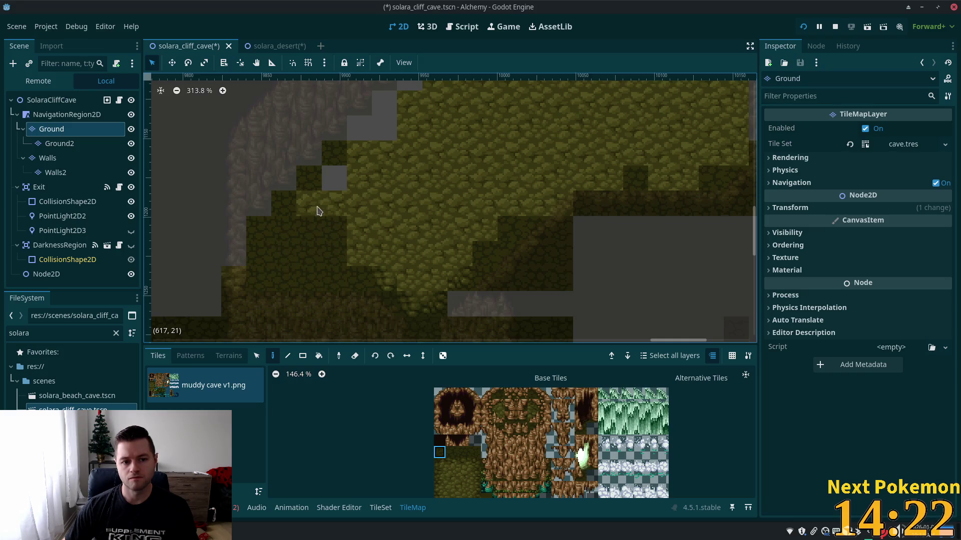
{"action": "mouse_move", "coordinate": [317, 211]}
{"action": "left_mouse_down"}
{"action": "mouse_move", "coordinate": [335, 175]}
{"action": "mouse_move", "coordinate": [382, 133]}
{"action": "mouse_move", "coordinate": [349, 203]}
{"action": "mouse_move", "coordinate": [457, 198]}
{"action": "mouse_move", "coordinate": [470, 181]}
{"action": "left_mouse_up"}
{"action": "scroll", "coordinate": [381, 133], "scroll_direction": "up", "scroll_amount": 3}
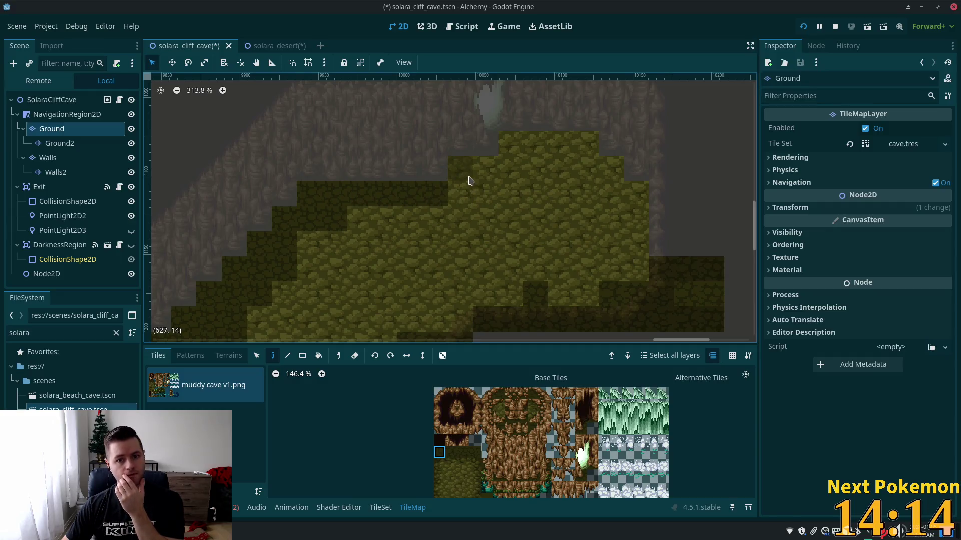
{"action": "left_click_drag", "start_coordinate": [593, 210], "coordinate": [553, 248]}
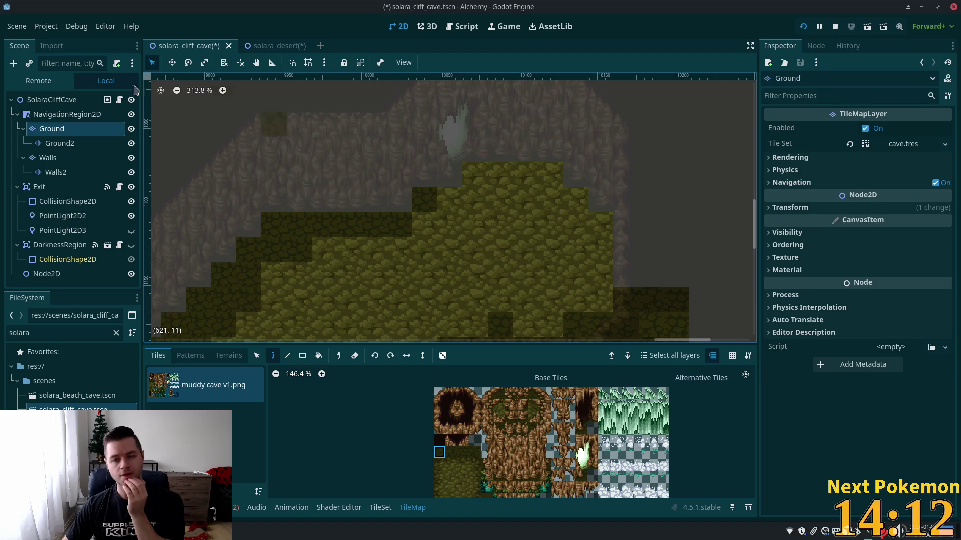
Preview all layers, then paint a different darker moss tile onto the floor edge
{"action": "left_click", "coordinate": [54, 103]}
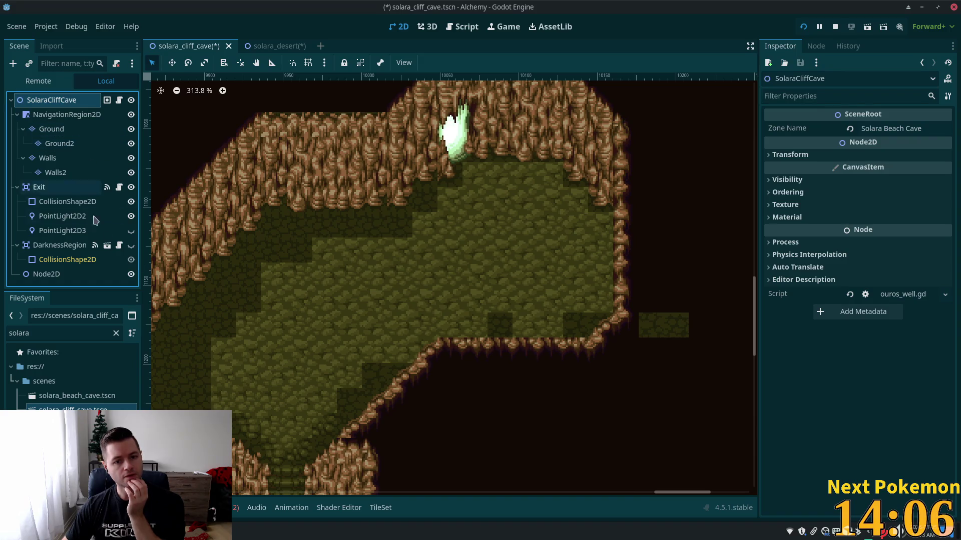
{"action": "left_click", "coordinate": [65, 131]}
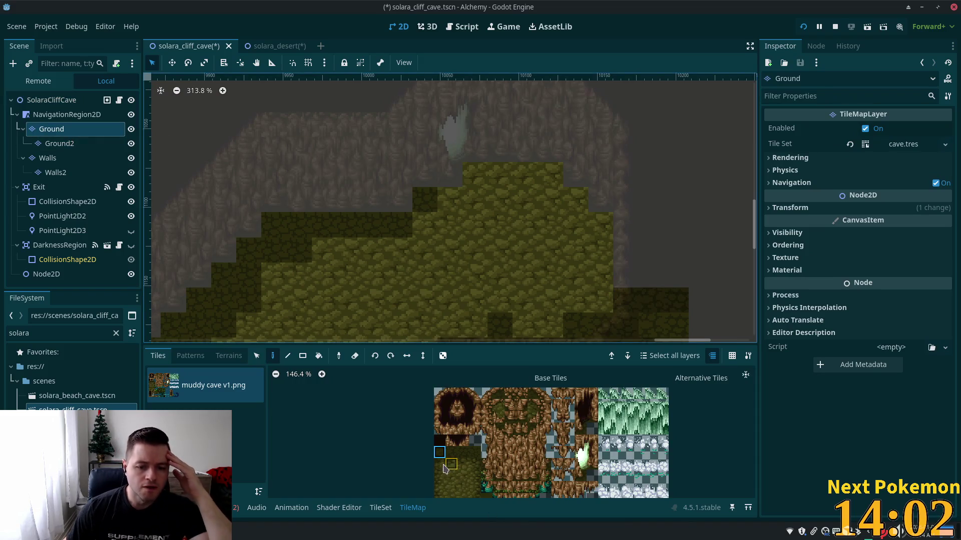
{"action": "left_click", "coordinate": [443, 464]}
{"action": "left_click", "coordinate": [476, 175]}
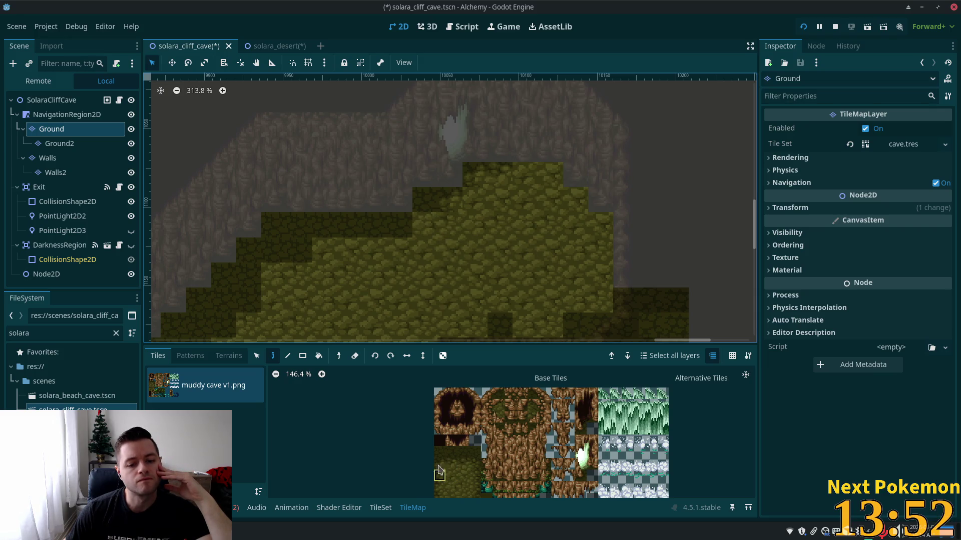
Paint a shaded floor tile from higher in the atlas, then select a row of four shaded tiles
{"action": "left_click", "coordinate": [443, 455]}
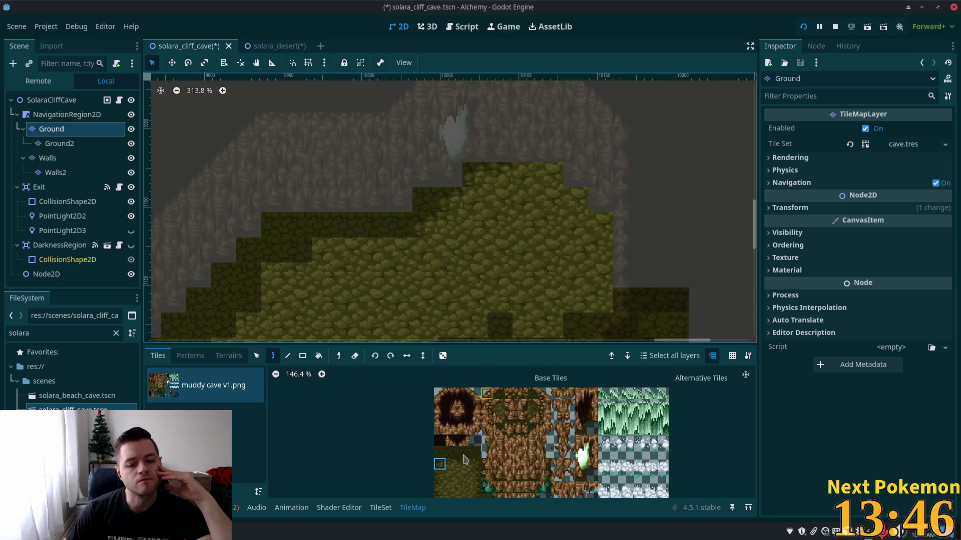
{"action": "left_click_drag", "start_coordinate": [473, 442], "coordinate": [482, 379]}
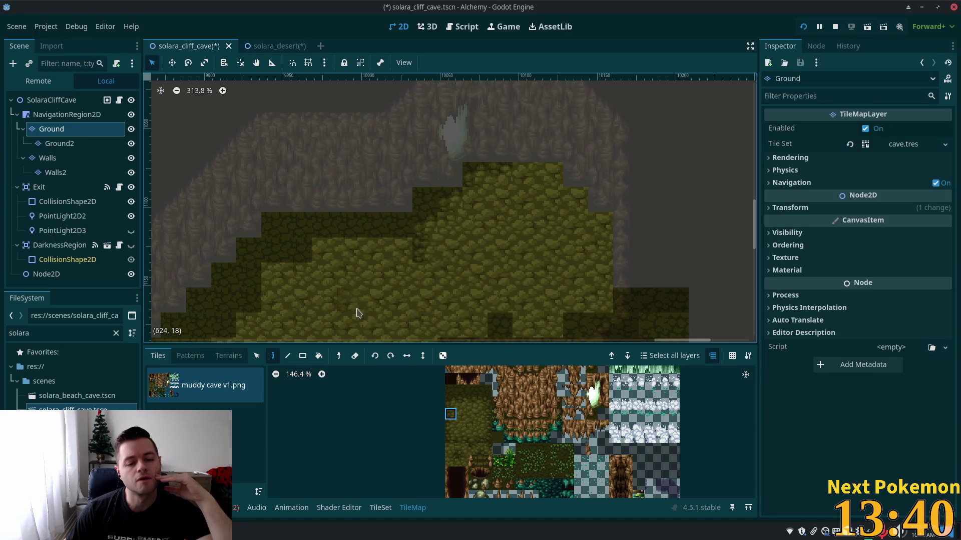
{"action": "left_click", "coordinate": [450, 403]}
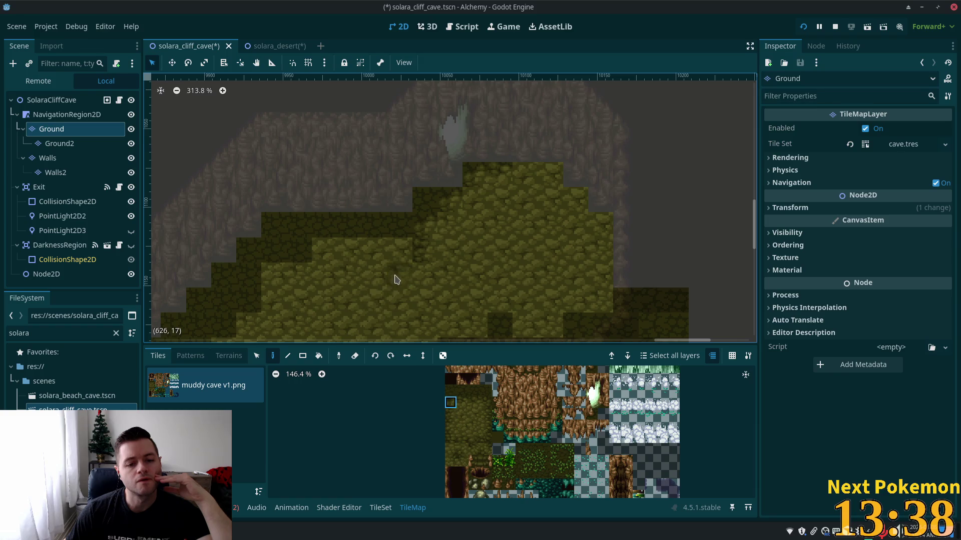
{"action": "left_click", "coordinate": [397, 275]}
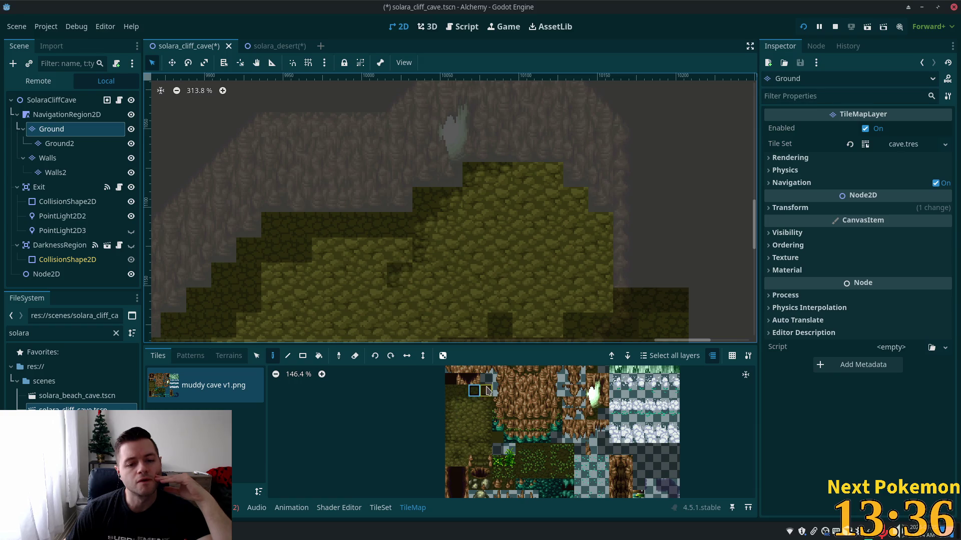
{"action": "left_click_drag", "start_coordinate": [487, 391], "coordinate": [450, 391]}
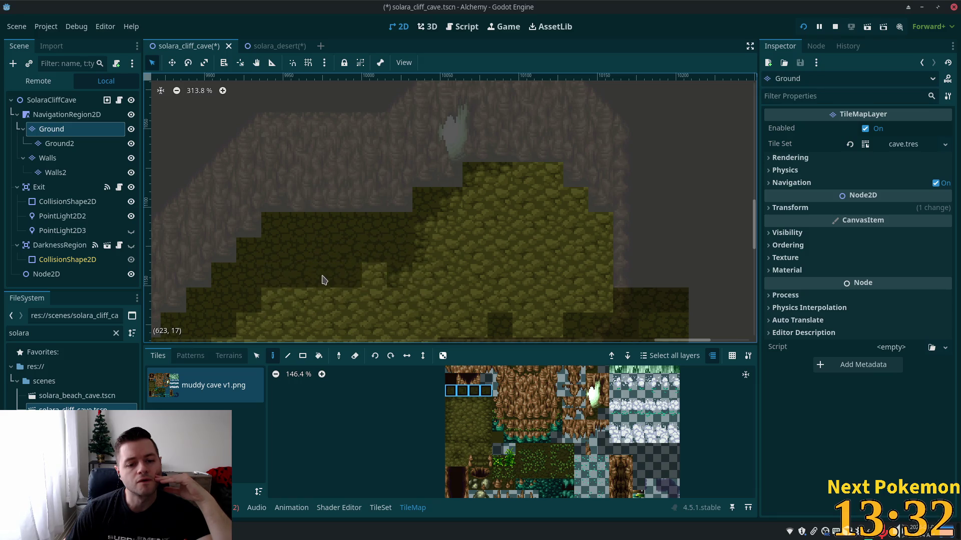
{"action": "left_click_drag", "start_coordinate": [320, 308], "coordinate": [364, 256]}
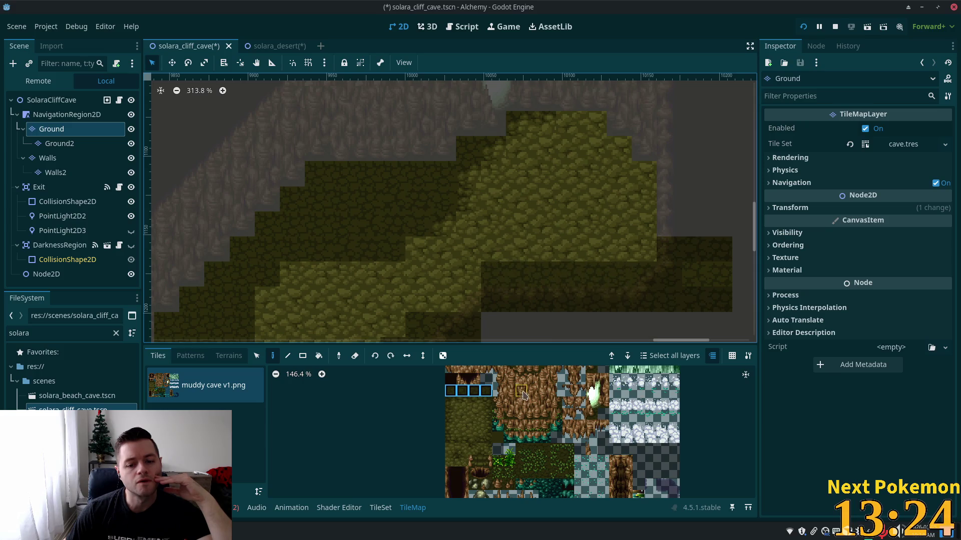
Paint a vertical column of dark ground tiles along the floor's right edge
{"action": "left_click", "coordinate": [462, 390]}
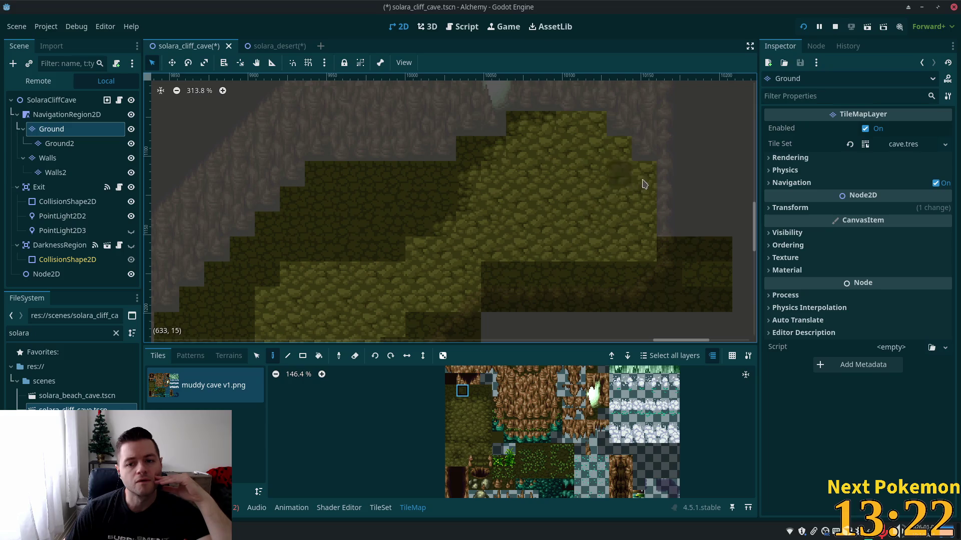
{"action": "left_click_drag", "start_coordinate": [644, 184], "coordinate": [657, 245]}
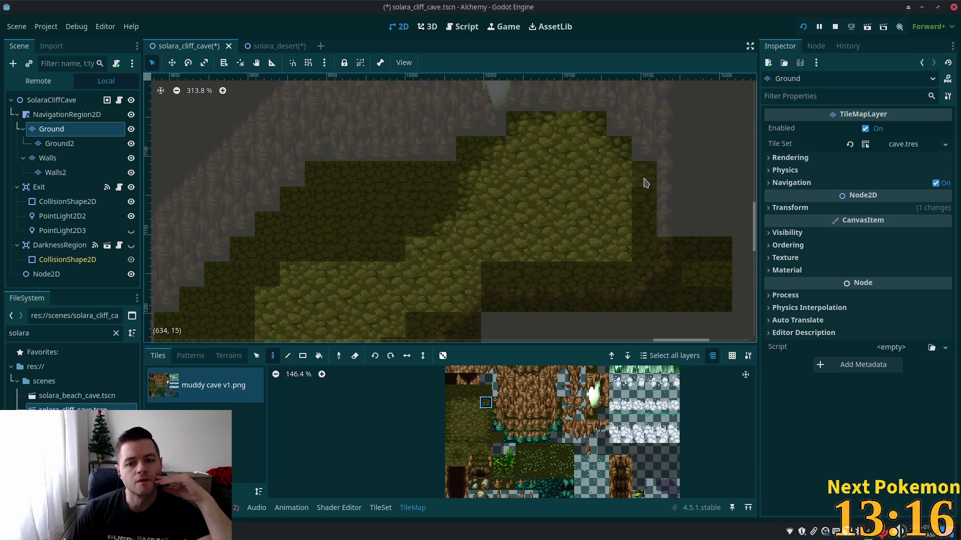
{"action": "left_click", "coordinate": [486, 428], "text": "shift"}
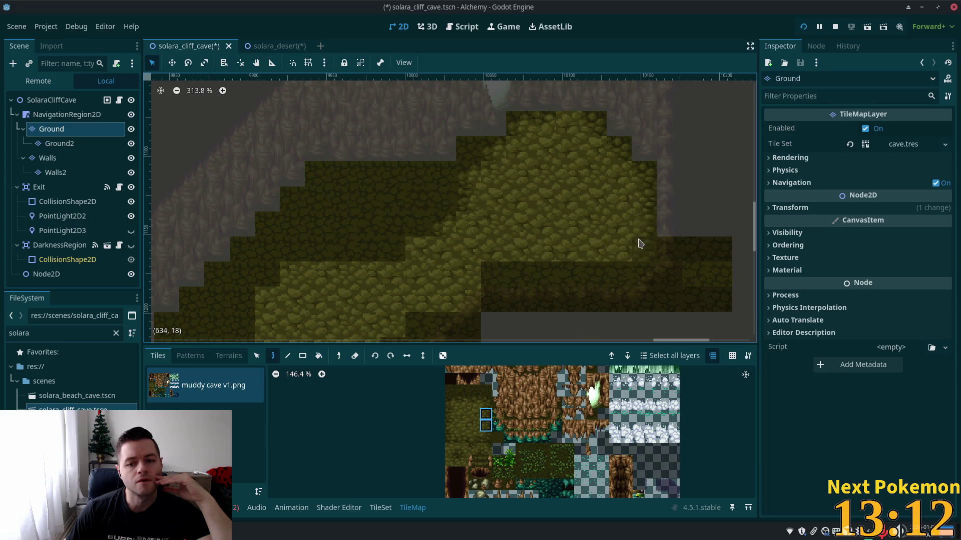
{"action": "left_click", "coordinate": [486, 437]}
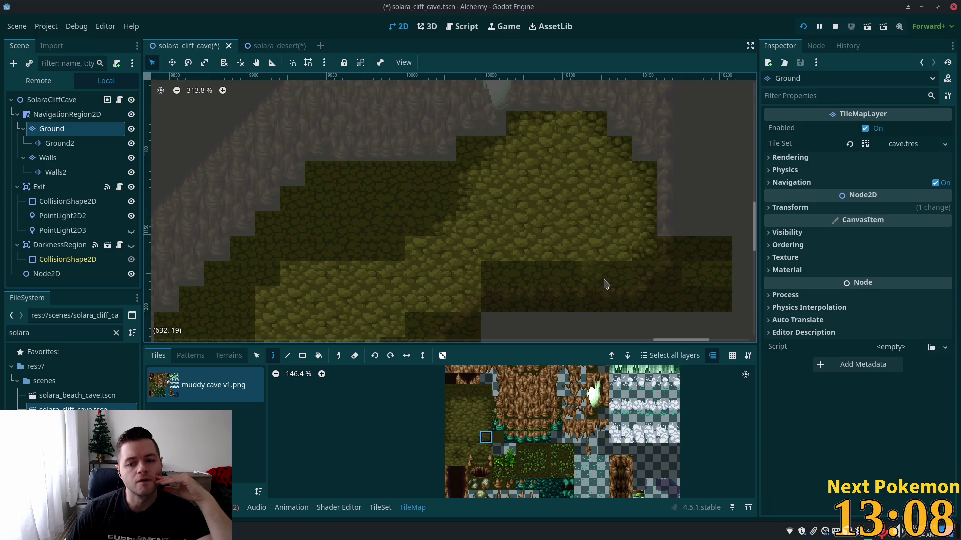
Try several other floor tiles in the atlas, settling on the lower floor tile
{"action": "left_click", "coordinate": [474, 439]}
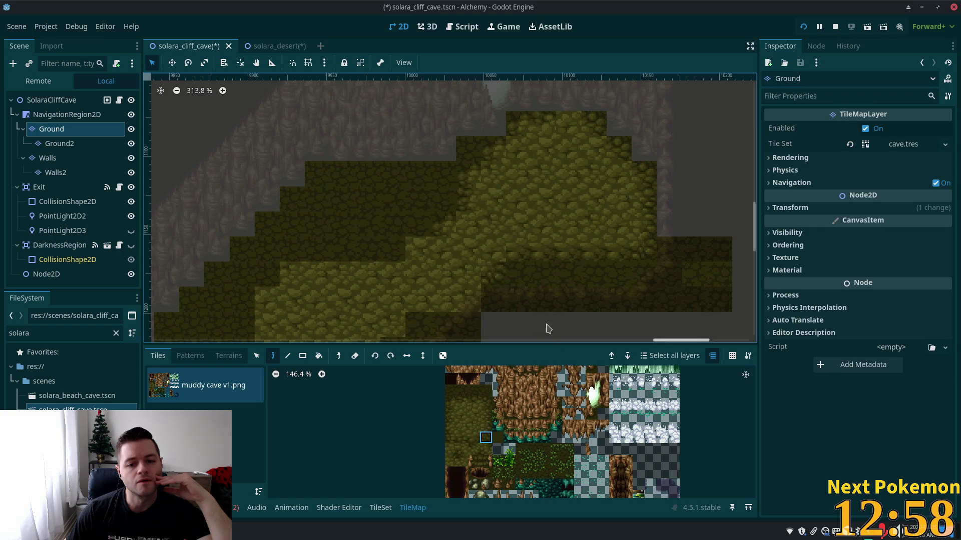
{"action": "left_click", "coordinate": [450, 449]}
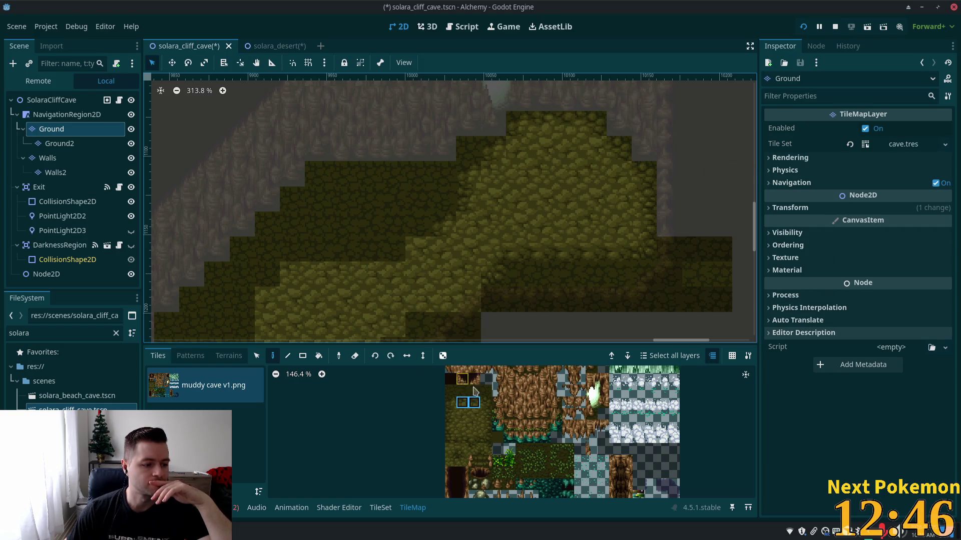
{"action": "left_click", "coordinate": [451, 402]}
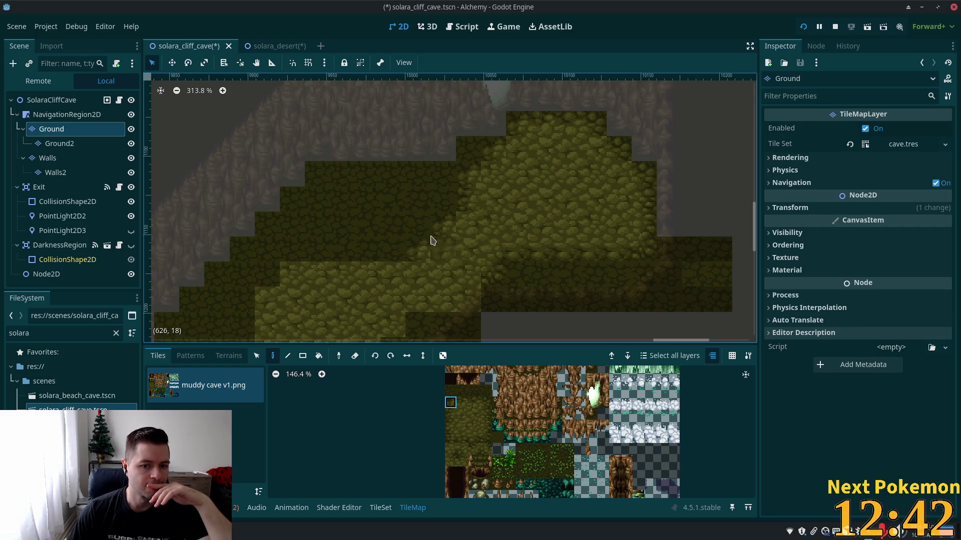
{"action": "left_click", "coordinate": [461, 463]}
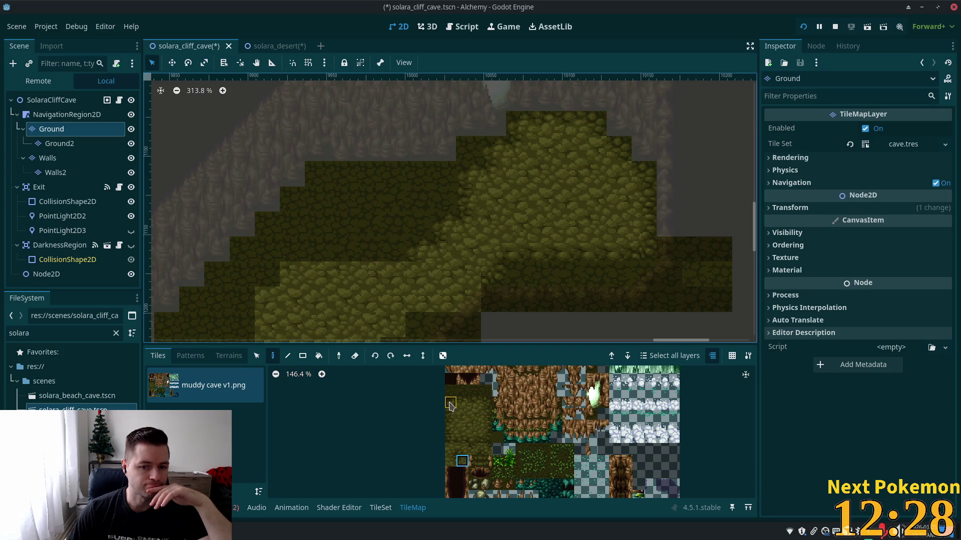
{"action": "left_click", "coordinate": [486, 438]}
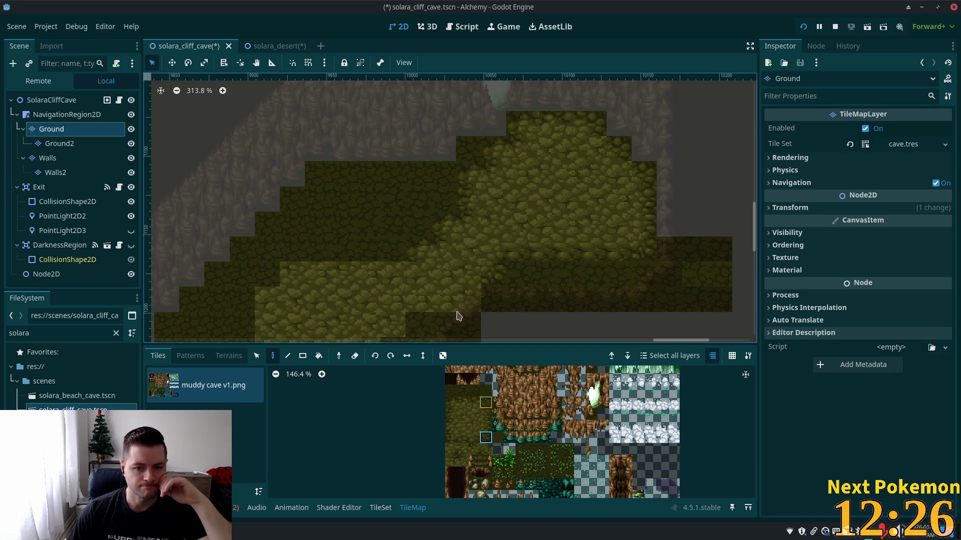
{"action": "left_click", "coordinate": [448, 455]}
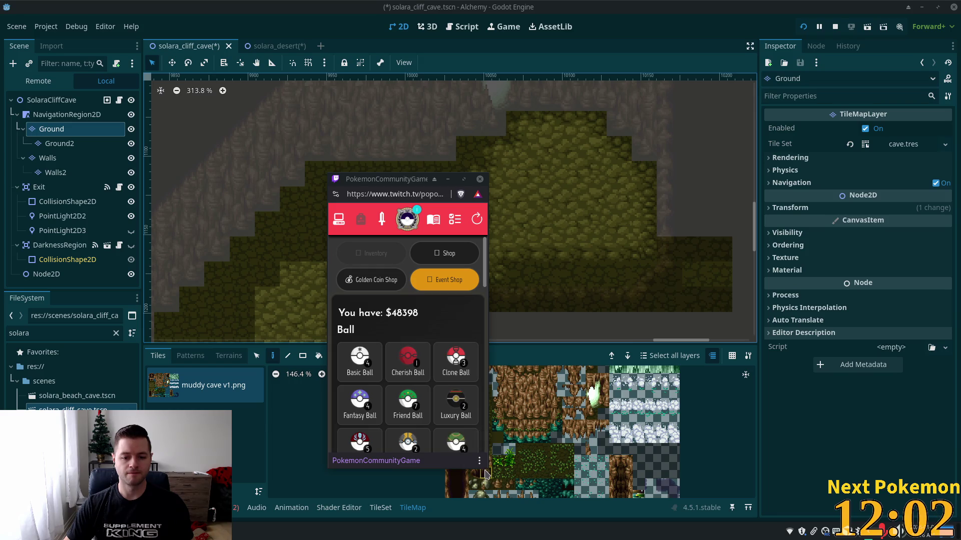
Enlarge the extension window and view the Haxorus and Arctibax details in the owned Pokémon list
{"action": "left_click_drag", "start_coordinate": [679, 394], "coordinate": [679, 481]}
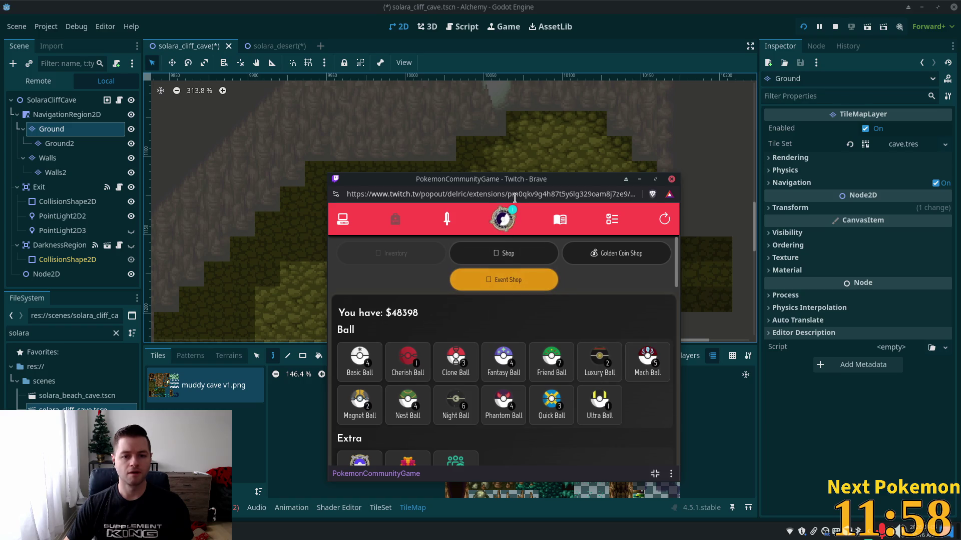
{"action": "left_click", "coordinate": [503, 220]}
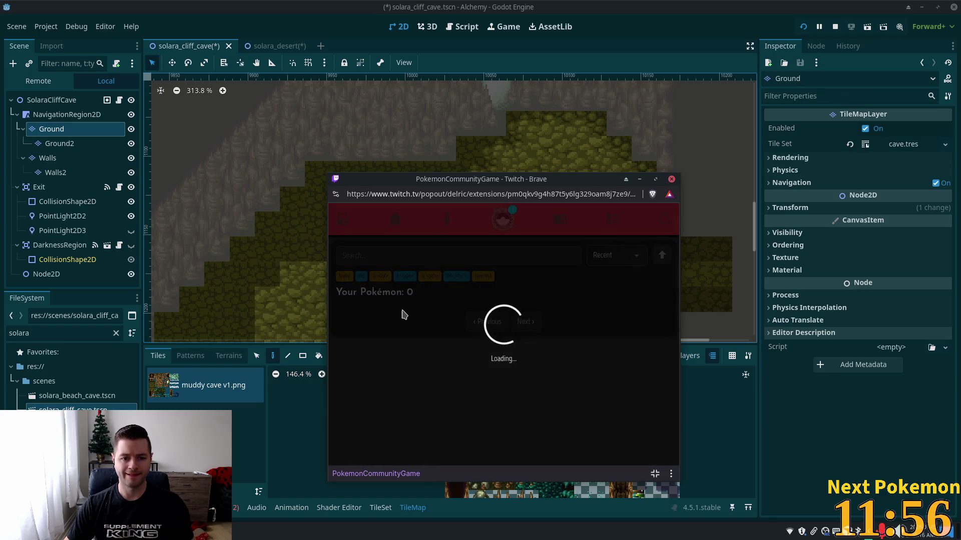
{"action": "left_click", "coordinate": [386, 329]}
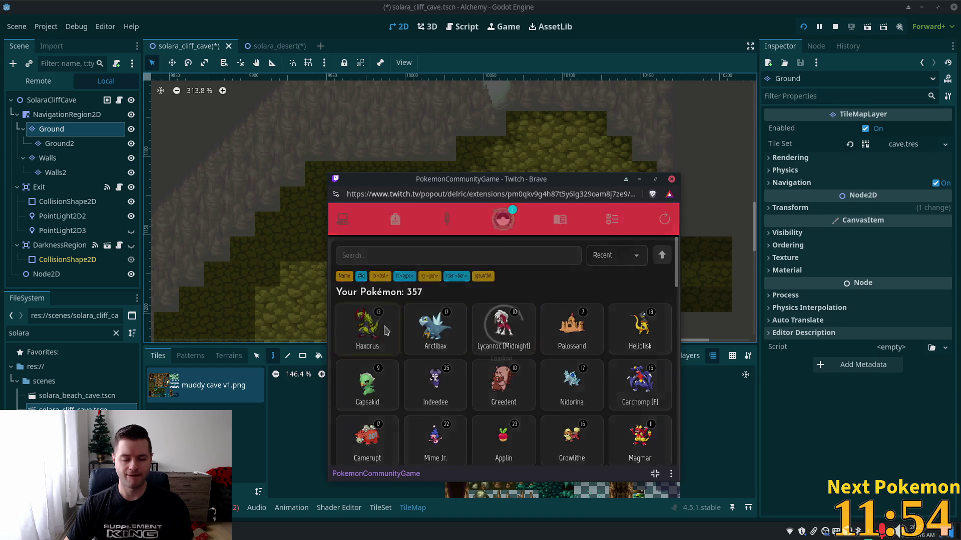
{"action": "scroll", "coordinate": [526, 342], "scroll_direction": "down", "scroll_amount": 10}
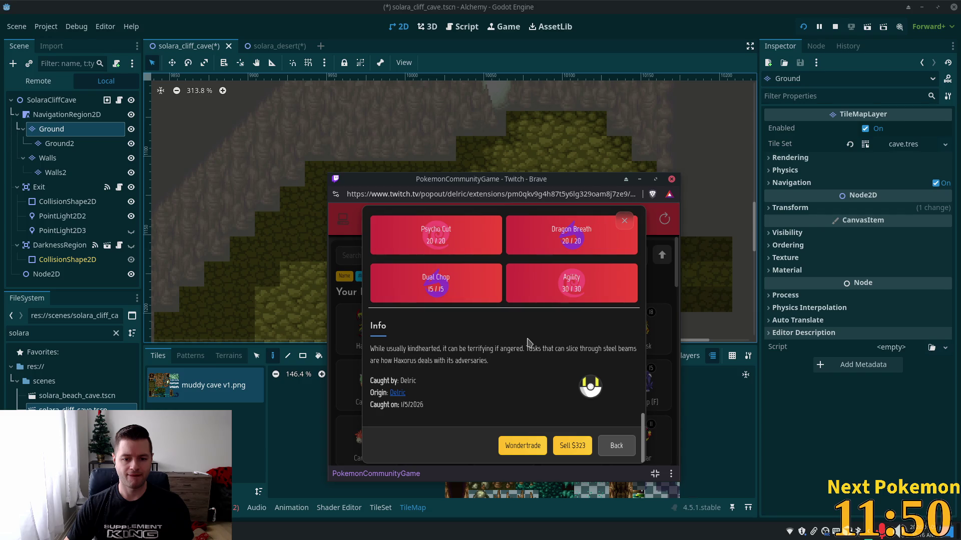
{"action": "scroll", "coordinate": [526, 342], "scroll_direction": "up", "scroll_amount": 10}
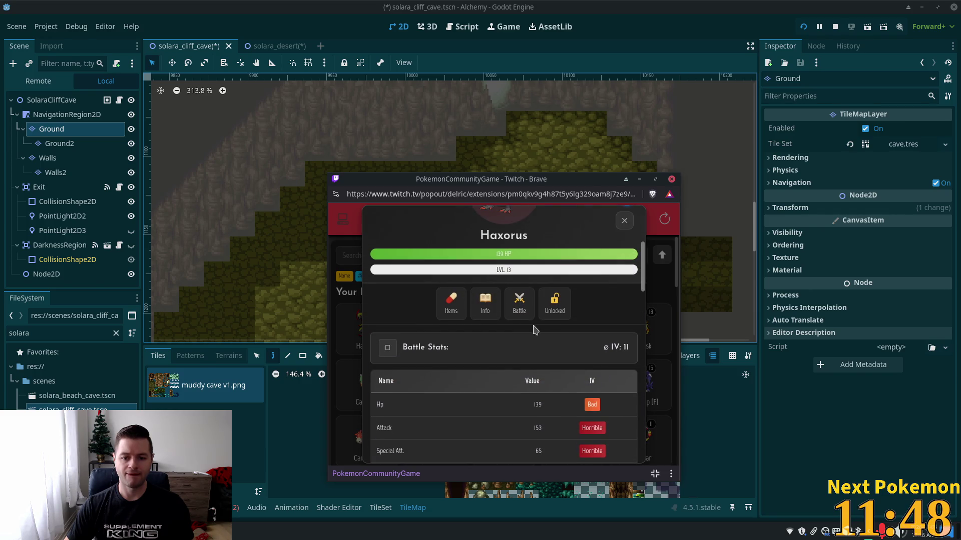
{"action": "left_click", "coordinate": [625, 221]}
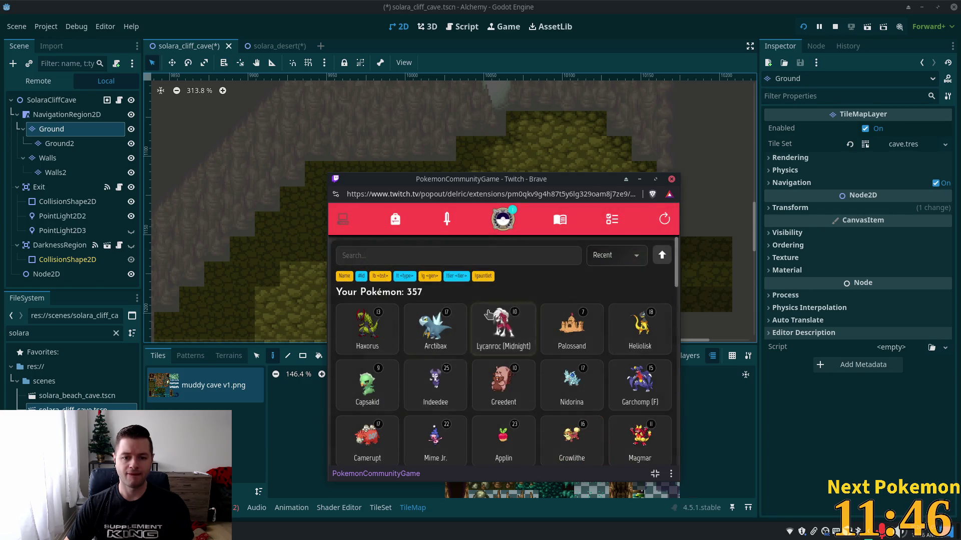
{"action": "left_click", "coordinate": [437, 340]}
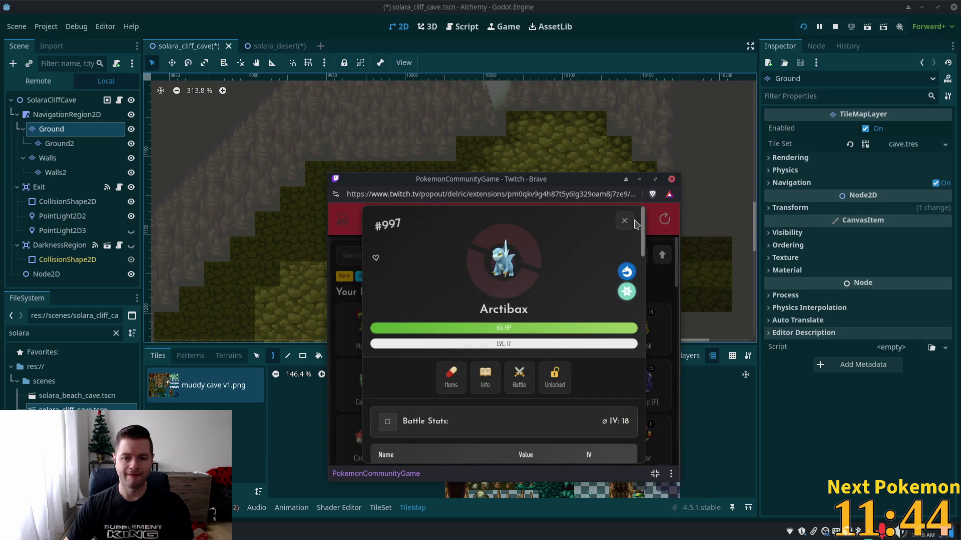
{"action": "left_click", "coordinate": [624, 220]}
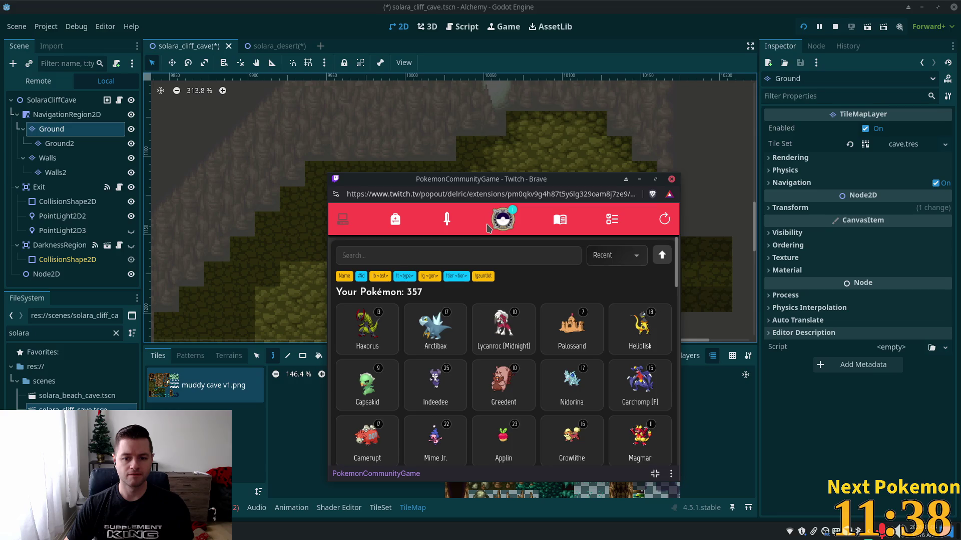
Browse the Event Shop and read, then dismiss, the Battle Bundle description
{"action": "left_click", "coordinate": [395, 219]}
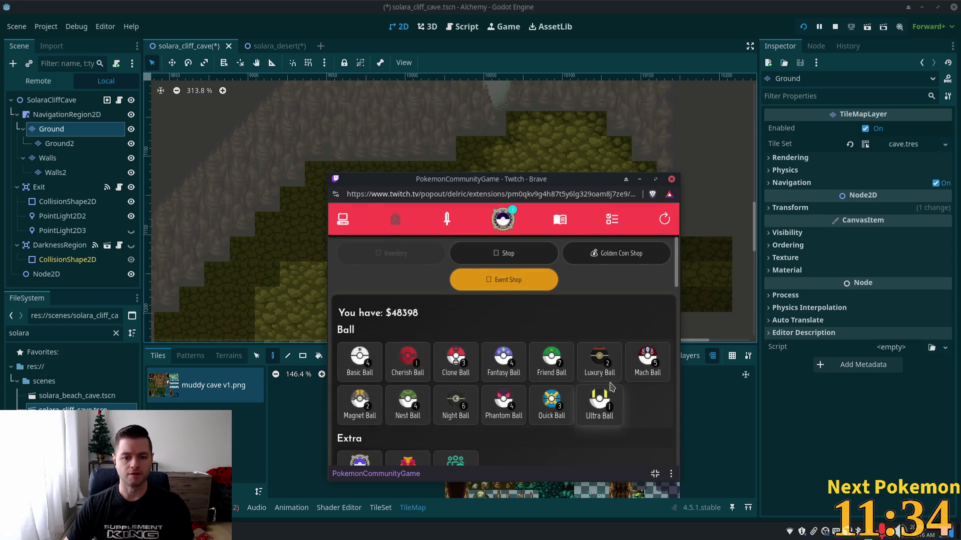
{"action": "left_click", "coordinate": [518, 282]}
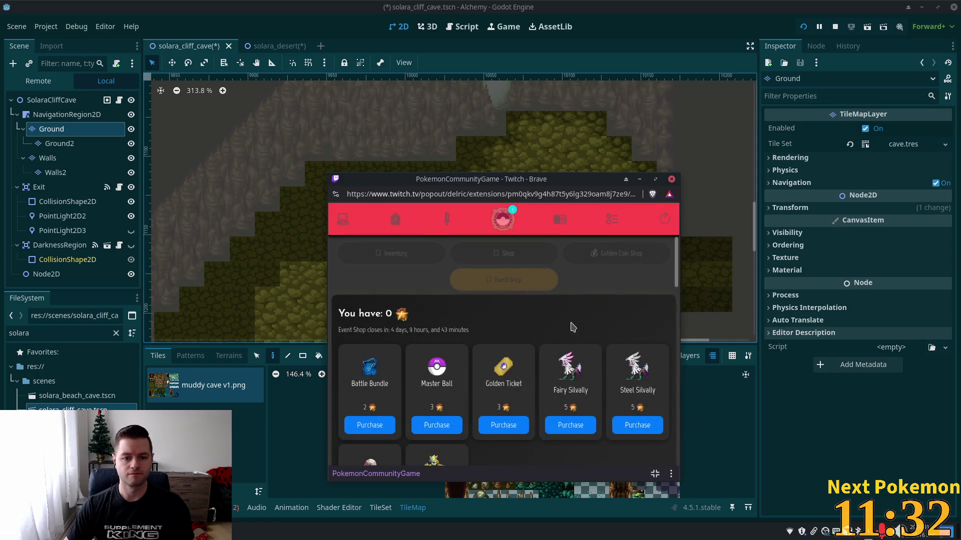
{"action": "scroll", "coordinate": [562, 310], "scroll_direction": "down", "scroll_amount": 1}
{"action": "scroll", "coordinate": [561, 310], "scroll_direction": "down", "scroll_amount": 1}
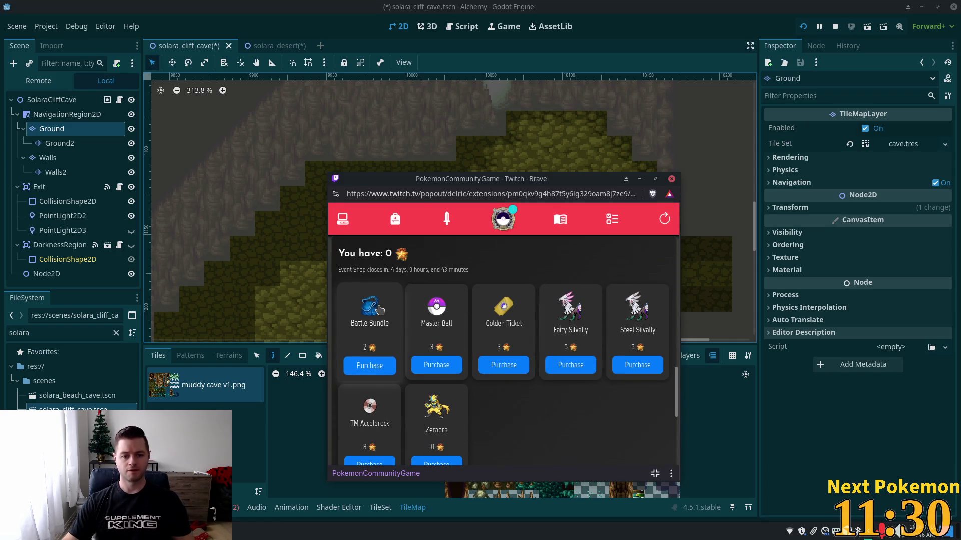
{"action": "left_click", "coordinate": [378, 308]}
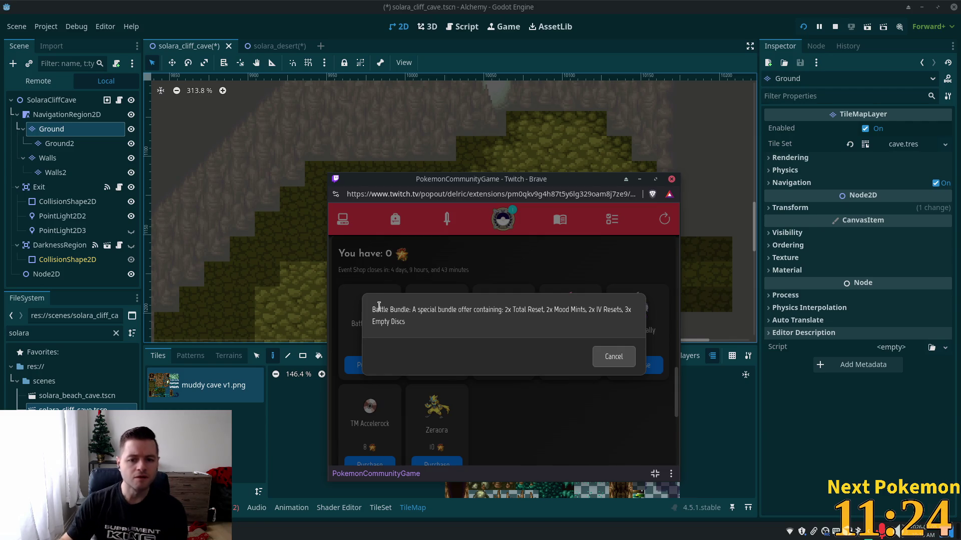
{"action": "left_click", "coordinate": [618, 360]}
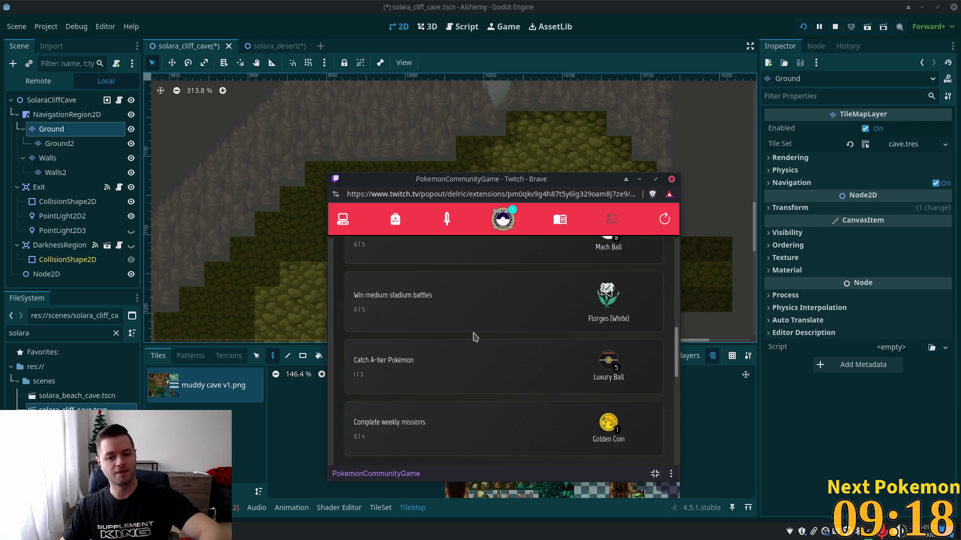
Sort the owned Pokémon by ID and open the level 5 Kadabra's detail card
{"action": "scroll", "coordinate": [474, 336], "scroll_direction": "up", "scroll_amount": 3}
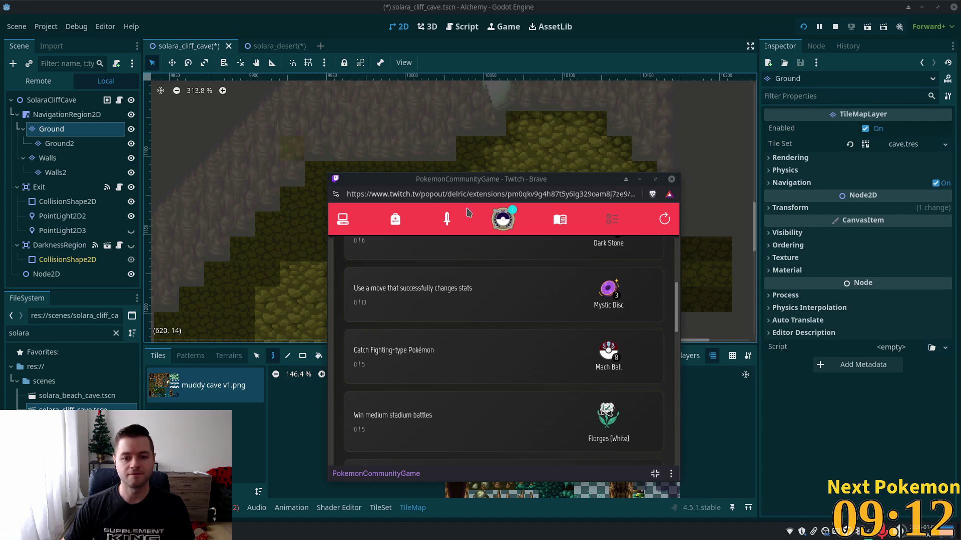
{"action": "scroll", "coordinate": [548, 298], "scroll_direction": "up", "scroll_amount": 3}
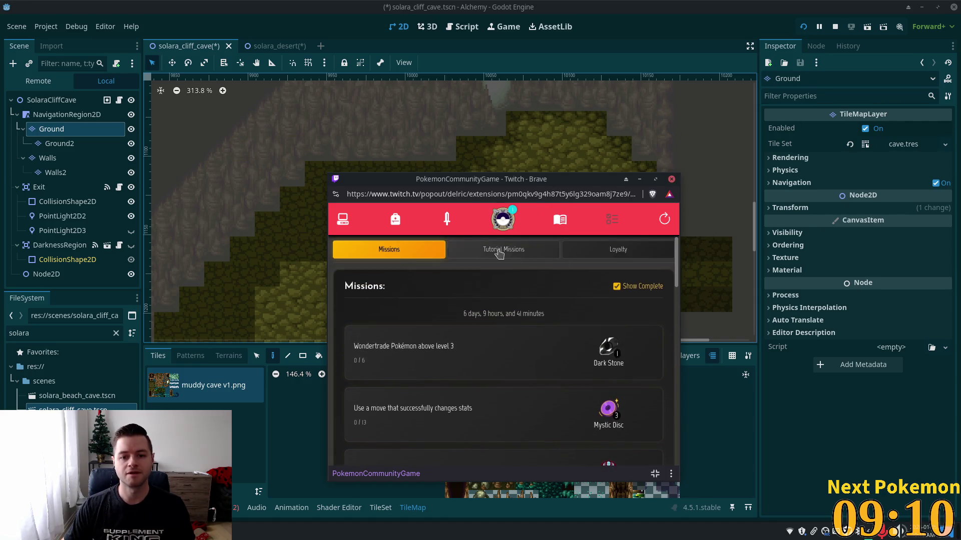
{"action": "left_click", "coordinate": [361, 230]}
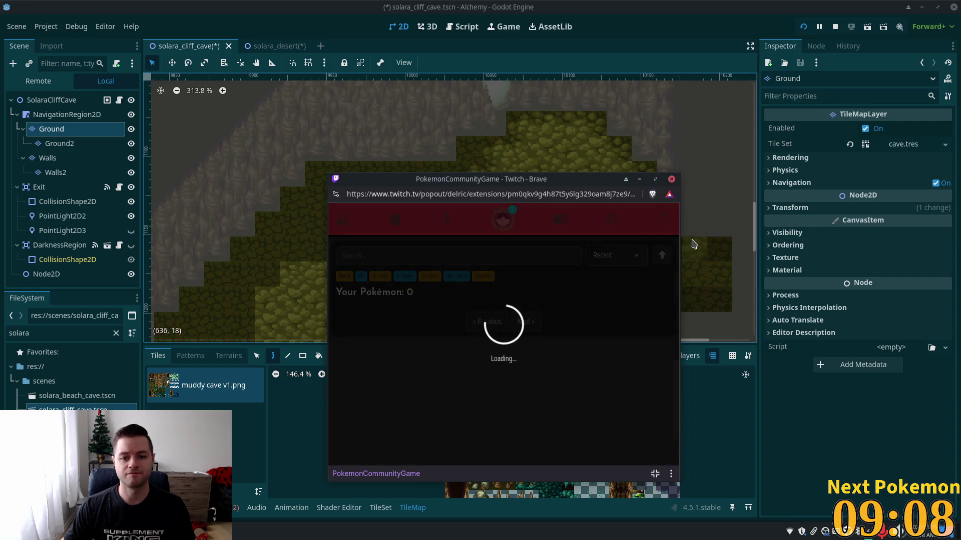
{"action": "left_click", "coordinate": [619, 261]}
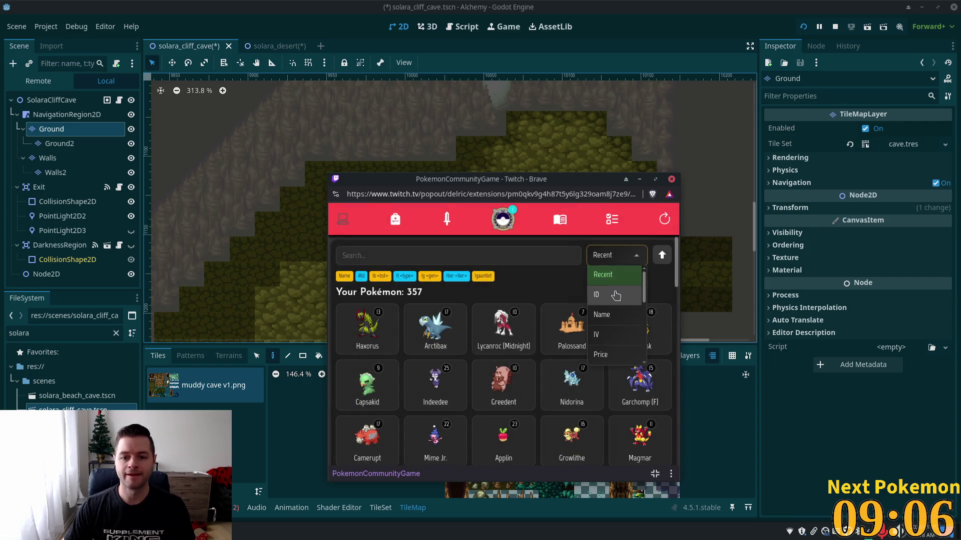
{"action": "left_click", "coordinate": [620, 295]}
{"action": "scroll", "coordinate": [586, 325], "scroll_direction": "down", "scroll_amount": 3}
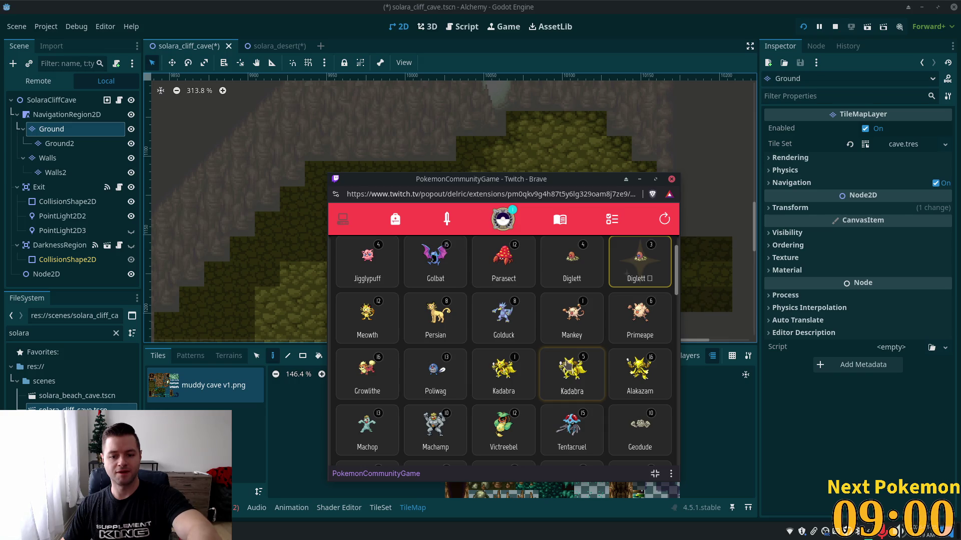
{"action": "left_click", "coordinate": [568, 367]}
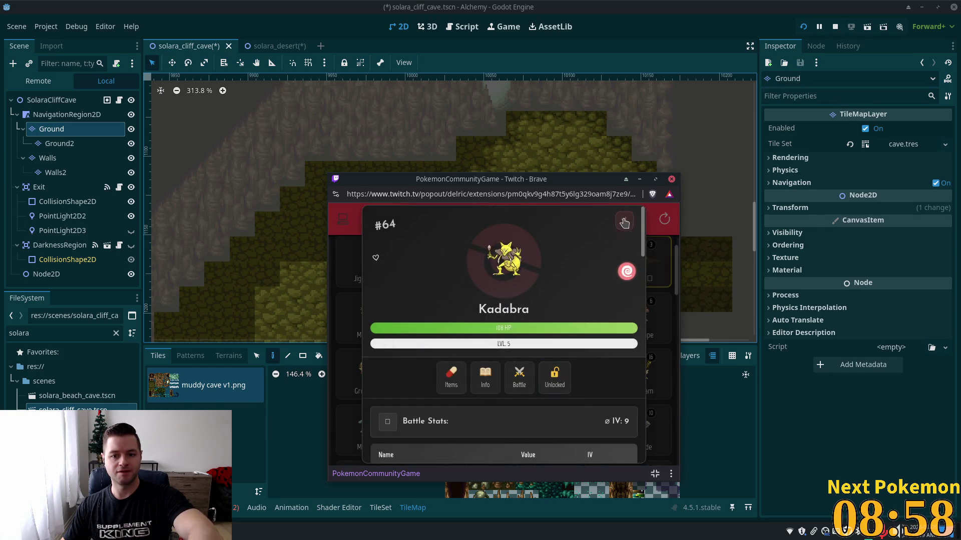
{"action": "left_click", "coordinate": [624, 222]}
{"action": "left_click", "coordinate": [575, 383]}
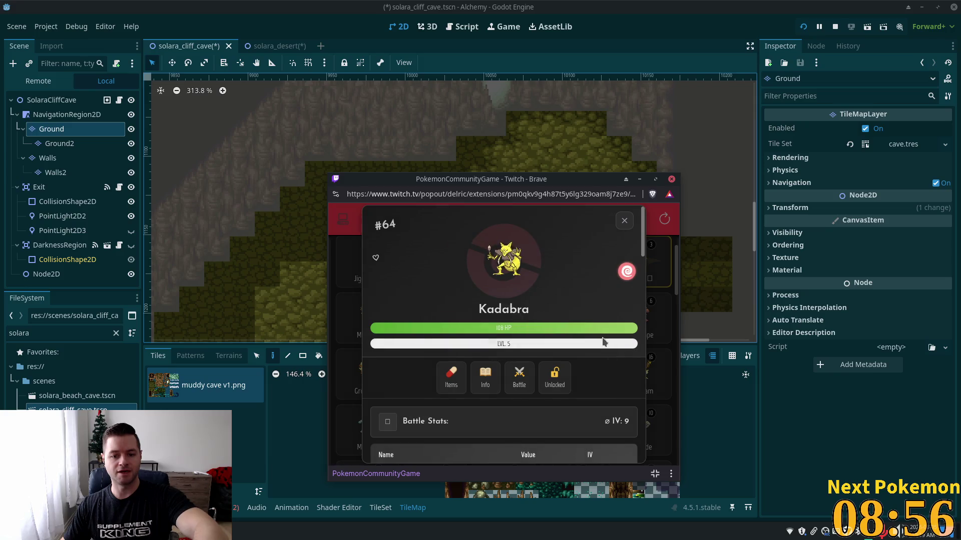
Wondertrade the Kadabra for a Floette, check Missions, and close the Twitch popup
{"action": "scroll", "coordinate": [548, 407], "scroll_direction": "down", "scroll_amount": 10}
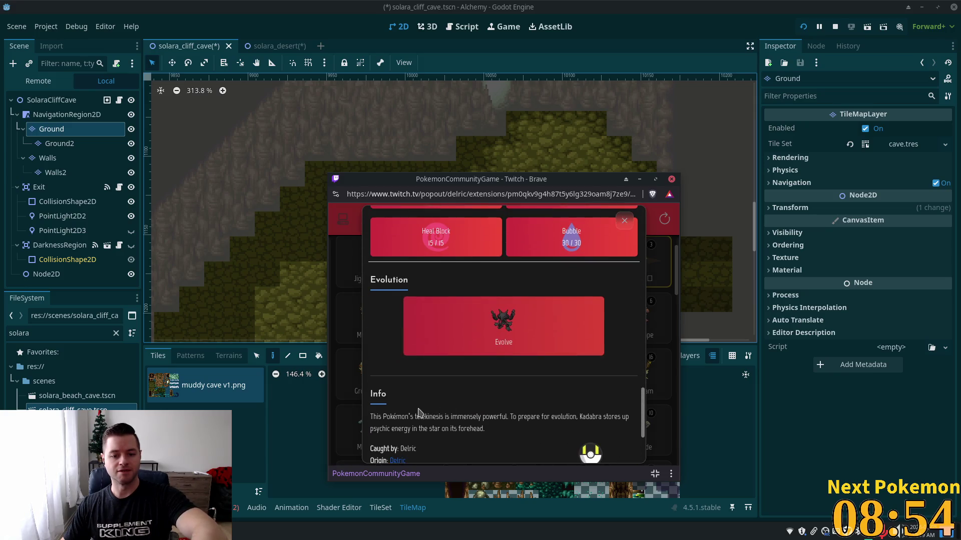
{"action": "scroll", "coordinate": [418, 411], "scroll_direction": "down", "scroll_amount": 2}
{"action": "left_click", "coordinate": [526, 445]}
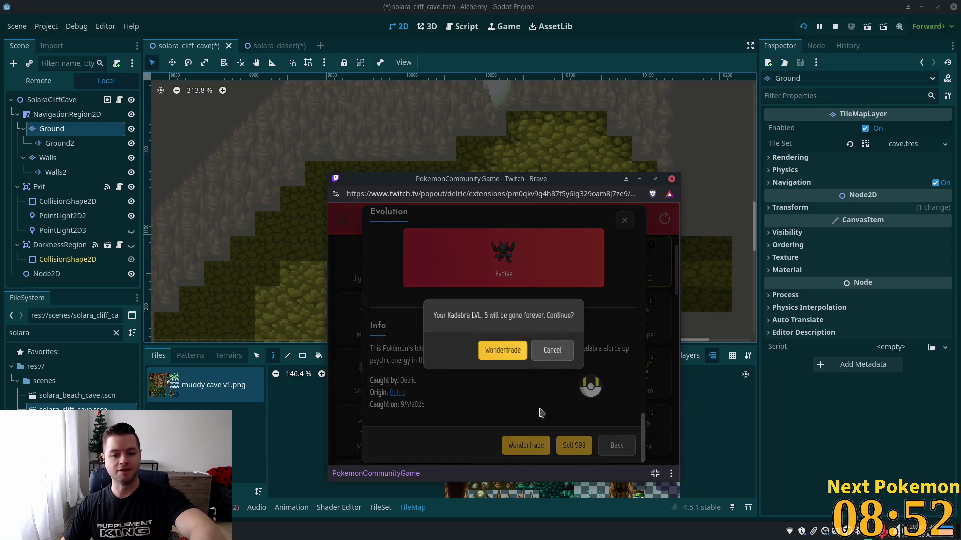
{"action": "left_click", "coordinate": [513, 357]}
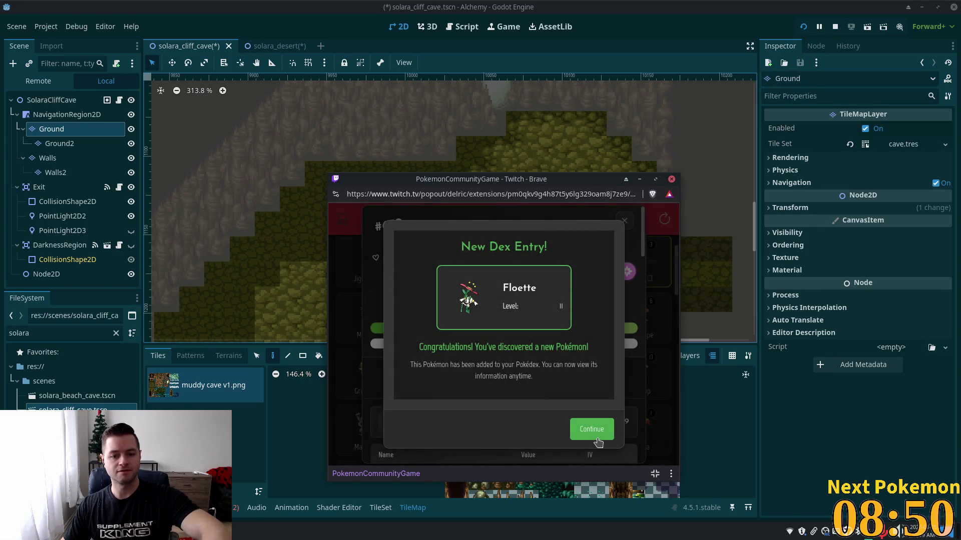
{"action": "left_click", "coordinate": [592, 430]}
{"action": "left_click", "coordinate": [624, 220]}
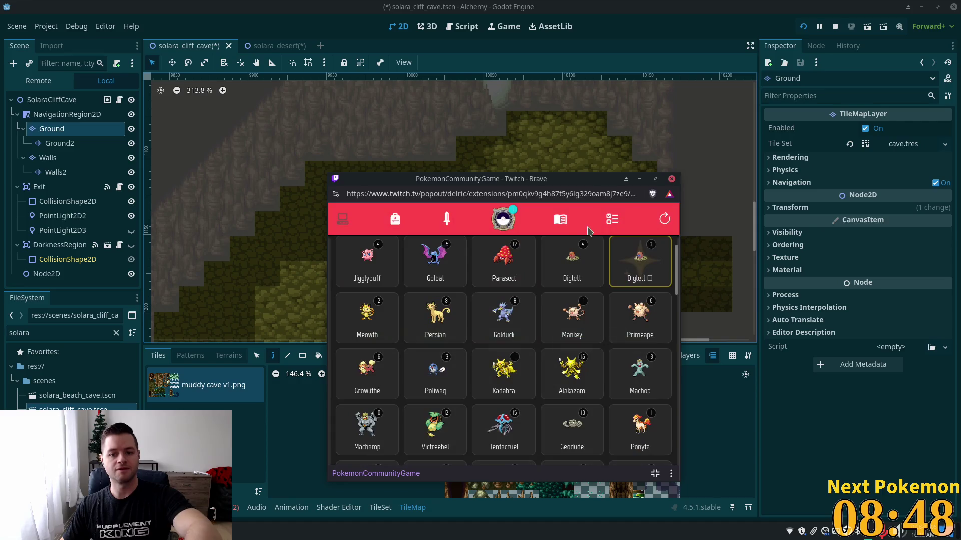
{"action": "left_click", "coordinate": [612, 219]}
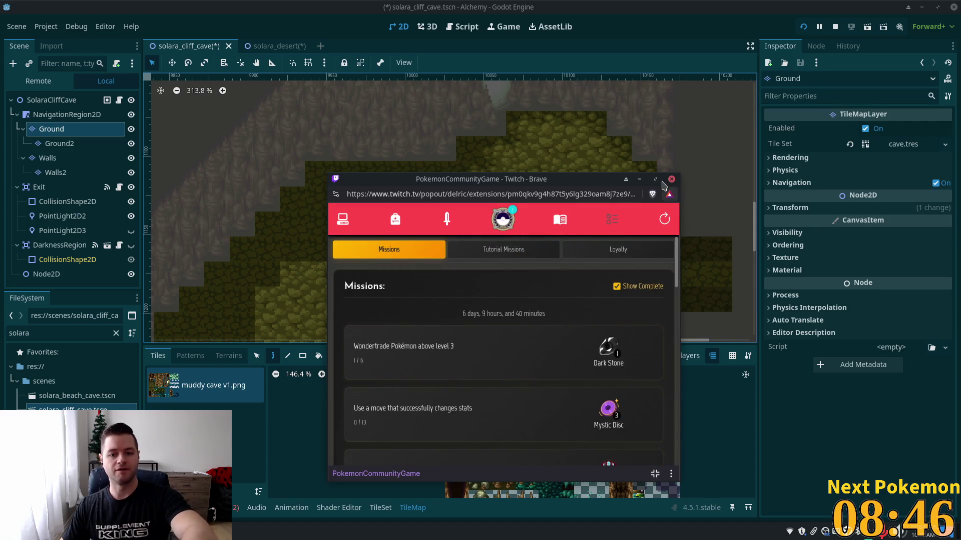
{"action": "left_click", "coordinate": [671, 179]}
{"action": "scroll", "coordinate": [432, 266], "scroll_direction": "down", "scroll_amount": 2}
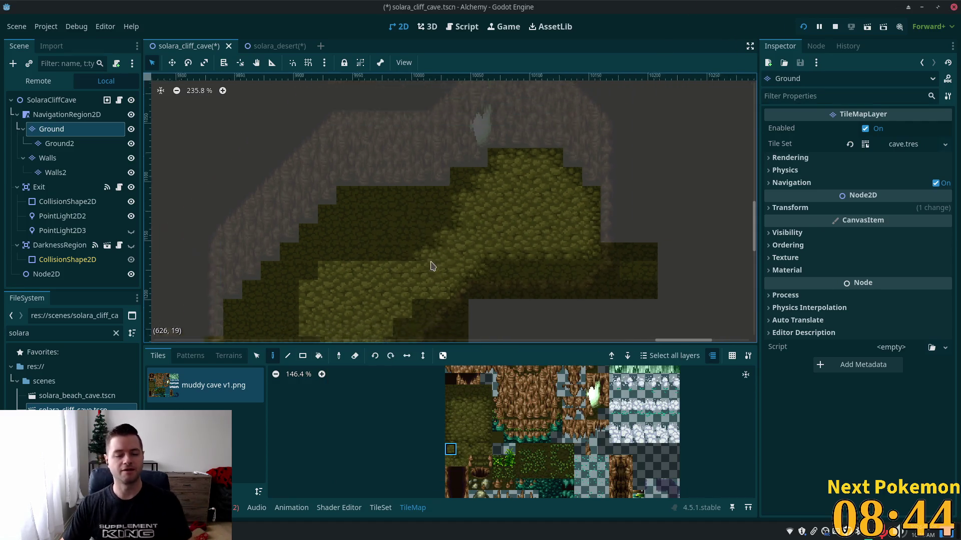
{"action": "left_click_drag", "start_coordinate": [429, 285], "coordinate": [489, 139]}
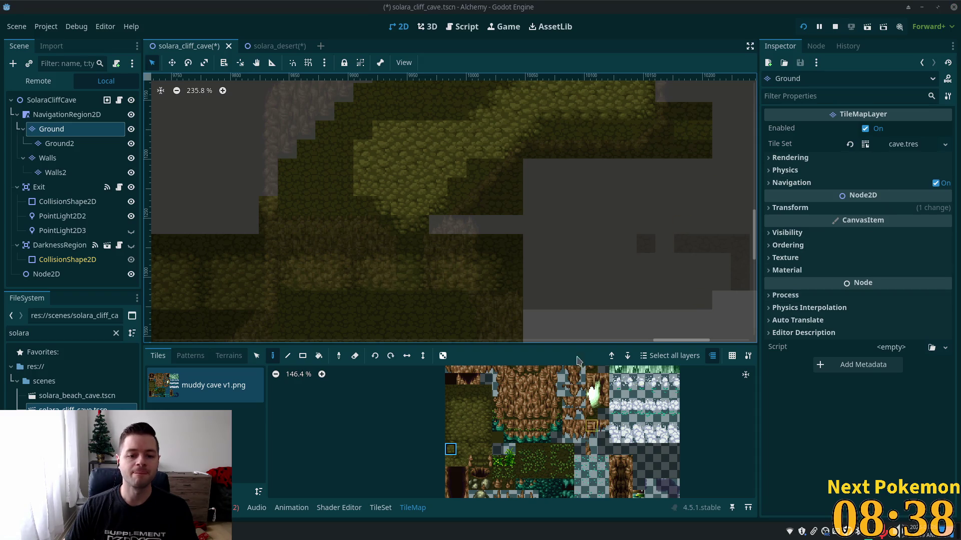
{"action": "left_click_drag", "start_coordinate": [465, 406], "coordinate": [475, 405]}
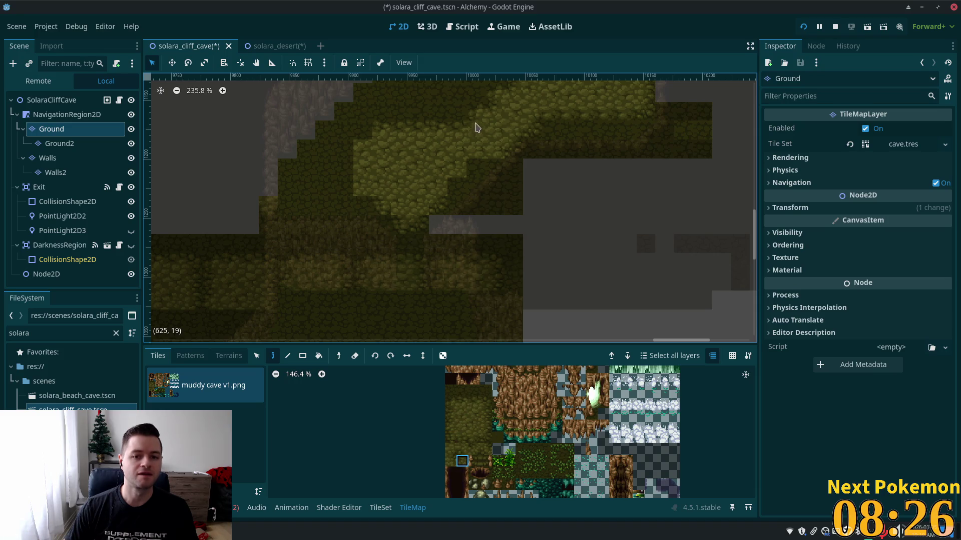
{"action": "scroll", "coordinate": [588, 144], "scroll_direction": "up", "scroll_amount": 3}
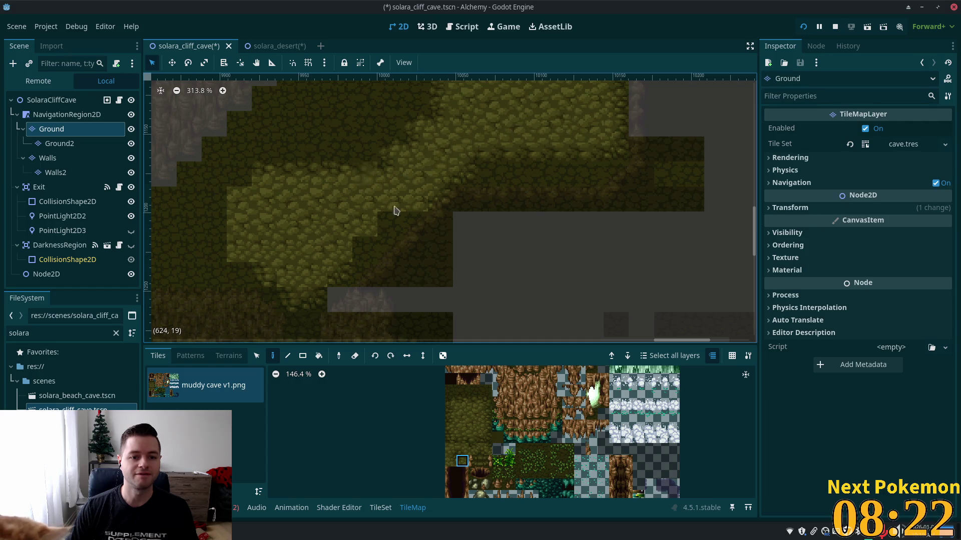
{"action": "left_click", "coordinate": [463, 403]}
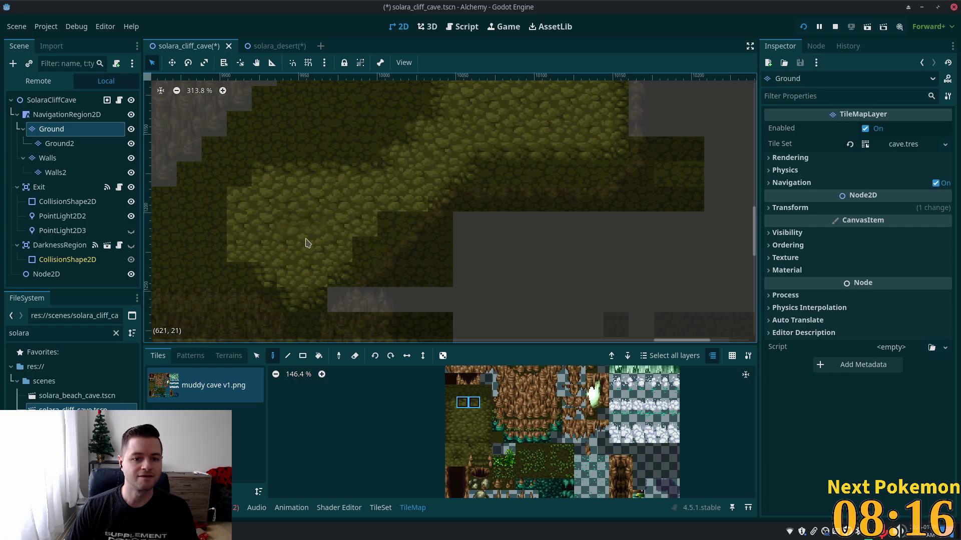
{"action": "left_click", "coordinate": [69, 161]}
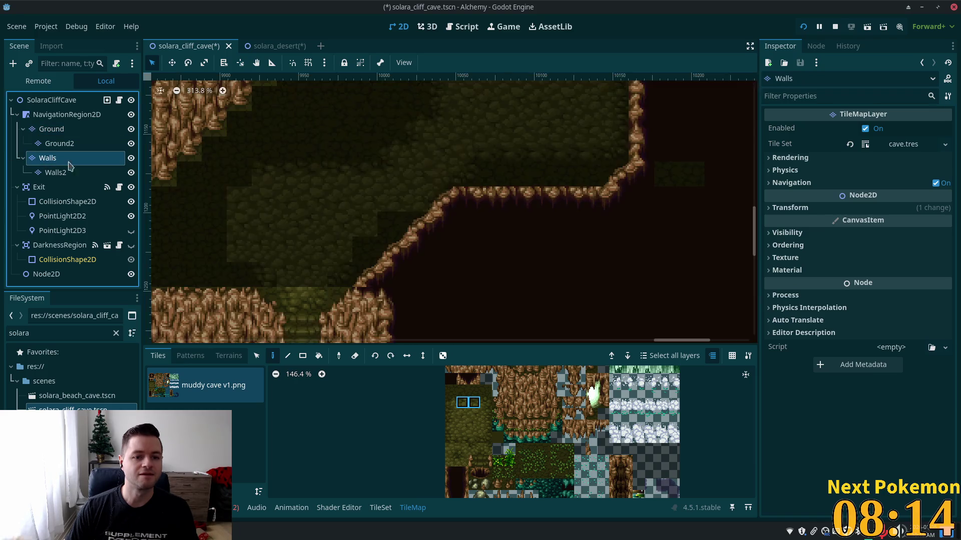
{"action": "left_click", "coordinate": [107, 144]}
{"action": "left_click", "coordinate": [55, 129]}
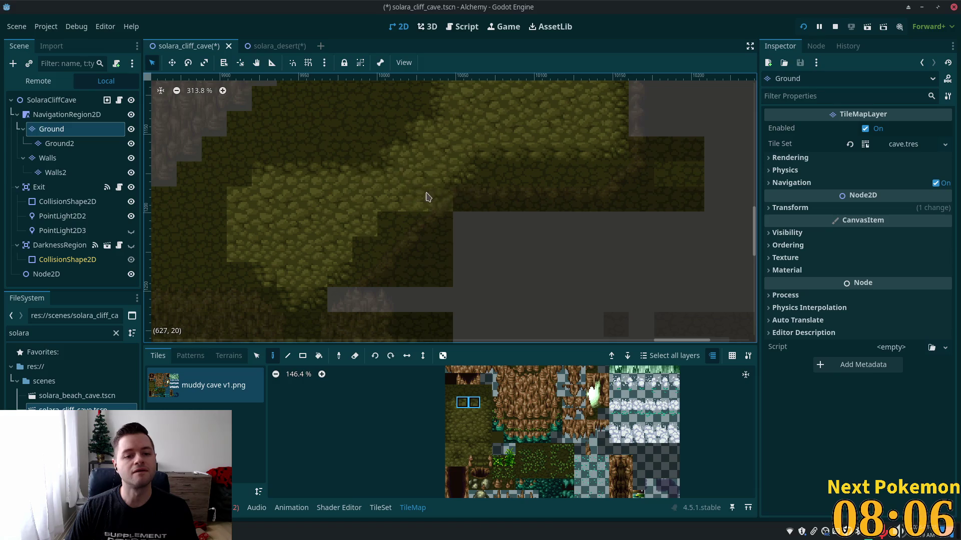
Erase one Ground floor tile, then select two stacked shaded moss tiles in the atlas
{"action": "right_click", "coordinate": [365, 177]}
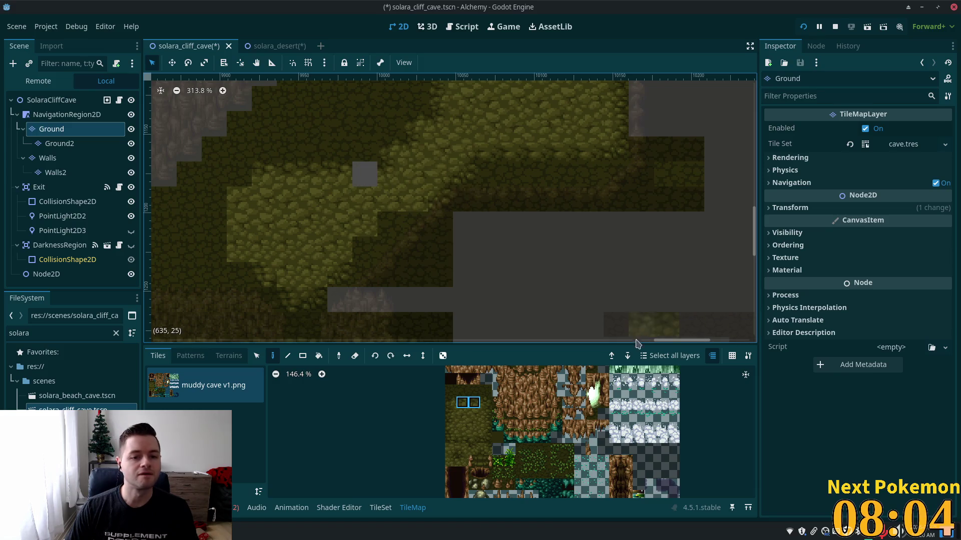
{"action": "left_click", "coordinate": [463, 404]}
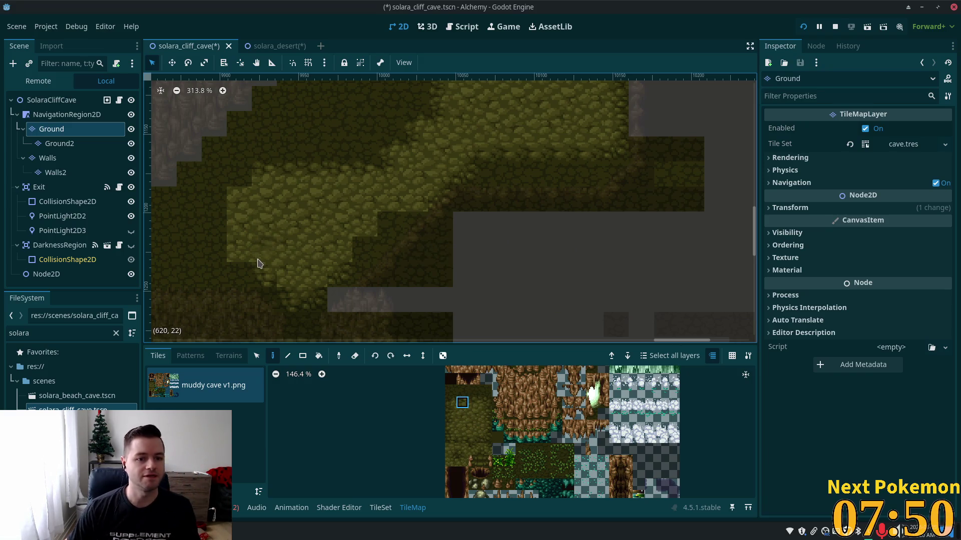
{"action": "left_click", "coordinate": [449, 408]}
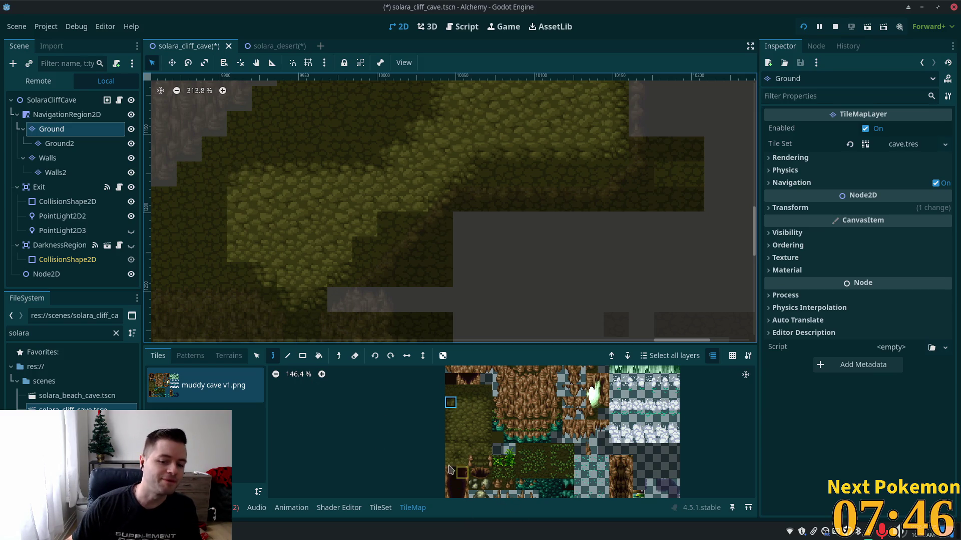
{"action": "left_click_drag", "start_coordinate": [451, 414], "coordinate": [451, 426]}
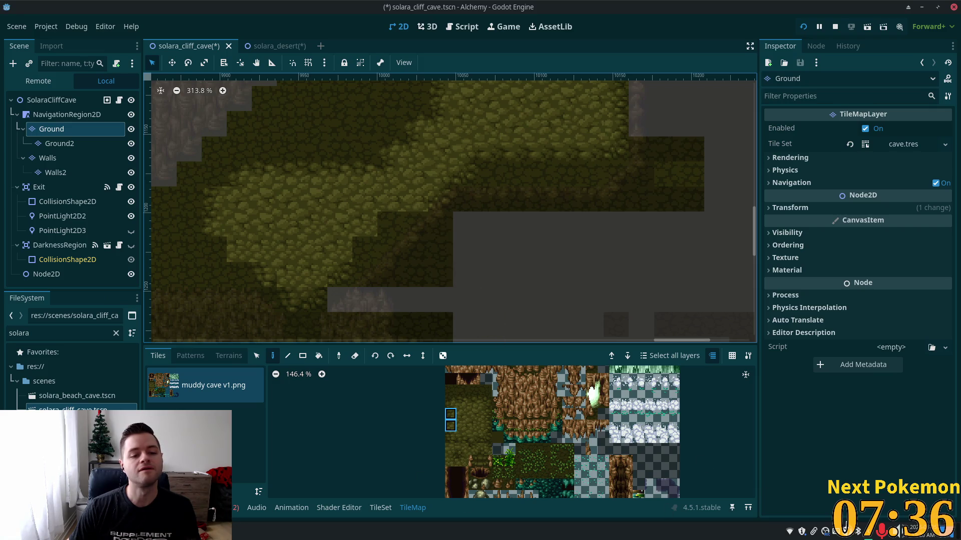
Try several shaded moss tiles for the patch borders, then view all layers from SolaraCliffCave
{"action": "left_click", "coordinate": [450, 438]}
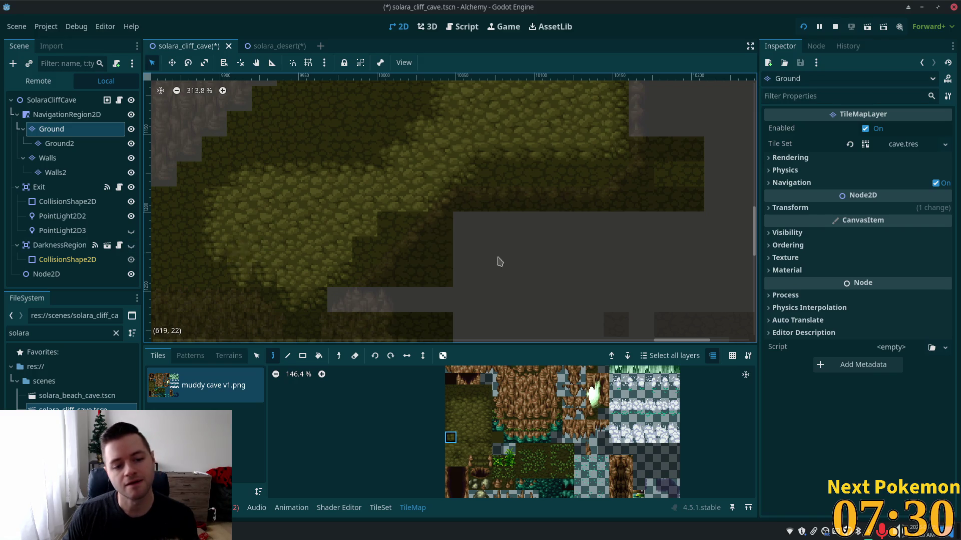
{"action": "left_click", "coordinate": [461, 440]}
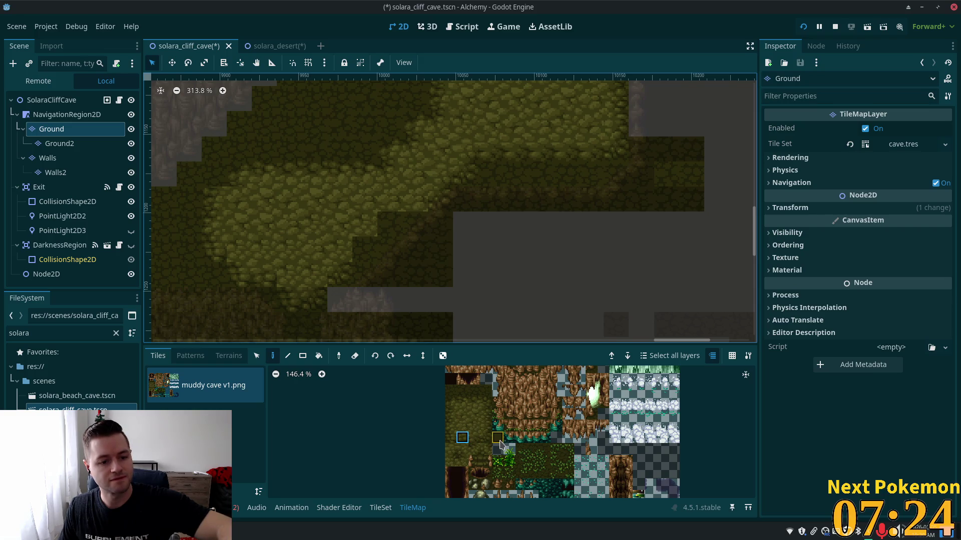
{"action": "left_click", "coordinate": [463, 450]}
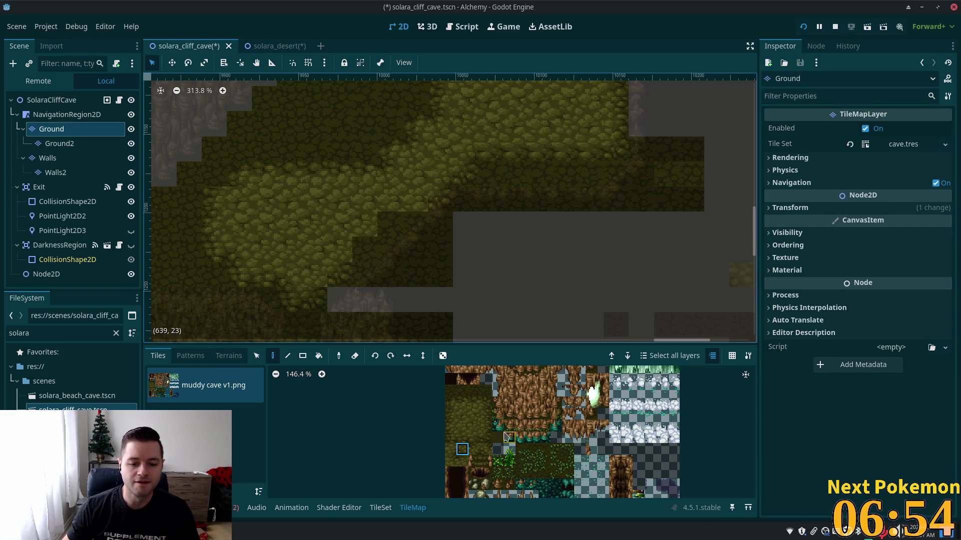
{"action": "left_click", "coordinate": [484, 436]}
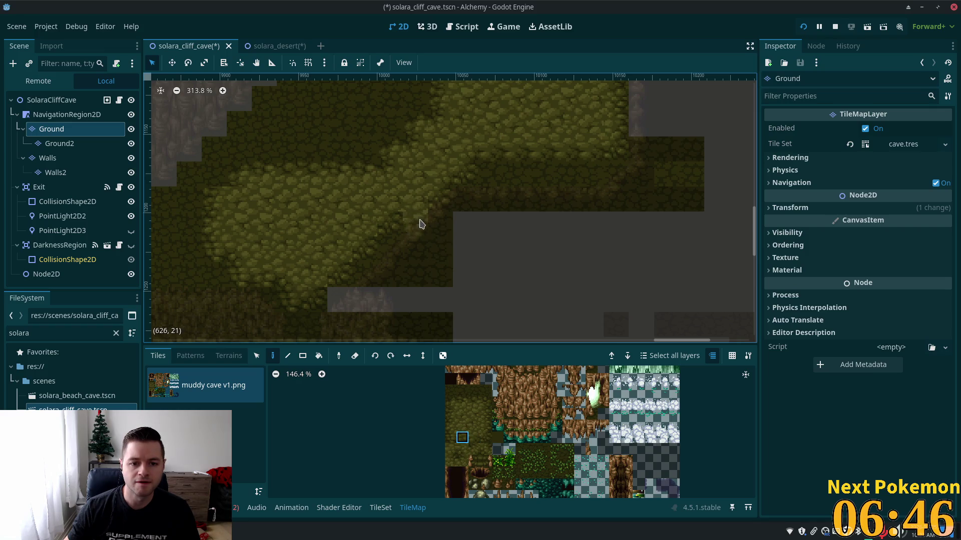
{"action": "left_click", "coordinate": [51, 102]}
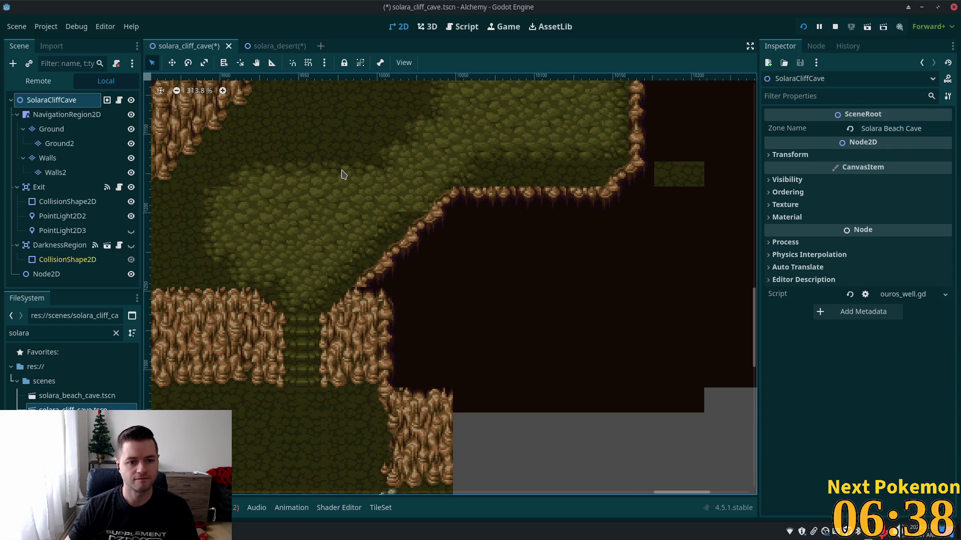
Zoom and pan across the shaded cave floor, then reselect the Ground layer for painting
{"action": "scroll", "coordinate": [489, 310], "scroll_direction": "down", "scroll_amount": 3}
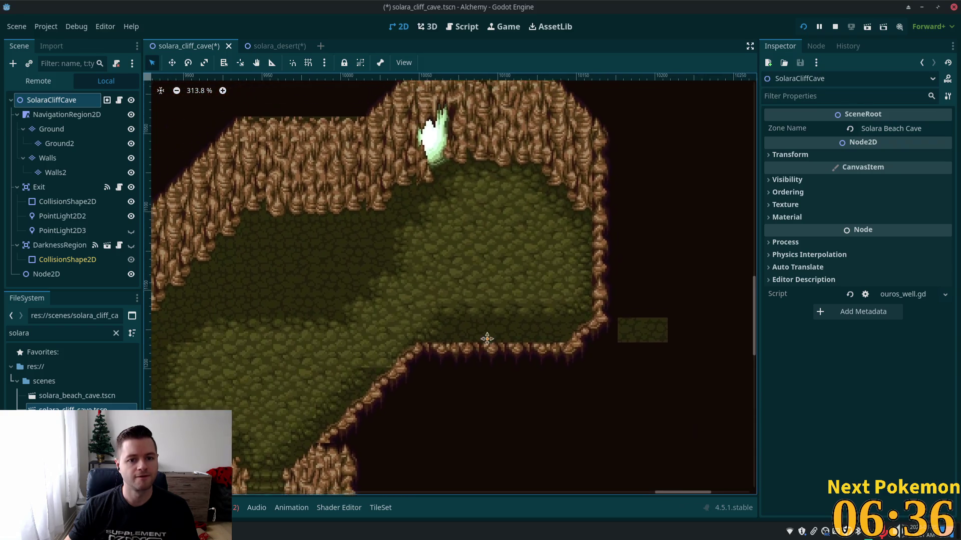
{"action": "scroll", "coordinate": [525, 280], "scroll_direction": "up", "scroll_amount": 4}
{"action": "scroll", "coordinate": [365, 254], "scroll_direction": "up", "scroll_amount": 1}
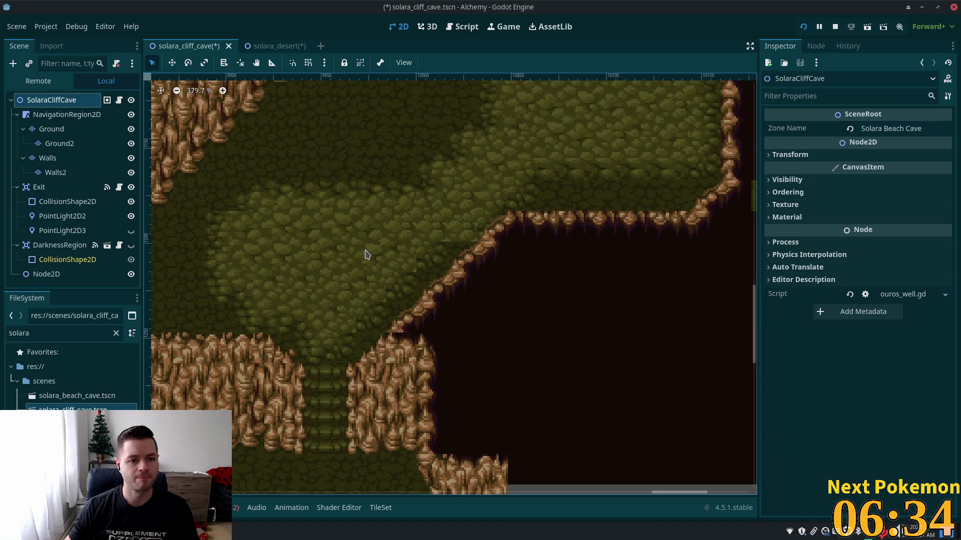
{"action": "left_click_drag", "start_coordinate": [365, 253], "coordinate": [416, 306]}
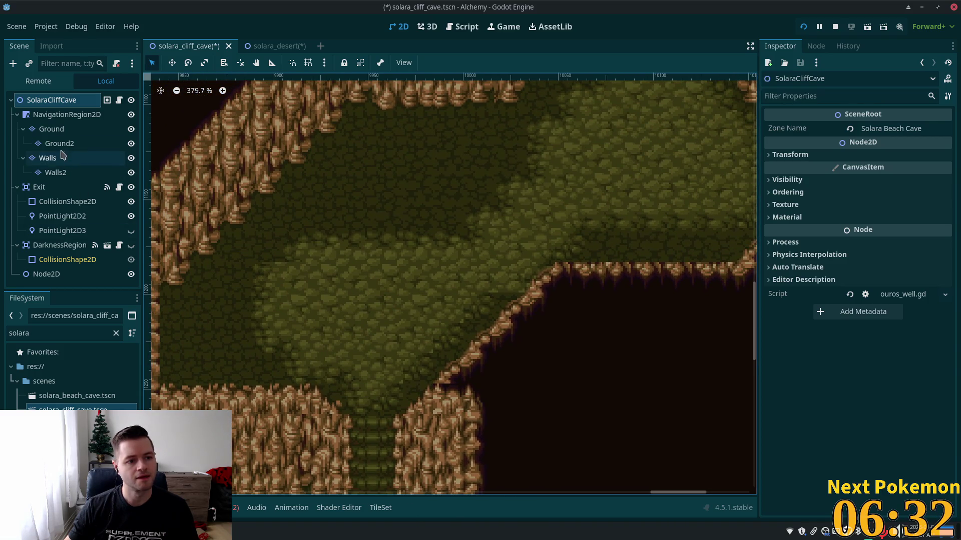
{"action": "left_click", "coordinate": [50, 128]}
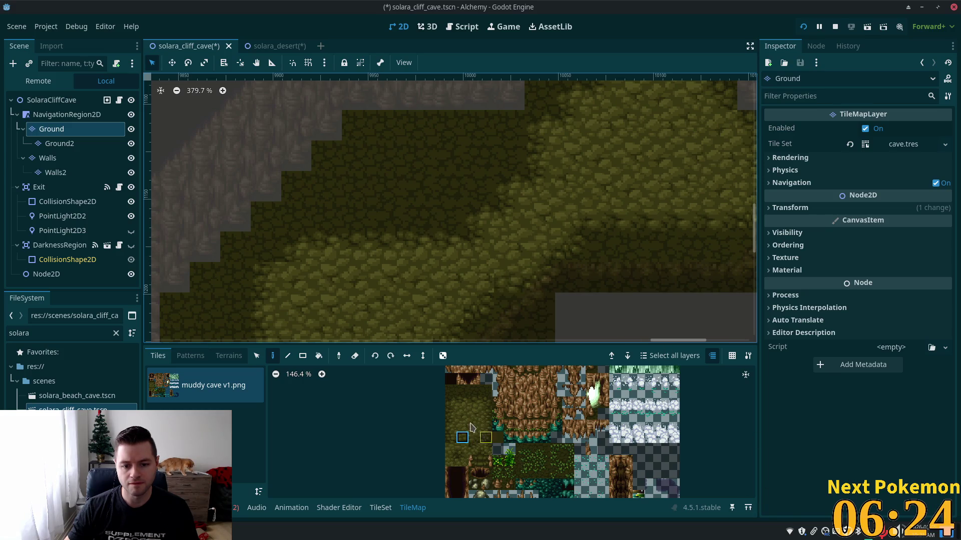
{"action": "left_click", "coordinate": [450, 449]}
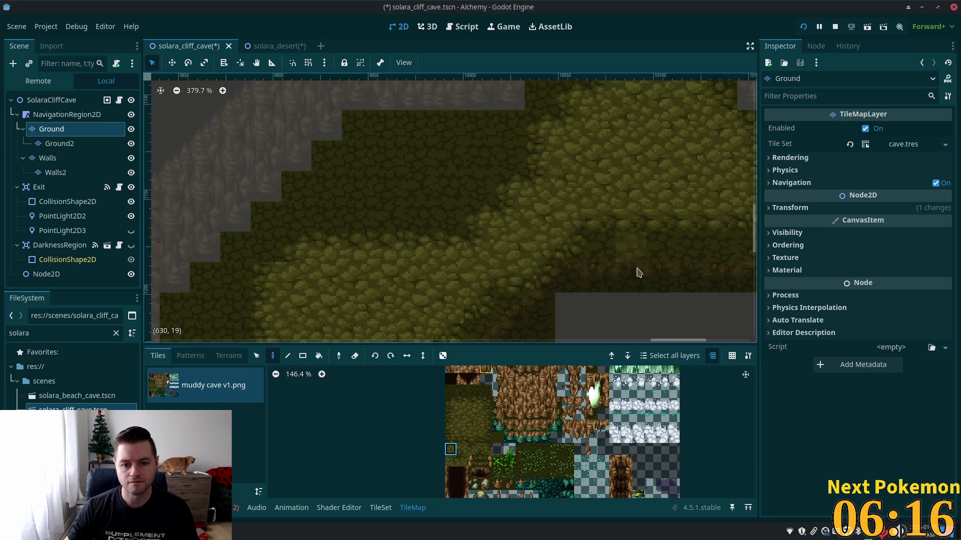
{"action": "left_click", "coordinate": [486, 437]}
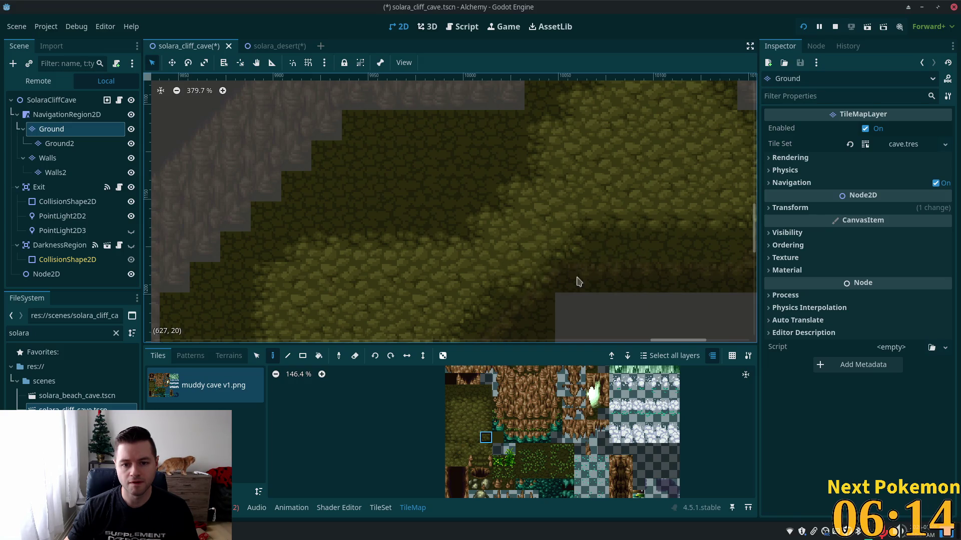
{"action": "left_click_drag", "start_coordinate": [422, 307], "coordinate": [496, 180]}
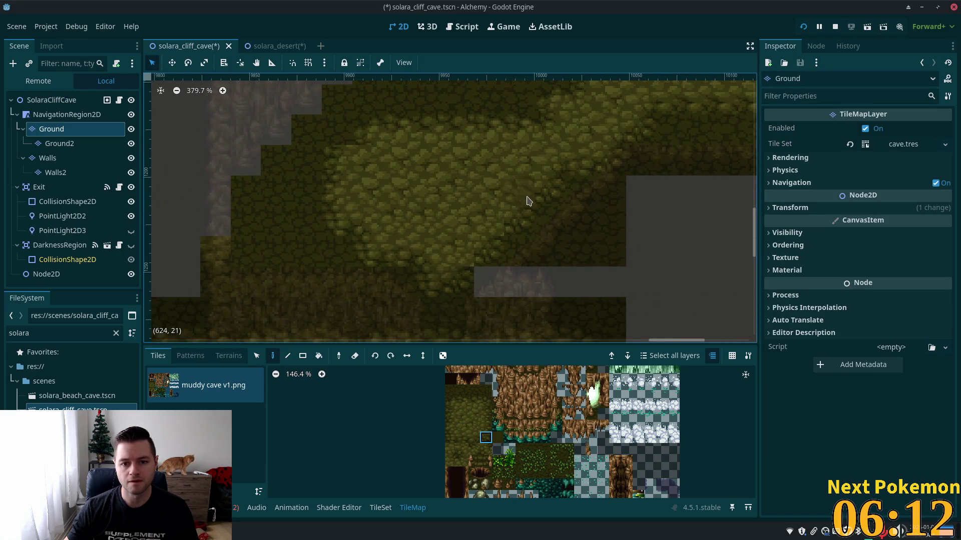
{"action": "left_click", "coordinate": [451, 448]}
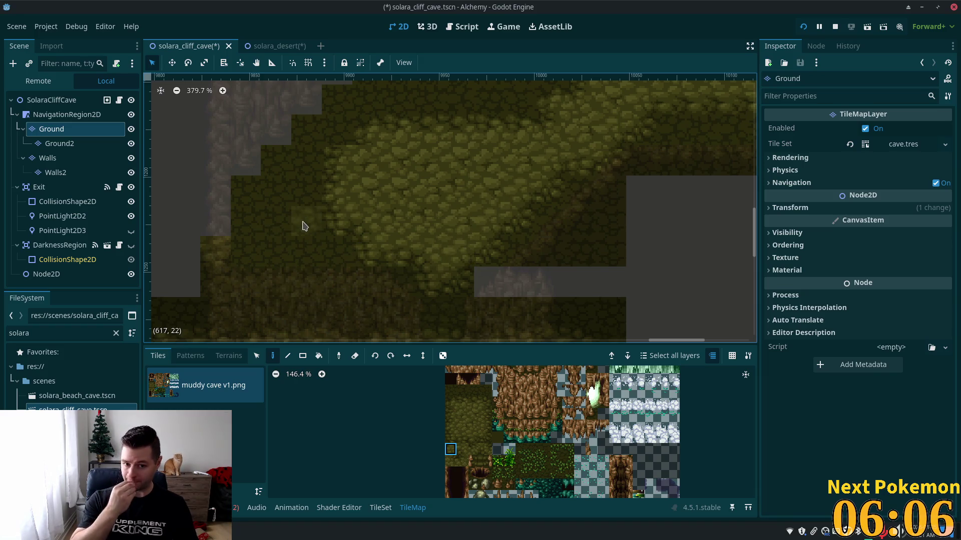
{"action": "scroll", "coordinate": [360, 189], "scroll_direction": "up", "scroll_amount": 5}
{"action": "scroll", "coordinate": [360, 188], "scroll_direction": "right", "scroll_amount": 5}
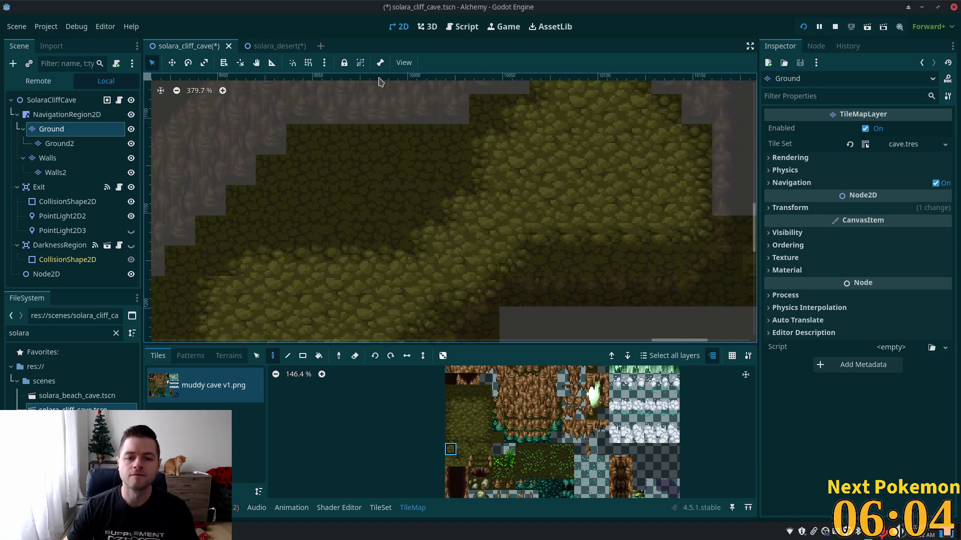
{"action": "scroll", "coordinate": [521, 215], "scroll_direction": "down", "scroll_amount": 3}
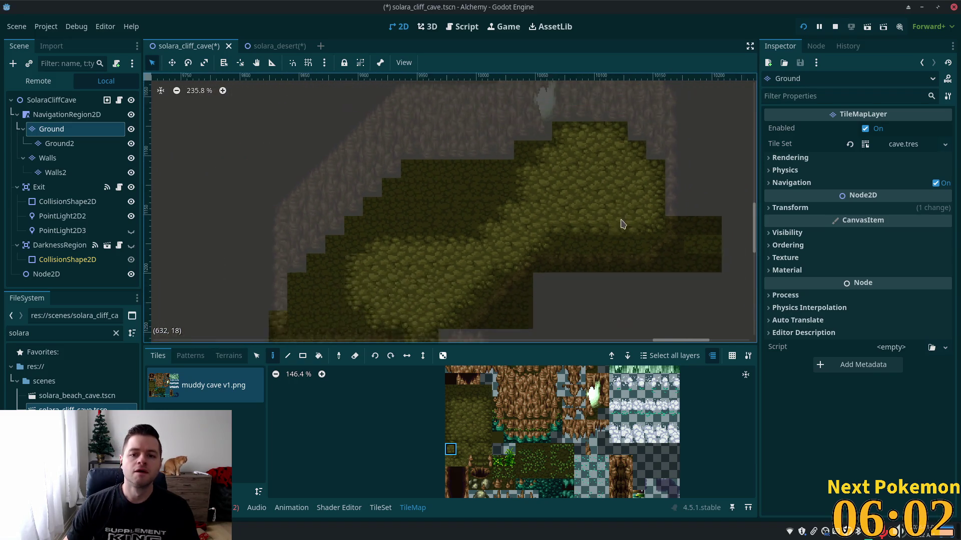
{"action": "scroll", "coordinate": [620, 224], "scroll_direction": "down", "scroll_amount": 2}
{"action": "mouse_move", "coordinate": [617, 235]}
{"action": "left_mouse_down"}
{"action": "mouse_move", "coordinate": [532, 86]}
{"action": "mouse_move", "coordinate": [508, 69]}
{"action": "left_mouse_up"}
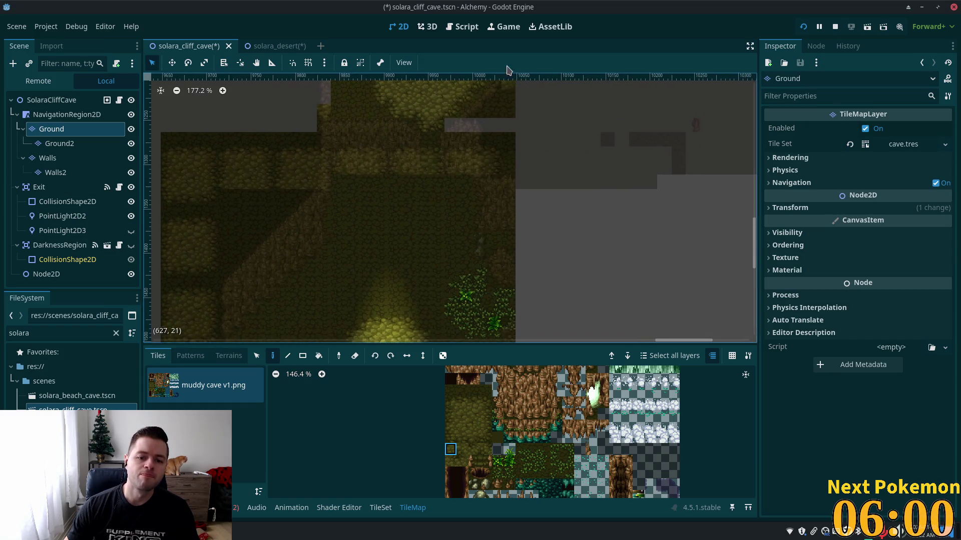
{"action": "scroll", "coordinate": [500, 105], "scroll_direction": "down", "scroll_amount": 5}
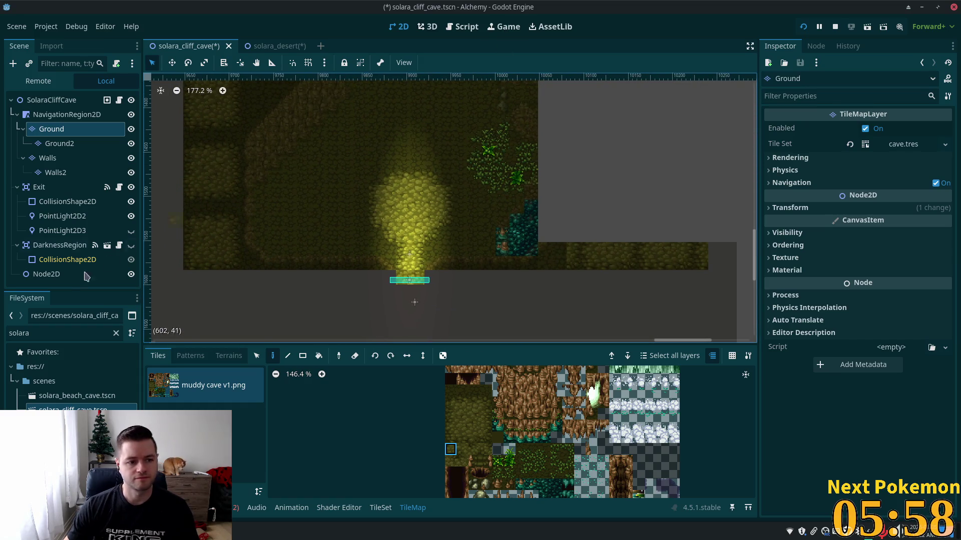
Inspect the DarknessRegion, its collision shape and the Node2D properties in the Scene dock
{"action": "left_click", "coordinate": [63, 259]}
{"action": "left_click", "coordinate": [55, 245]}
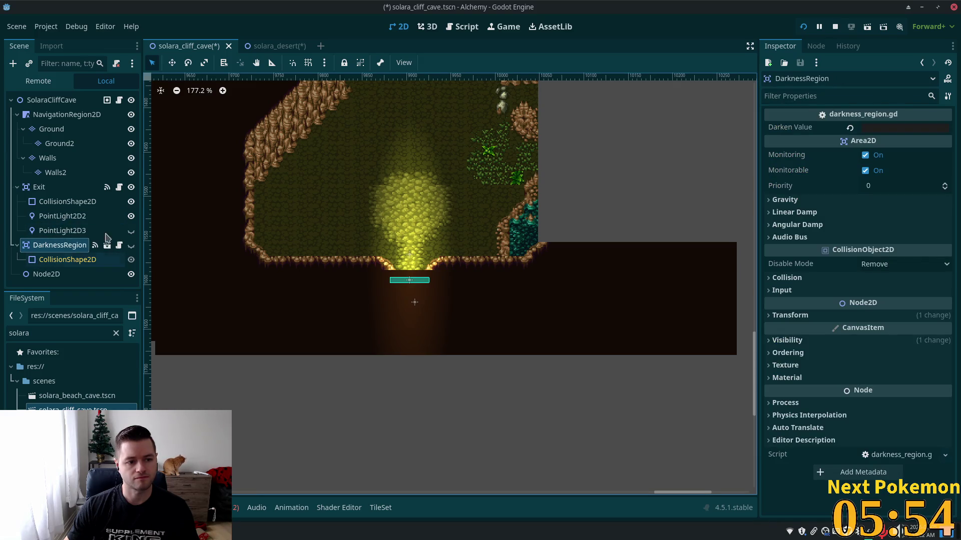
{"action": "scroll", "coordinate": [200, 252], "scroll_direction": "down", "scroll_amount": 3}
{"action": "left_click", "coordinate": [46, 274]}
{"action": "scroll", "coordinate": [354, 381], "scroll_direction": "up", "scroll_amount": 1}
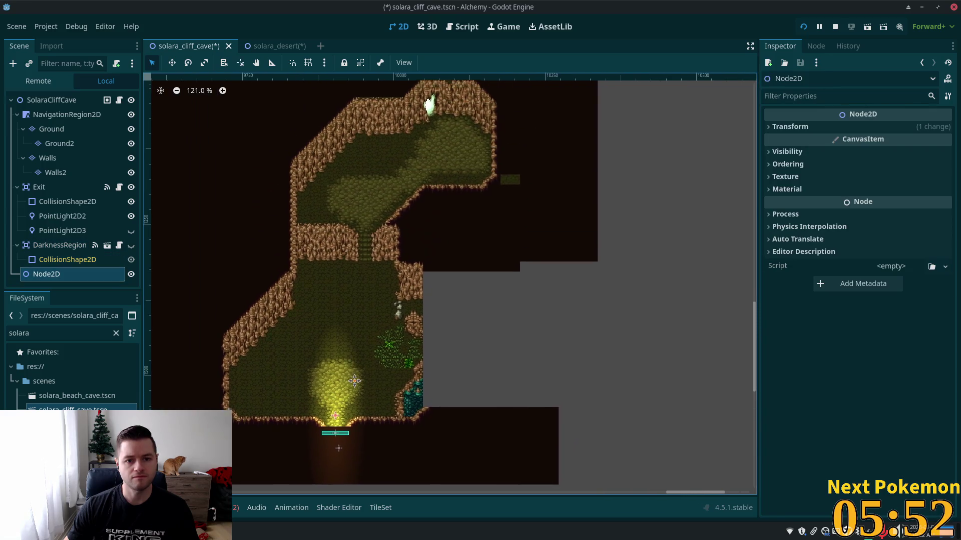
{"action": "scroll", "coordinate": [410, 318], "scroll_direction": "down", "scroll_amount": 12}
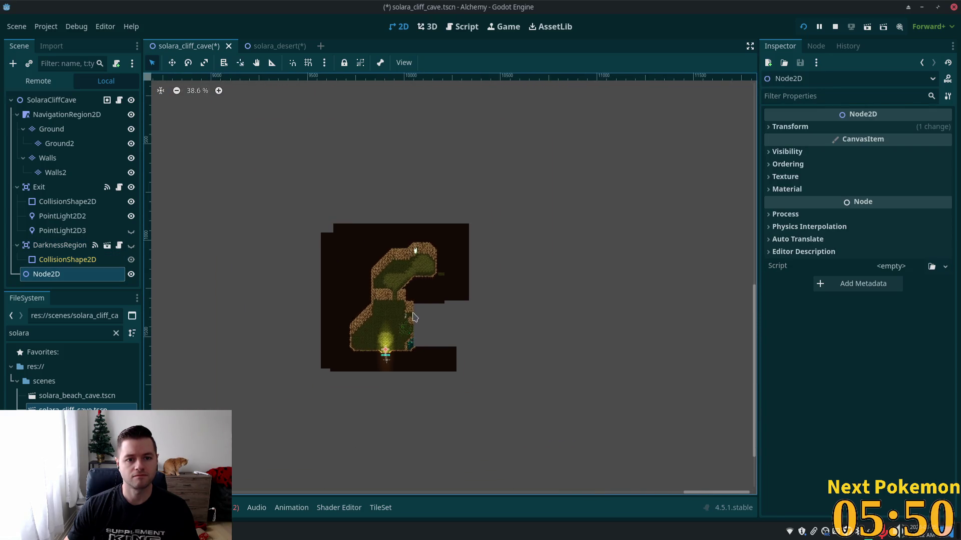
{"action": "scroll", "coordinate": [415, 310], "scroll_direction": "down", "scroll_amount": 10}
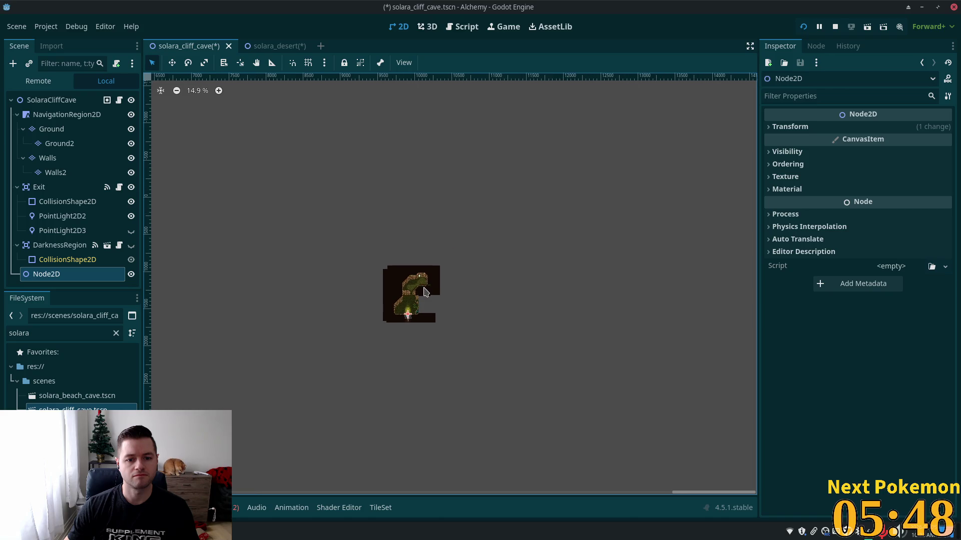
{"action": "scroll", "coordinate": [415, 302], "scroll_direction": "up", "scroll_amount": 7}
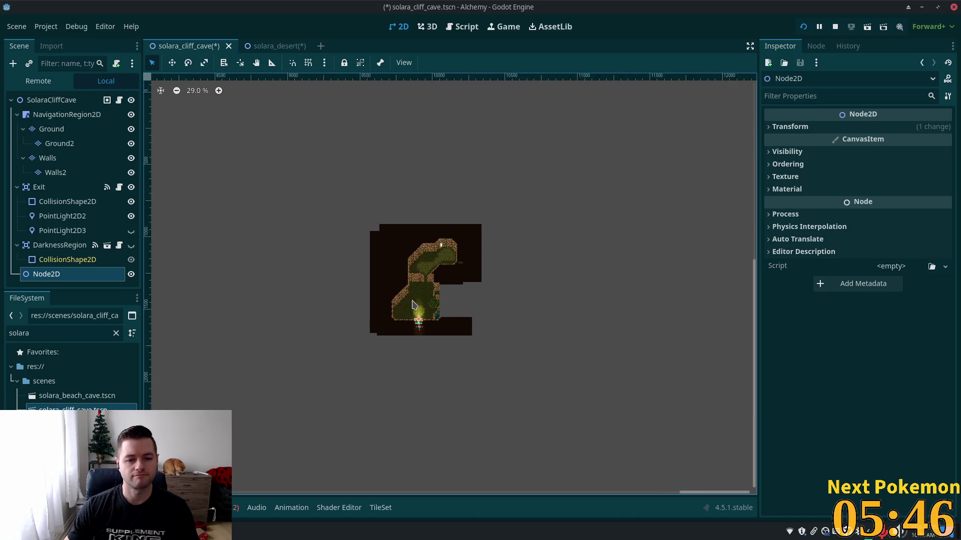
{"action": "scroll", "coordinate": [413, 304], "scroll_direction": "up", "scroll_amount": 9}
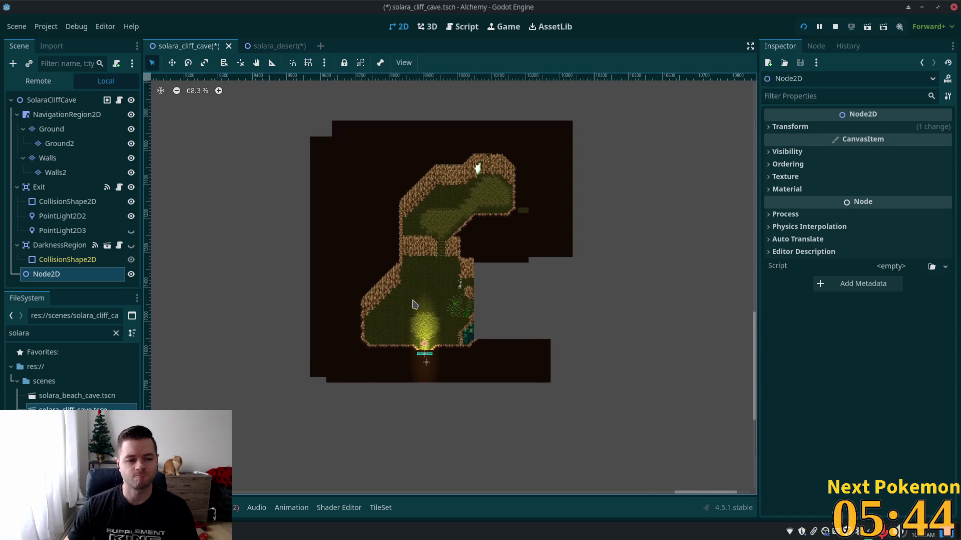
Select DarknessRegion's CollisionShape2D and zoom out and back in across the cave map
{"action": "left_click", "coordinate": [40, 259]}
{"action": "scroll", "coordinate": [443, 284], "scroll_direction": "down", "scroll_amount": 7}
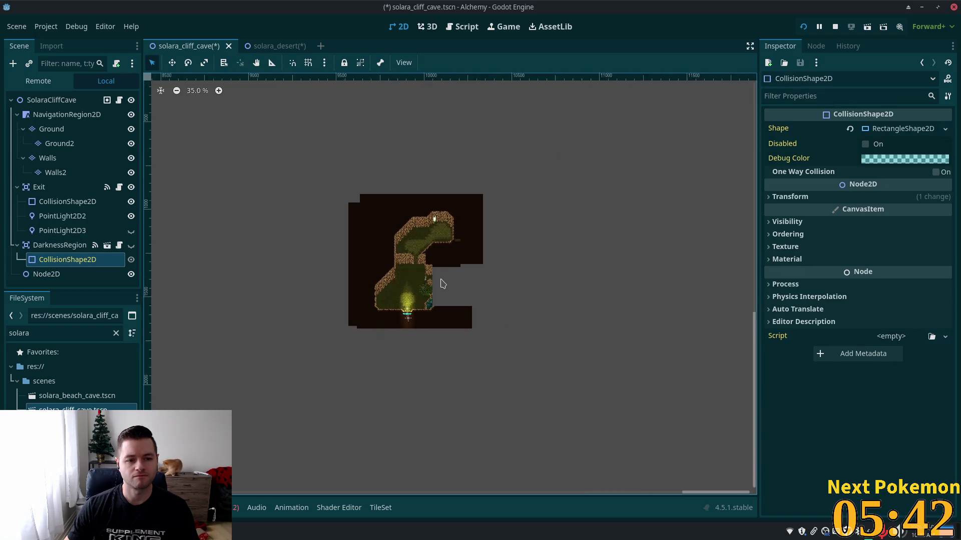
{"action": "scroll", "coordinate": [442, 284], "scroll_direction": "down", "scroll_amount": 12}
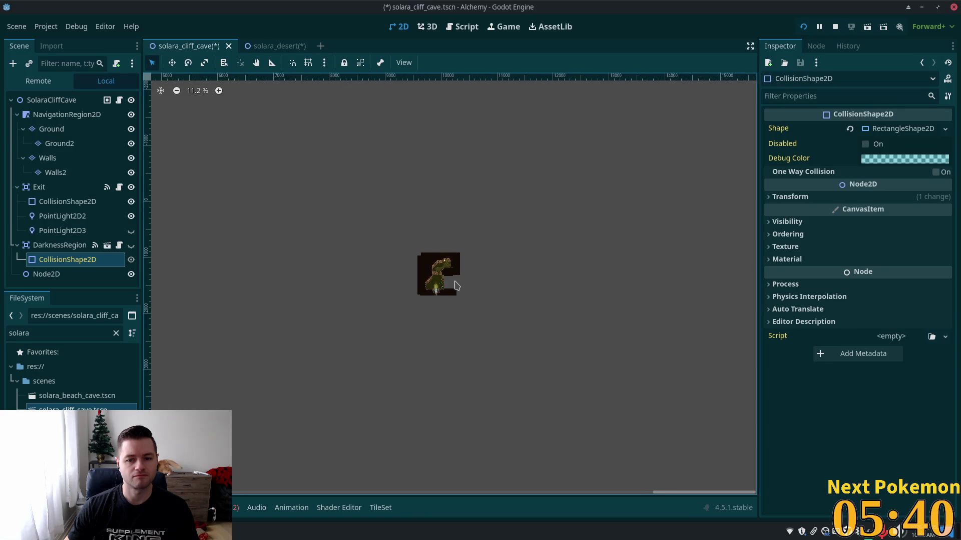
{"action": "scroll", "coordinate": [455, 285], "scroll_direction": "down", "scroll_amount": 16}
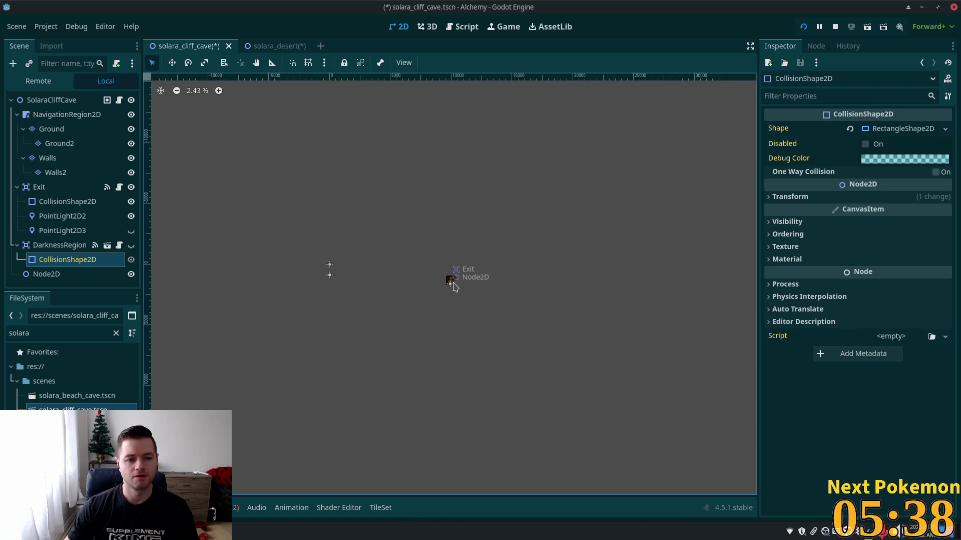
{"action": "scroll", "coordinate": [455, 285], "scroll_direction": "down", "scroll_amount": 2}
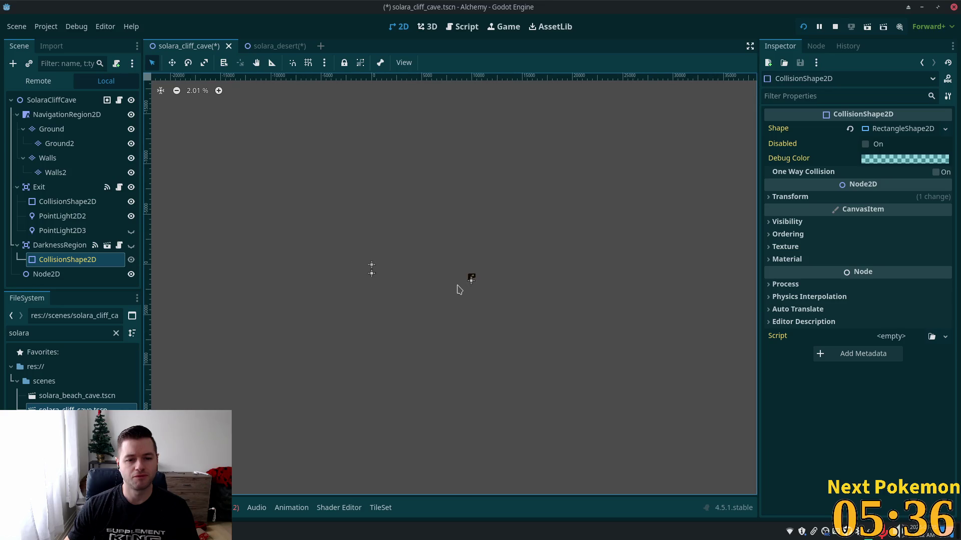
{"action": "scroll", "coordinate": [465, 283], "scroll_direction": "up", "scroll_amount": 9}
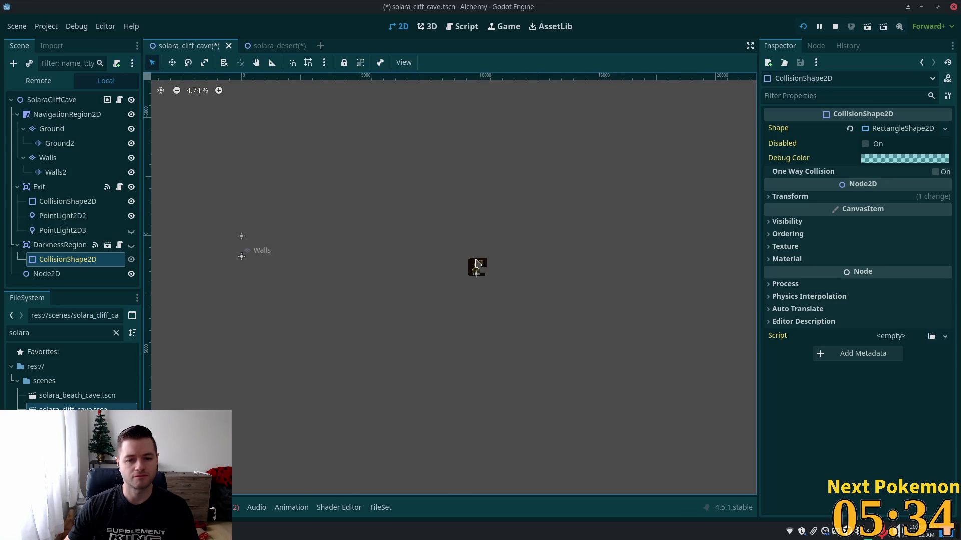
{"action": "scroll", "coordinate": [478, 264], "scroll_direction": "up", "scroll_amount": 15}
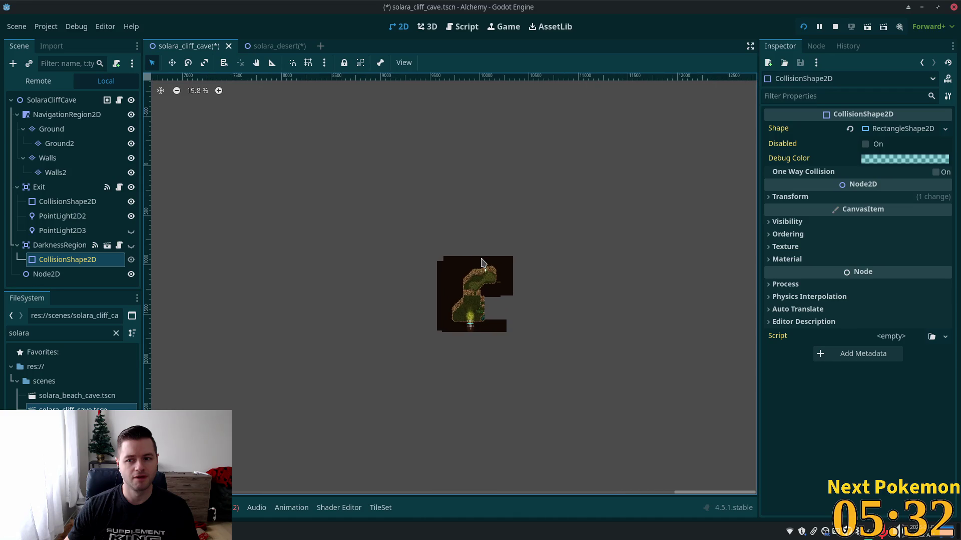
{"action": "scroll", "coordinate": [481, 261], "scroll_direction": "up", "scroll_amount": 11}
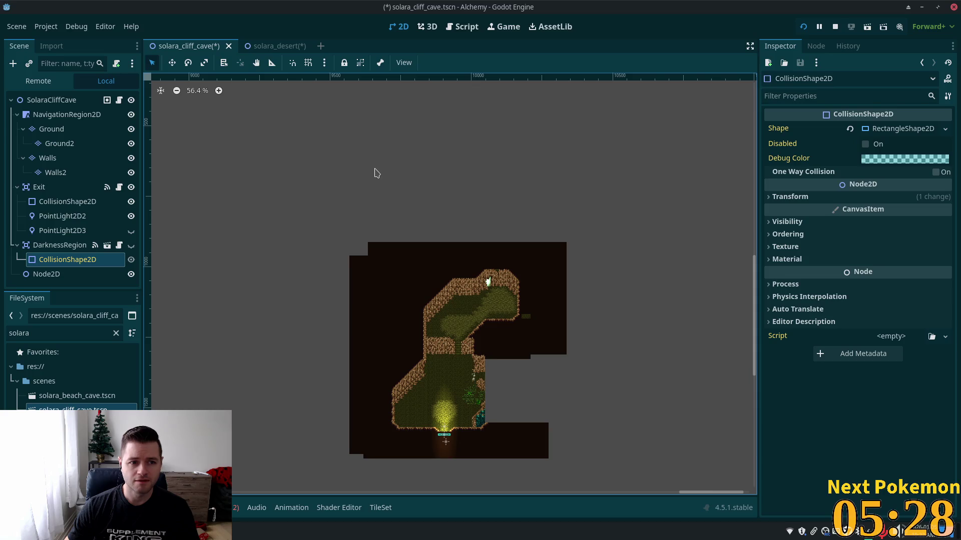
{"action": "scroll", "coordinate": [590, 220], "scroll_direction": "up", "scroll_amount": 3}
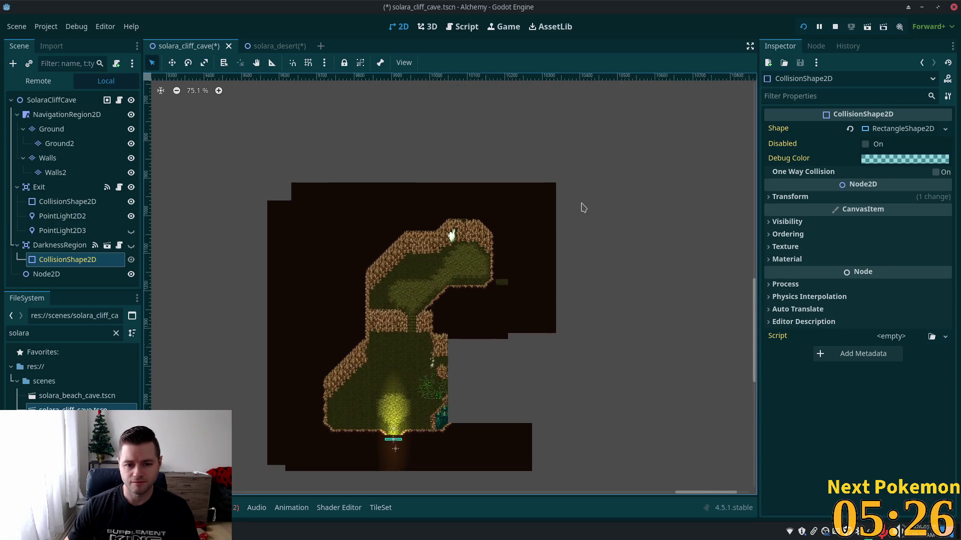
{"action": "scroll", "coordinate": [581, 205], "scroll_direction": "up", "scroll_amount": 2}
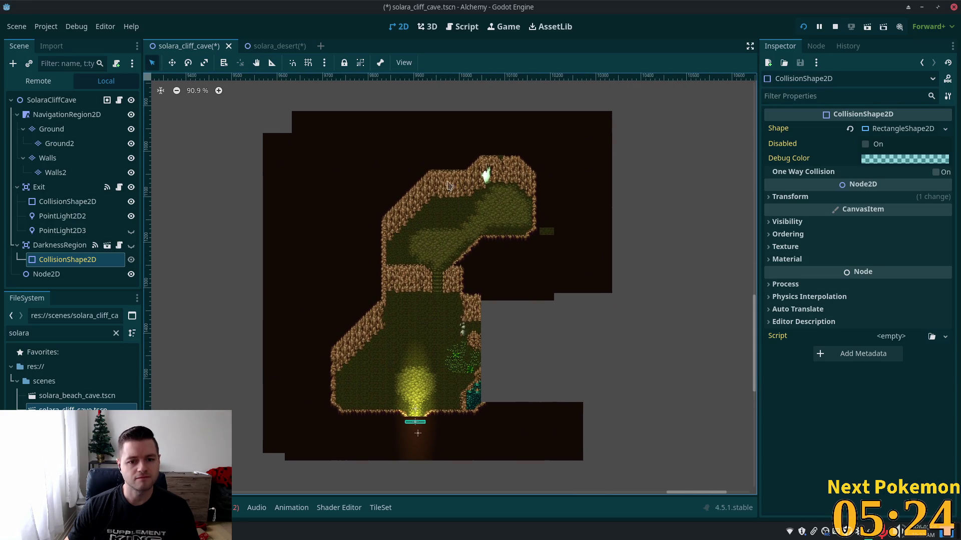
Select the Walls tile layer, recheck DarknessRegion, and pan the cave map to the right
{"action": "left_click", "coordinate": [391, 177]}
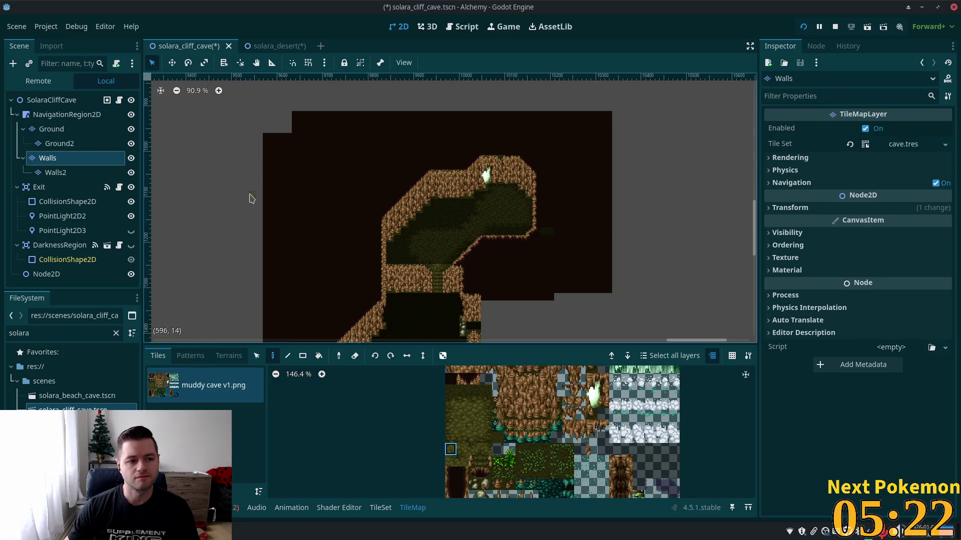
{"action": "scroll", "coordinate": [543, 197], "scroll_direction": "up", "scroll_amount": 1}
{"action": "scroll", "coordinate": [525, 196], "scroll_direction": "up", "scroll_amount": 1}
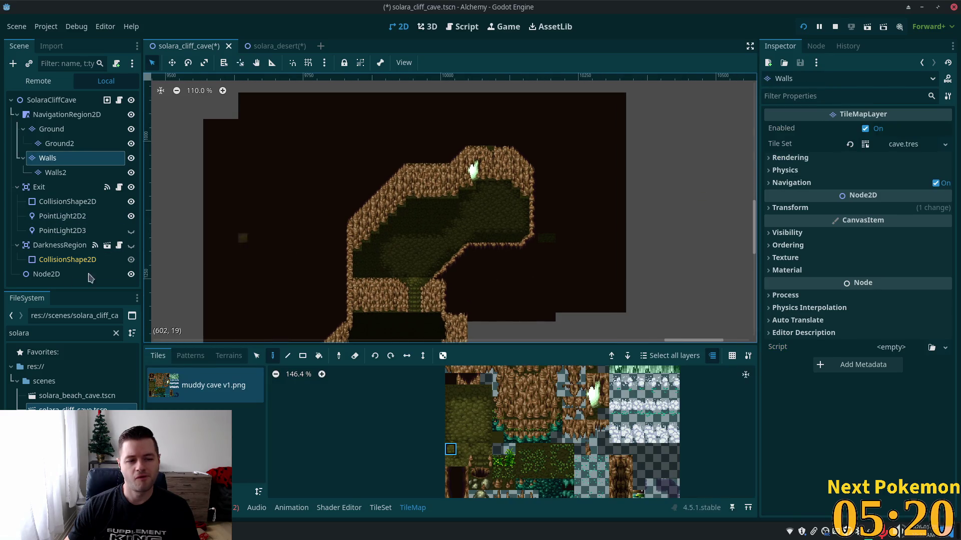
{"action": "left_click", "coordinate": [43, 248]}
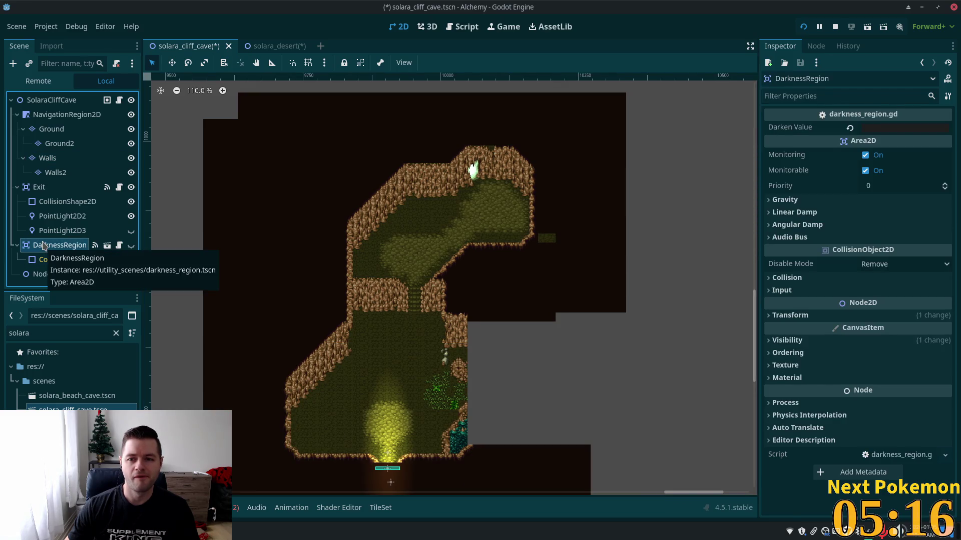
{"action": "scroll", "coordinate": [260, 277], "scroll_direction": "down", "scroll_amount": 11}
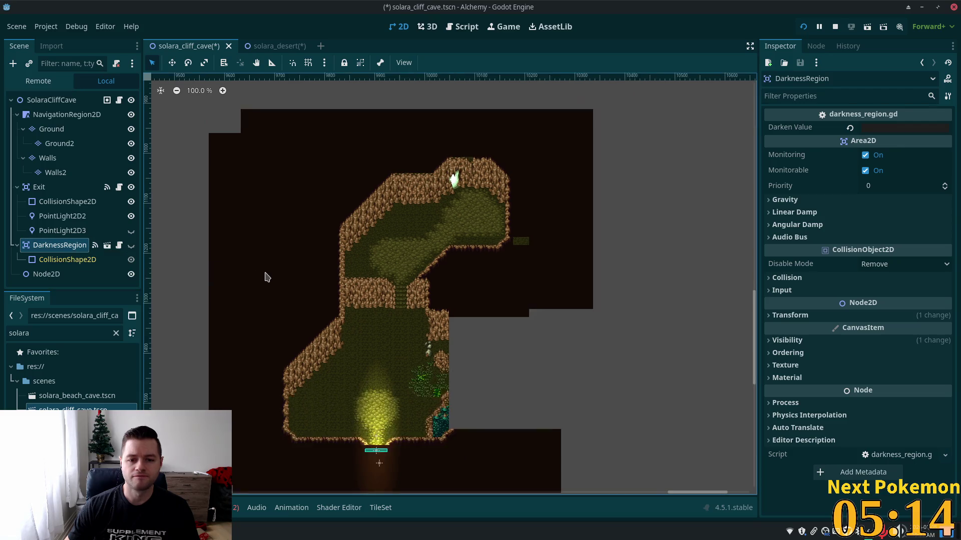
{"action": "scroll", "coordinate": [259, 277], "scroll_direction": "down", "scroll_amount": 2}
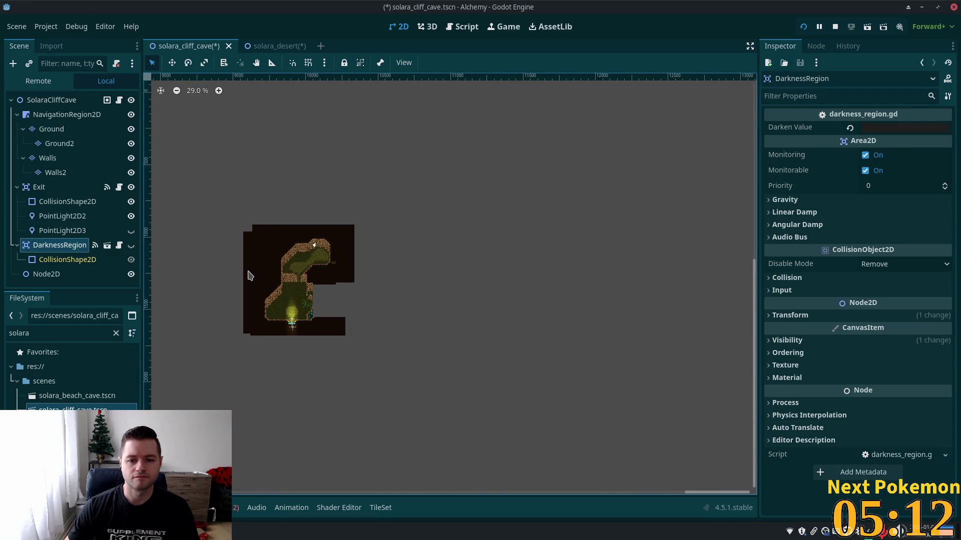
{"action": "left_click_drag", "start_coordinate": [260, 278], "coordinate": [523, 285]}
{"action": "scroll", "coordinate": [523, 285], "scroll_direction": "down", "scroll_amount": 4}
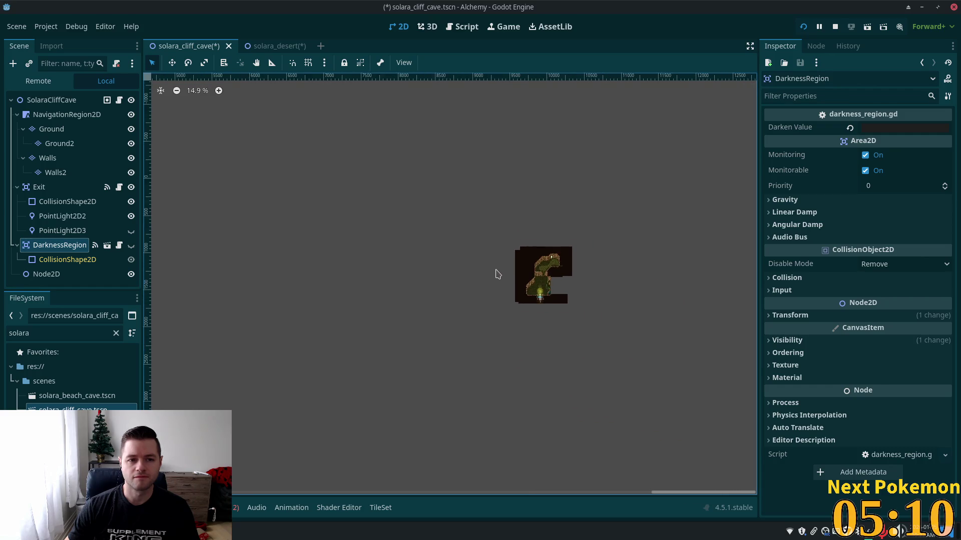
Switch to the solara_desert scene, briefly back to the cliff cave scene, then return
{"action": "left_click", "coordinate": [263, 47]}
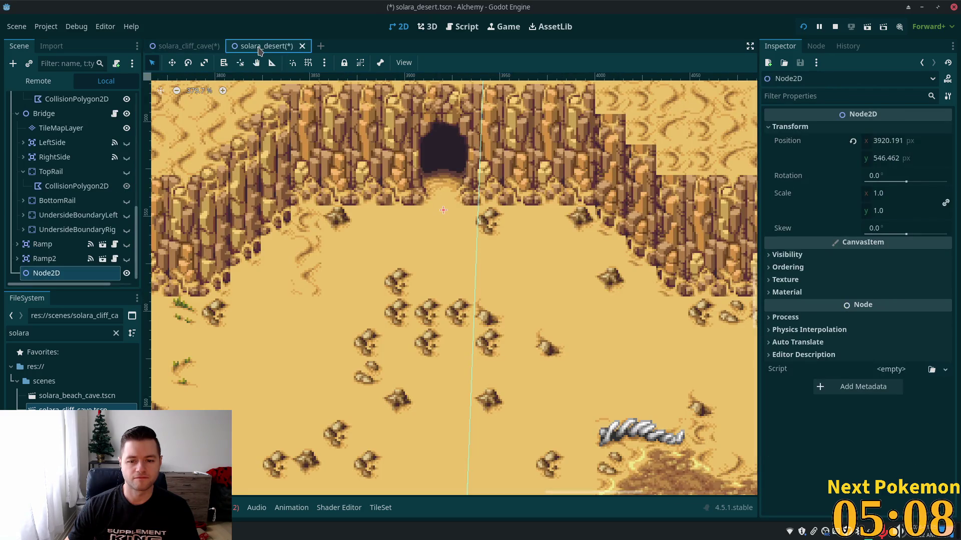
{"action": "left_click", "coordinate": [167, 46]}
{"action": "left_click", "coordinate": [261, 46]}
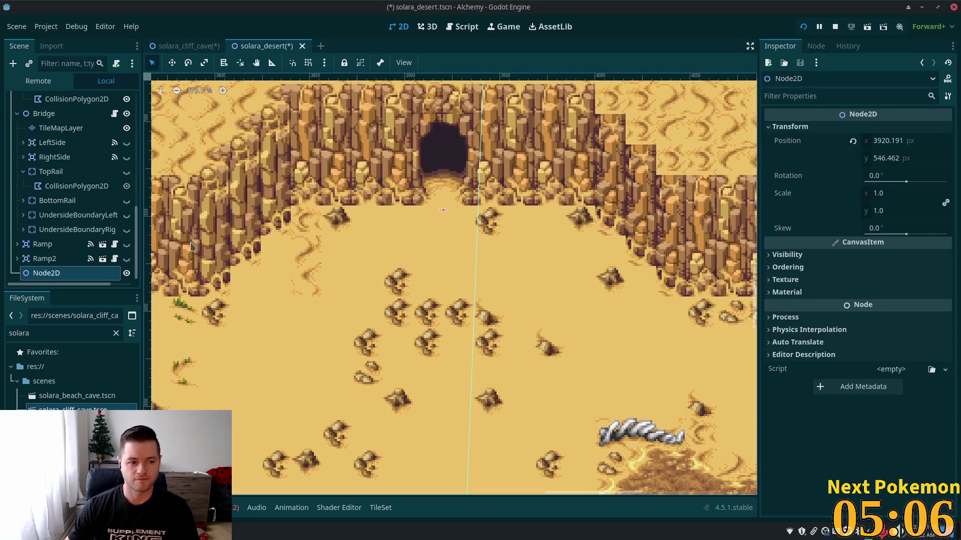
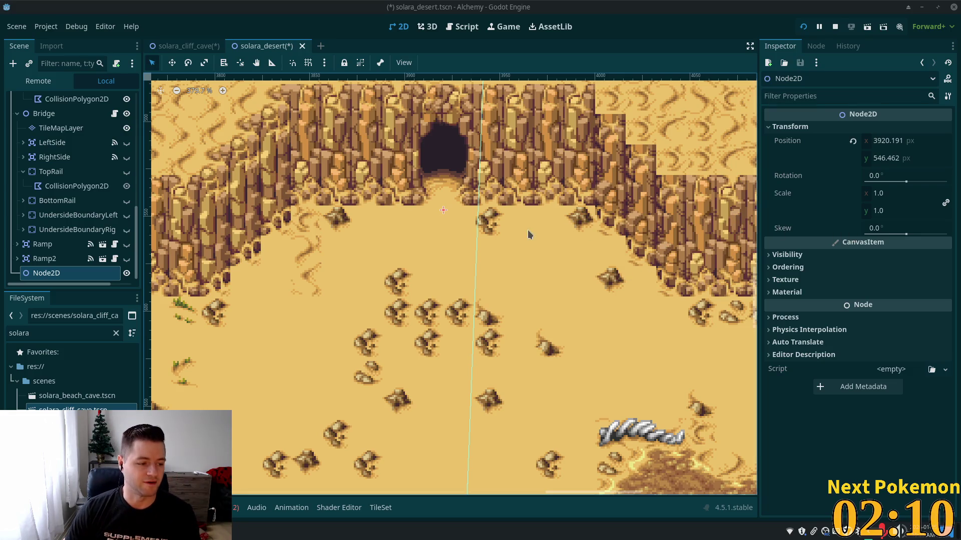
Zoom the map and select the Cliffs tile layer after checking Ground and Waterfall
{"action": "scroll", "coordinate": [468, 245], "scroll_direction": "up", "scroll_amount": 2}
{"action": "scroll", "coordinate": [467, 245], "scroll_direction": "down", "scroll_amount": 1}
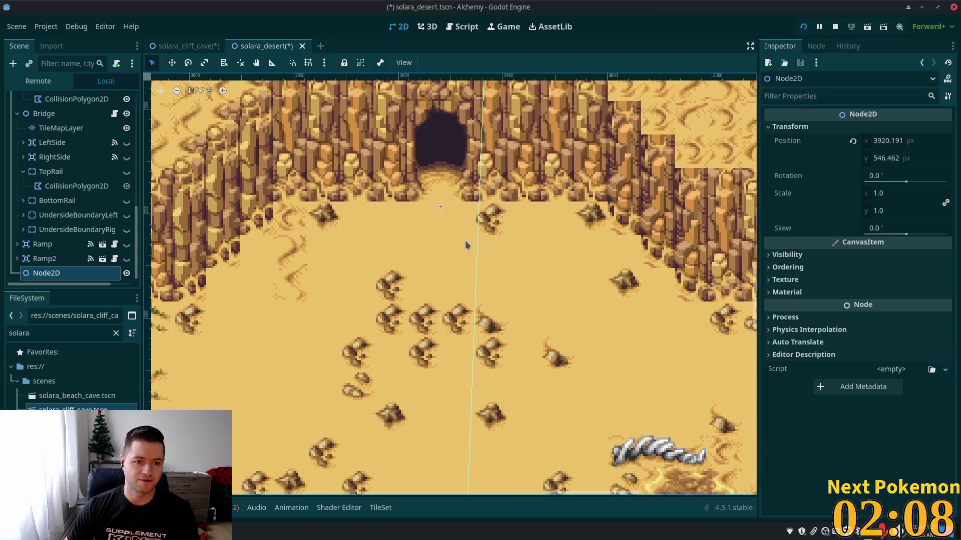
{"action": "scroll", "coordinate": [464, 245], "scroll_direction": "down", "scroll_amount": 2}
{"action": "scroll", "coordinate": [465, 245], "scroll_direction": "down", "scroll_amount": 4}
{"action": "scroll", "coordinate": [465, 248], "scroll_direction": "down", "scroll_amount": 4}
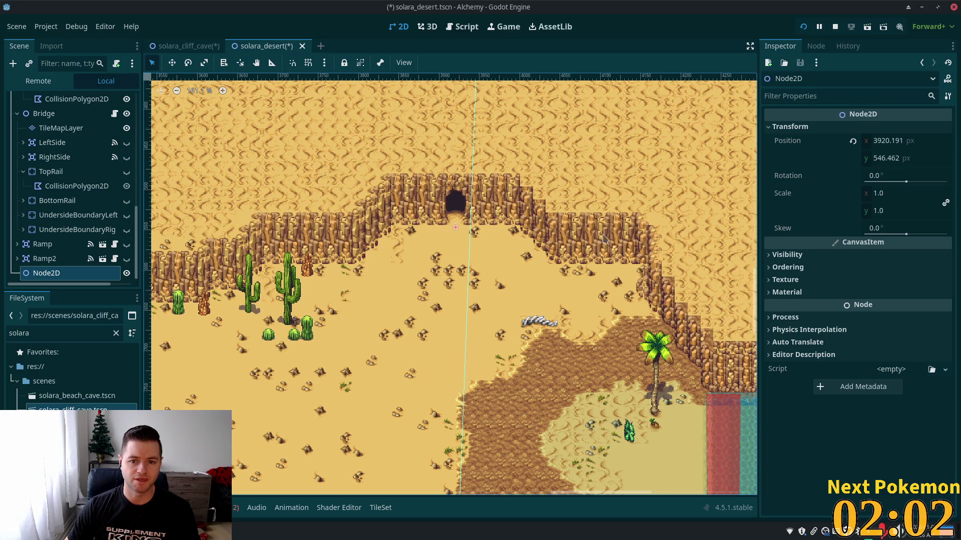
{"action": "scroll", "coordinate": [480, 216], "scroll_direction": "down", "scroll_amount": 2}
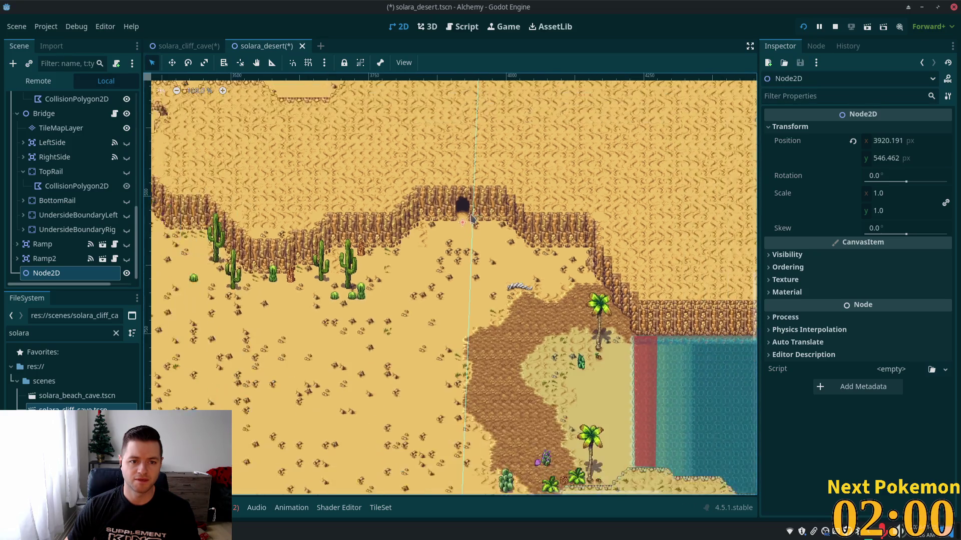
{"action": "scroll", "coordinate": [470, 219], "scroll_direction": "down", "scroll_amount": 2}
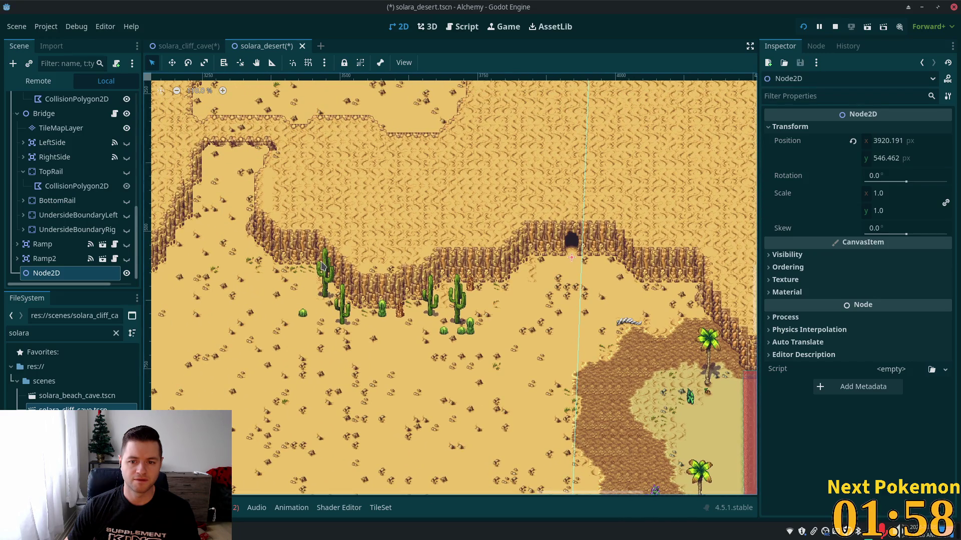
{"action": "scroll", "coordinate": [327, 253], "scroll_direction": "up", "scroll_amount": 2}
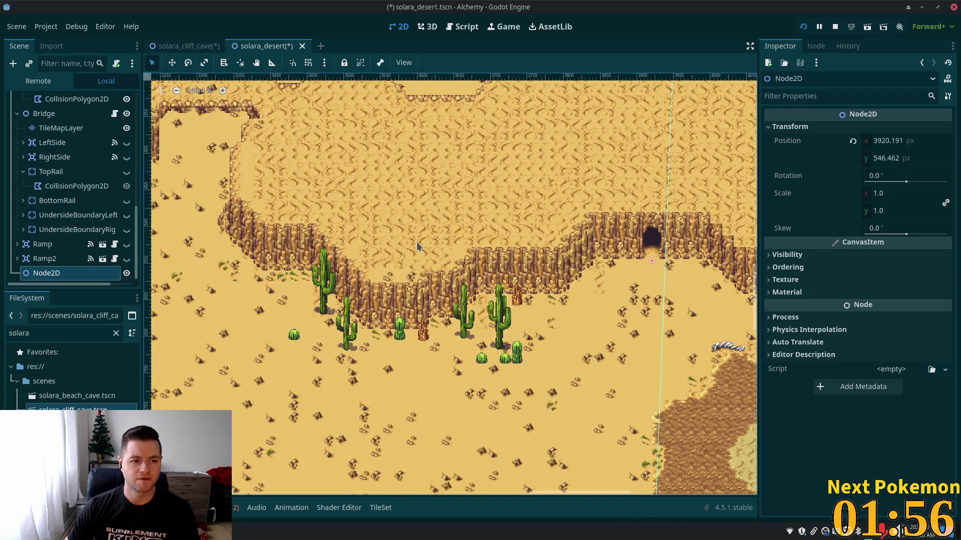
{"action": "scroll", "coordinate": [328, 253], "scroll_direction": "up", "scroll_amount": 2}
{"action": "scroll", "coordinate": [90, 220], "scroll_direction": "up", "scroll_amount": 5}
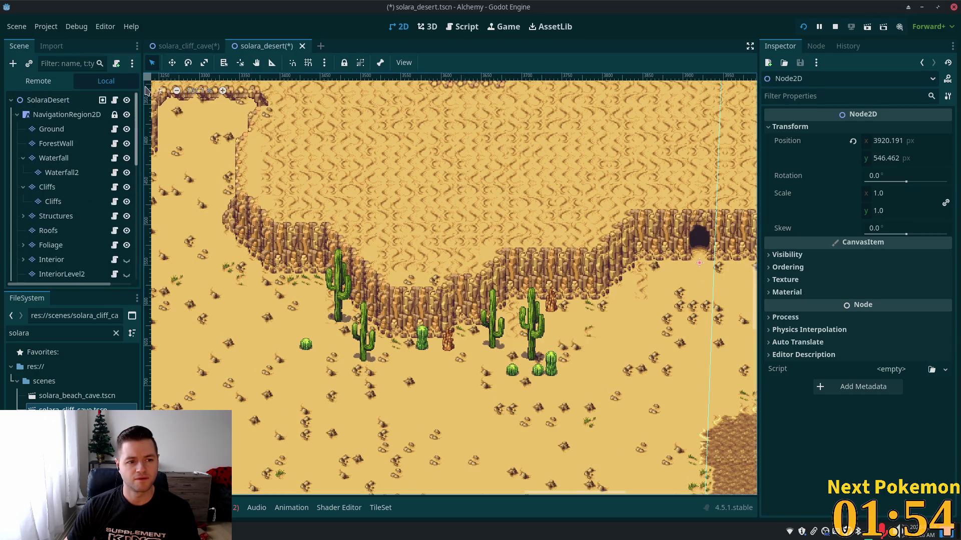
{"action": "left_click", "coordinate": [59, 129]}
{"action": "left_click", "coordinate": [55, 158]}
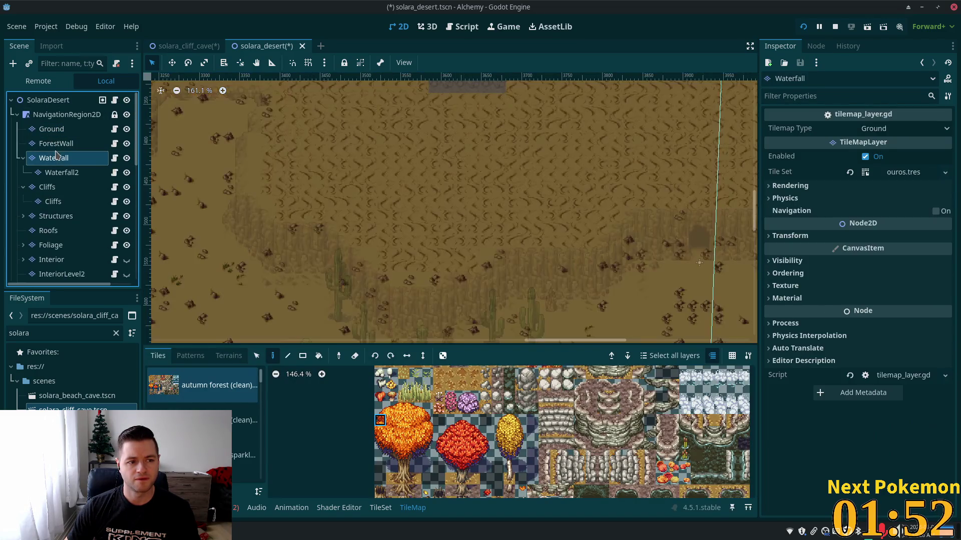
{"action": "left_click", "coordinate": [61, 188]}
Pan to the cave cliffs and pick cliff tiles from the desert tileset atlas
{"action": "left_click_drag", "start_coordinate": [354, 254], "coordinate": [248, 204]}
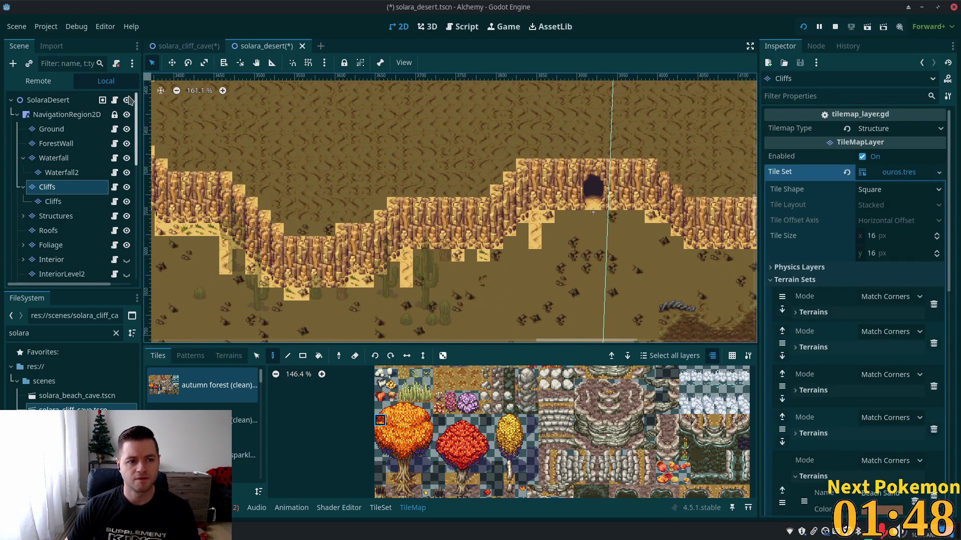
{"action": "left_click", "coordinate": [256, 355]}
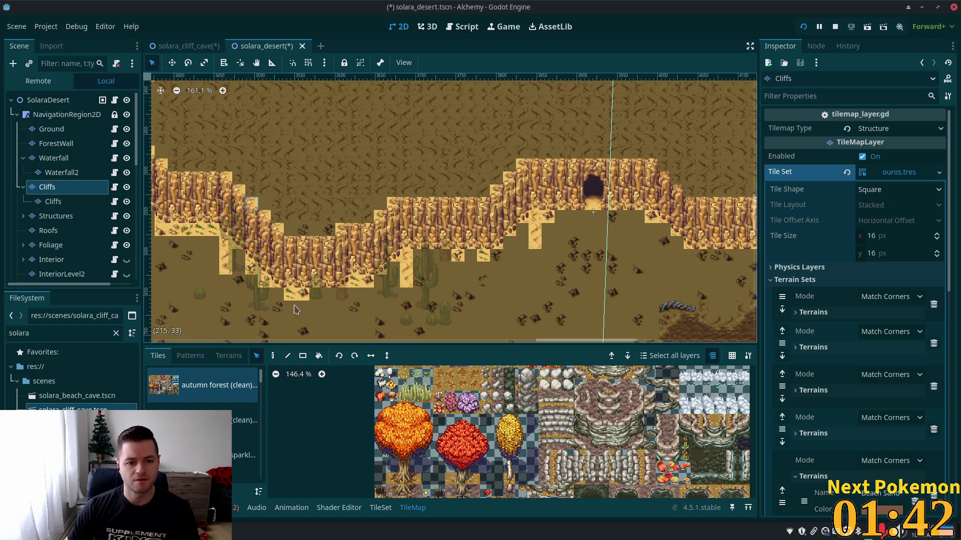
{"action": "left_click", "coordinate": [273, 356]}
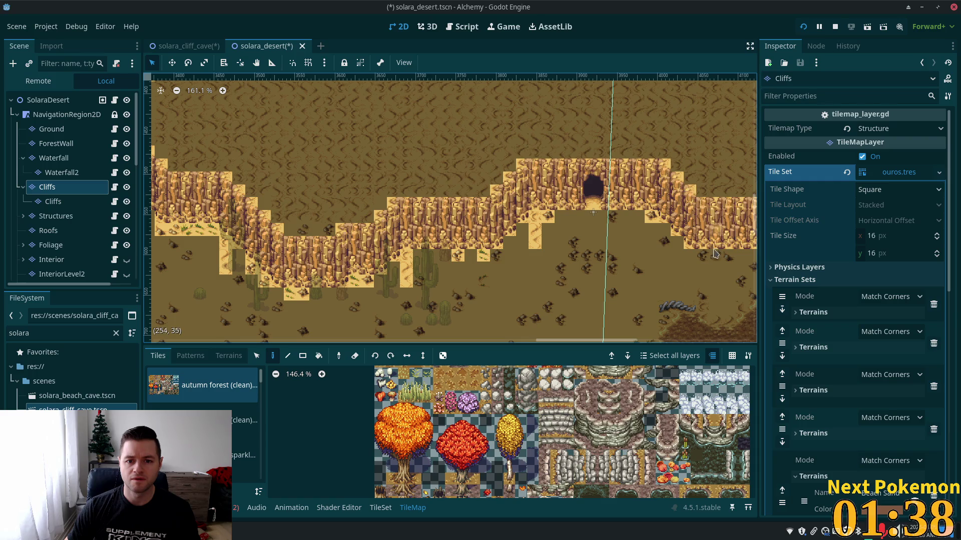
{"action": "scroll", "coordinate": [714, 253], "scroll_direction": "right", "scroll_amount": 5}
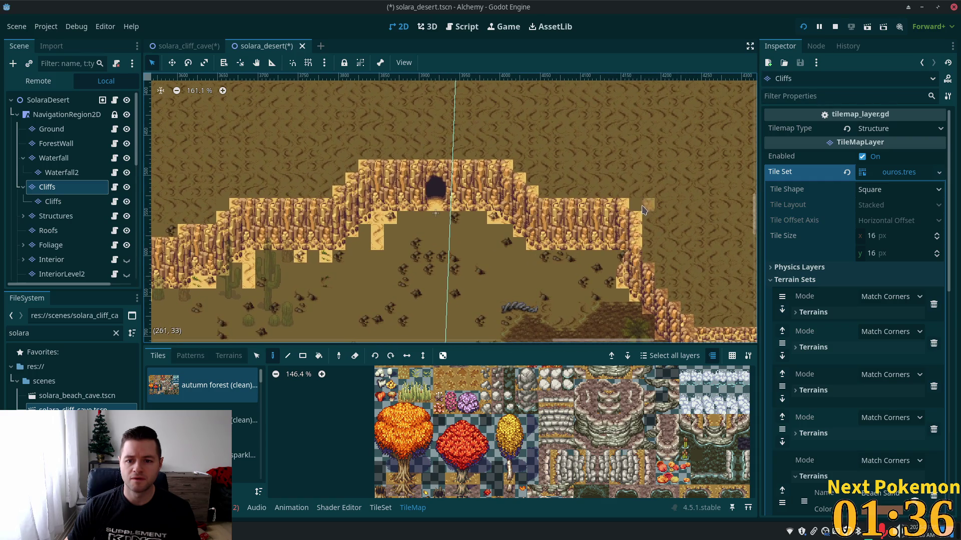
{"action": "scroll", "coordinate": [645, 223], "scroll_direction": "down", "scroll_amount": 2}
{"action": "scroll", "coordinate": [645, 223], "scroll_direction": "right", "scroll_amount": 3}
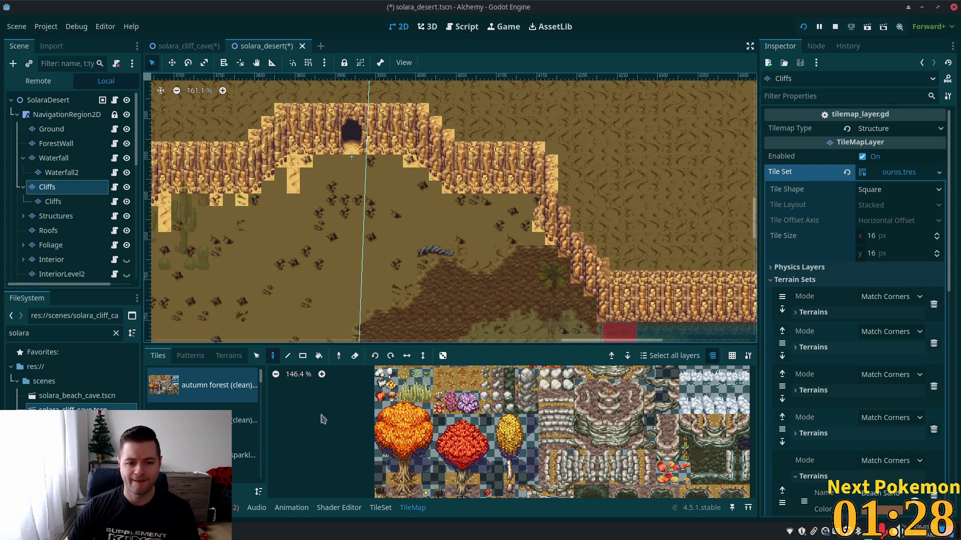
{"action": "left_click_drag", "start_coordinate": [260, 388], "coordinate": [261, 414]}
{"action": "left_click", "coordinate": [245, 419]}
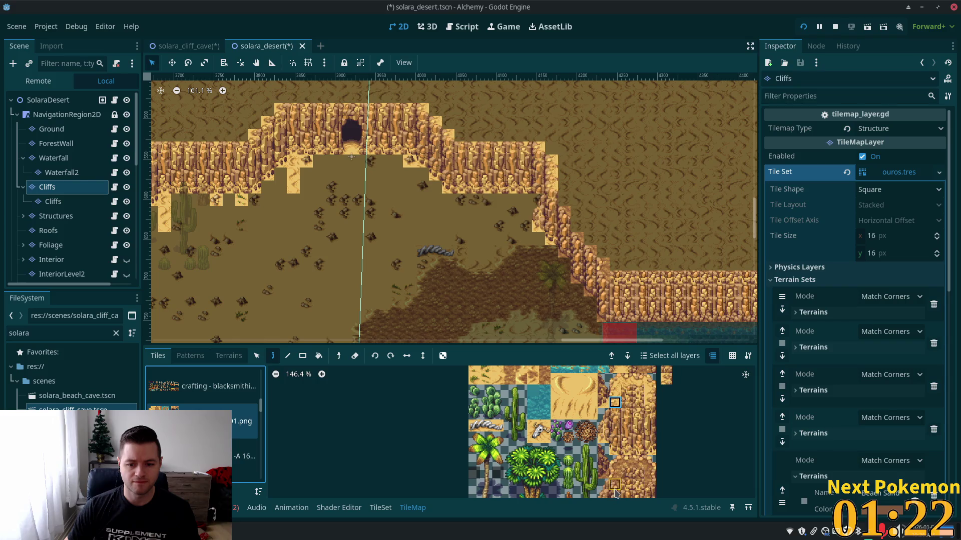
{"action": "left_click", "coordinate": [615, 490]}
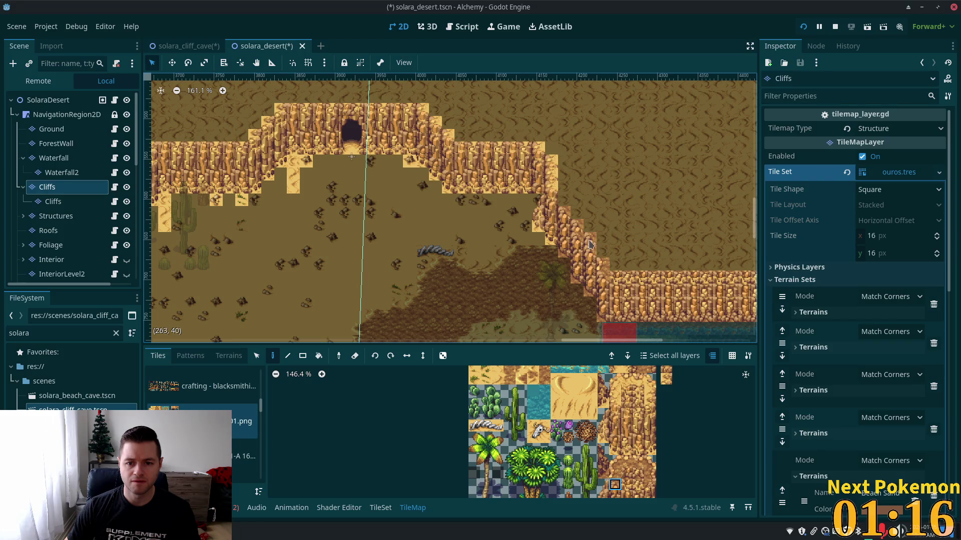
{"action": "left_click", "coordinate": [615, 472]}
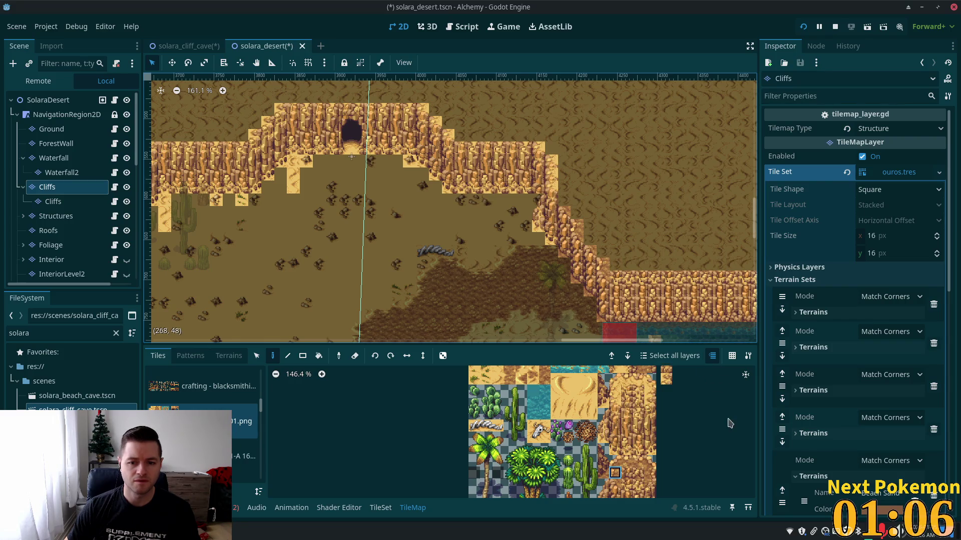
Reselect the Cliffs layer and pick a sand tile from the desert tileset atlas
{"action": "left_click", "coordinate": [50, 100]}
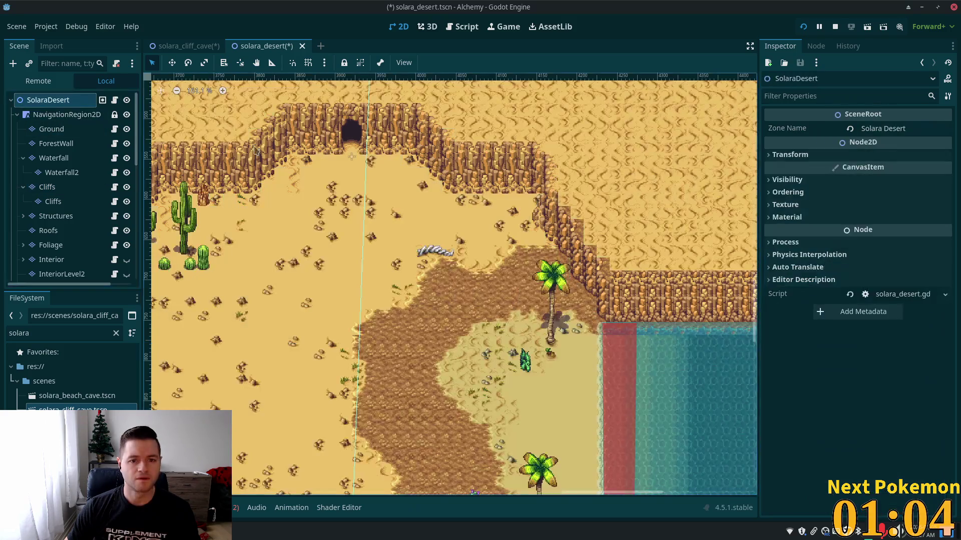
{"action": "scroll", "coordinate": [523, 284], "scroll_direction": "up", "scroll_amount": 6}
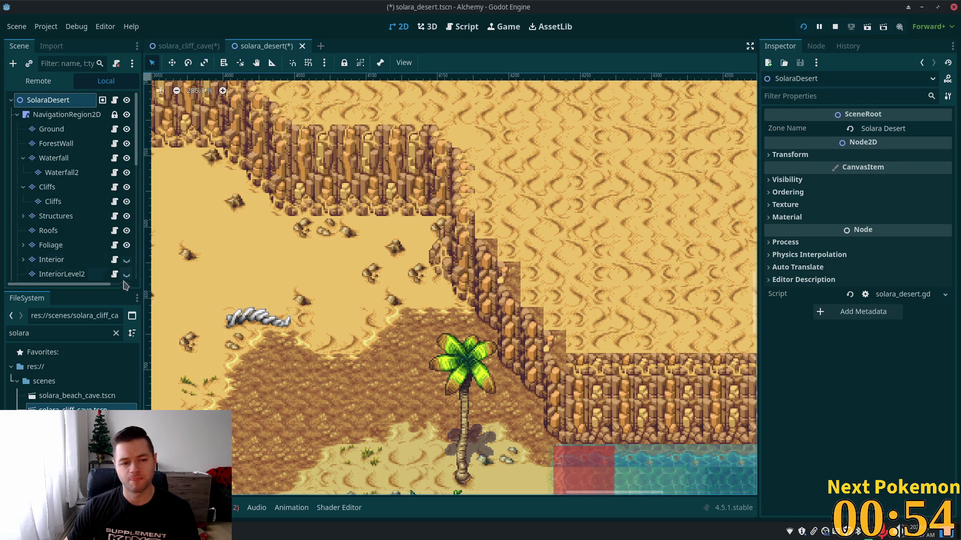
{"action": "left_click", "coordinate": [55, 188]}
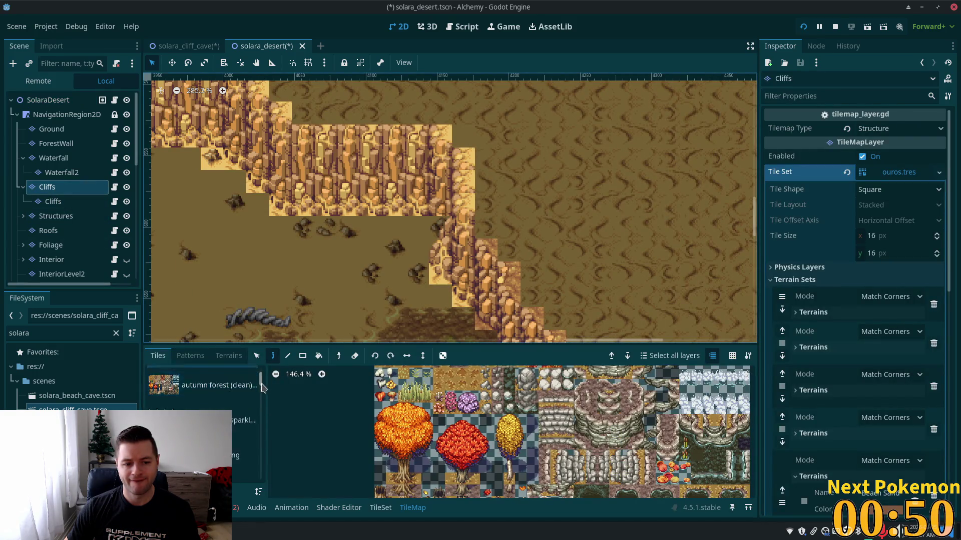
{"action": "left_click_drag", "start_coordinate": [260, 377], "coordinate": [260, 408]}
{"action": "left_click", "coordinate": [200, 421]}
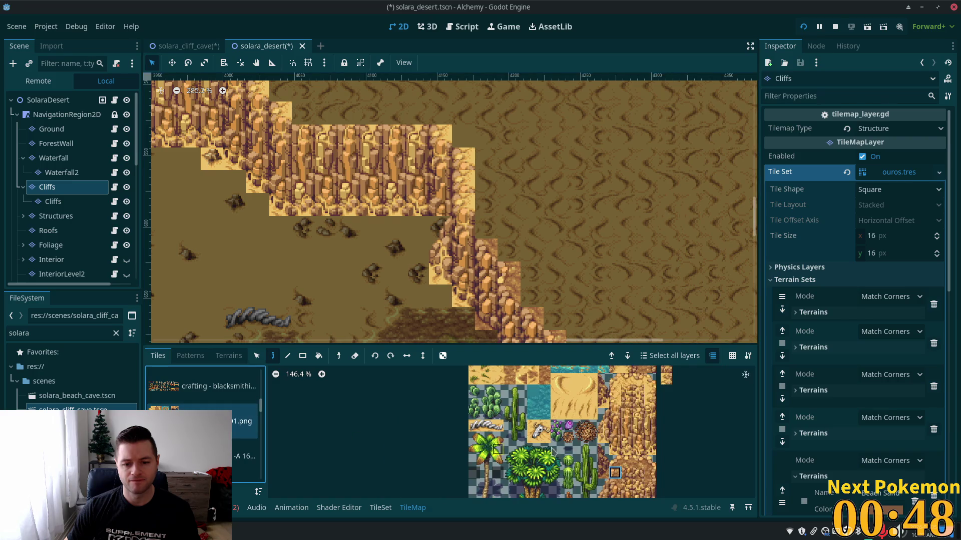
{"action": "left_click_drag", "start_coordinate": [552, 450], "coordinate": [475, 451]}
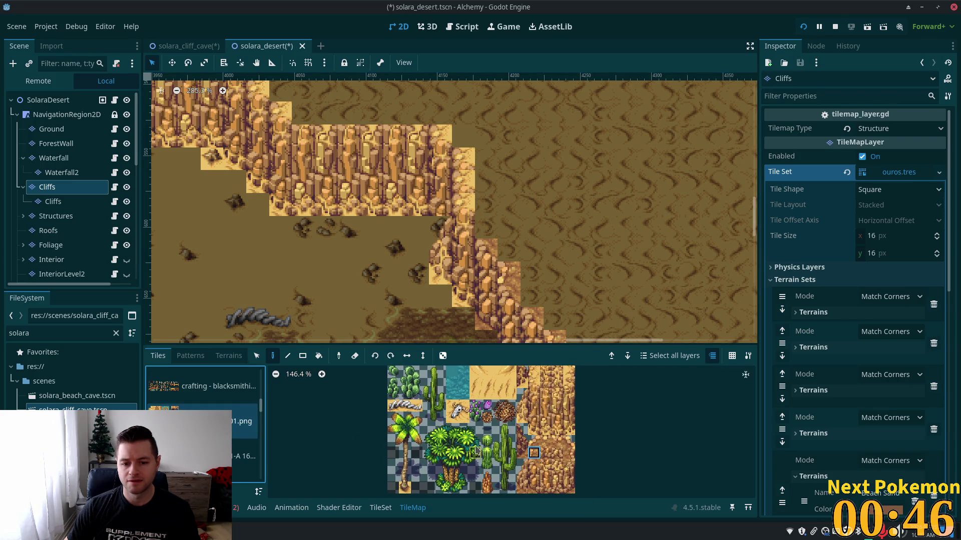
{"action": "scroll", "coordinate": [501, 435], "scroll_direction": "up", "scroll_amount": 5}
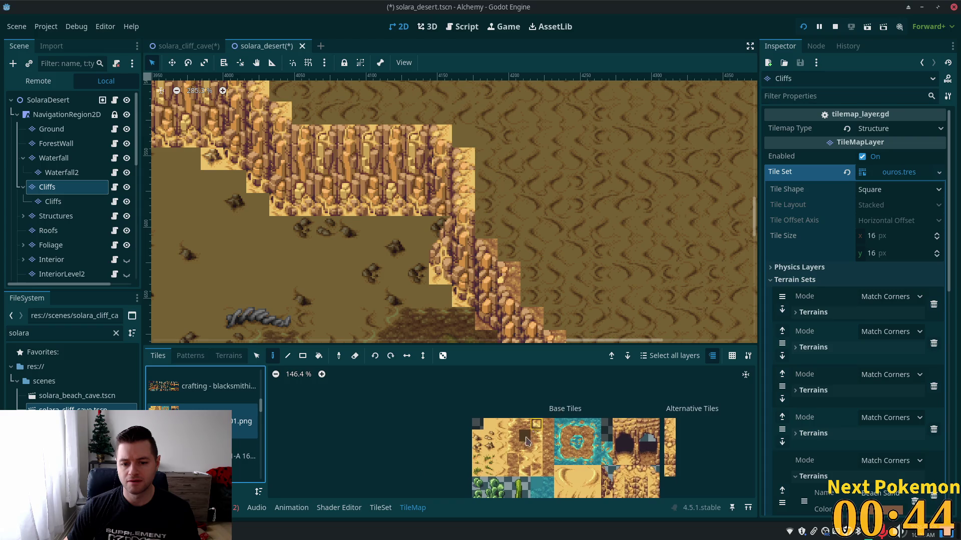
{"action": "left_click", "coordinate": [527, 441]}
{"action": "left_click", "coordinate": [536, 424]}
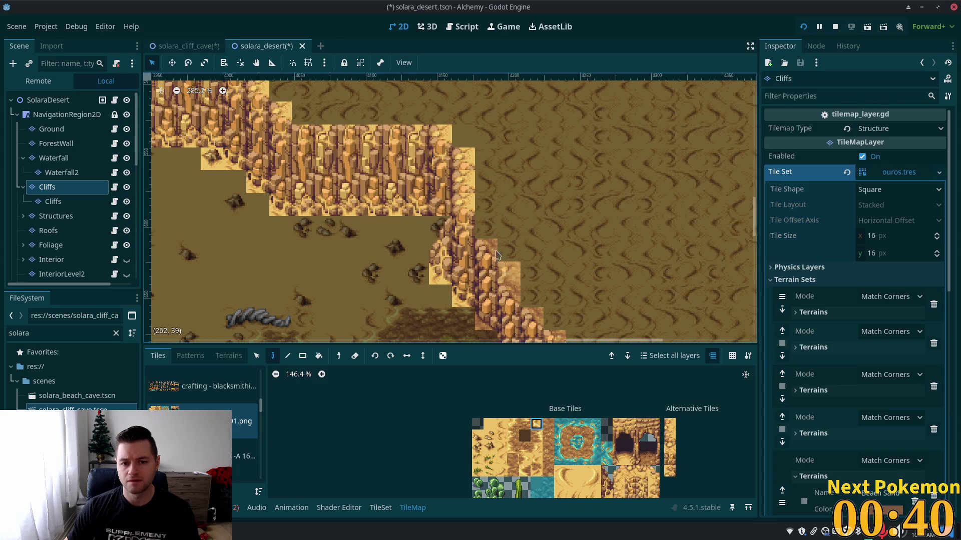
Paint four sand tiles down along the cliff edge
{"action": "left_click", "coordinate": [486, 228]}
{"action": "left_click", "coordinate": [509, 250]}
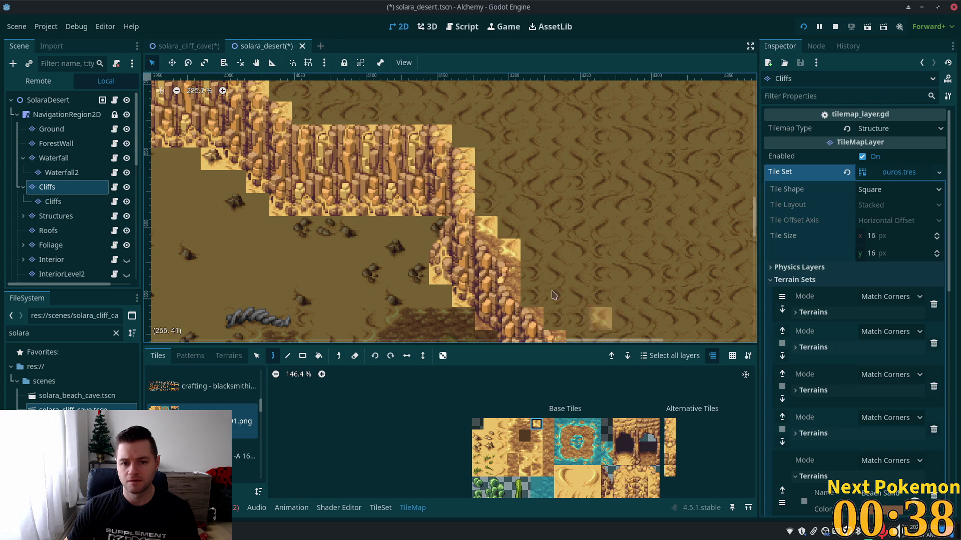
{"action": "left_click", "coordinate": [533, 296]}
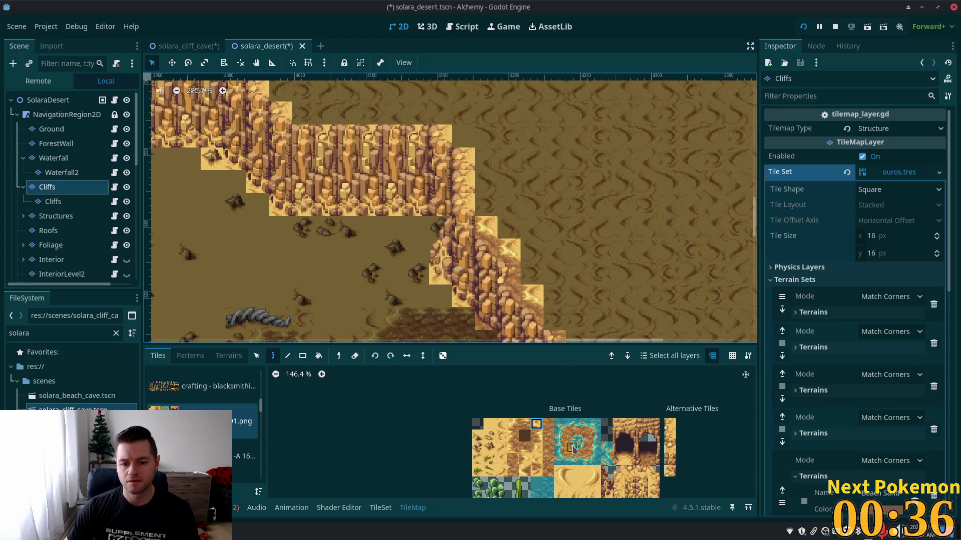
{"action": "left_click", "coordinate": [531, 273]}
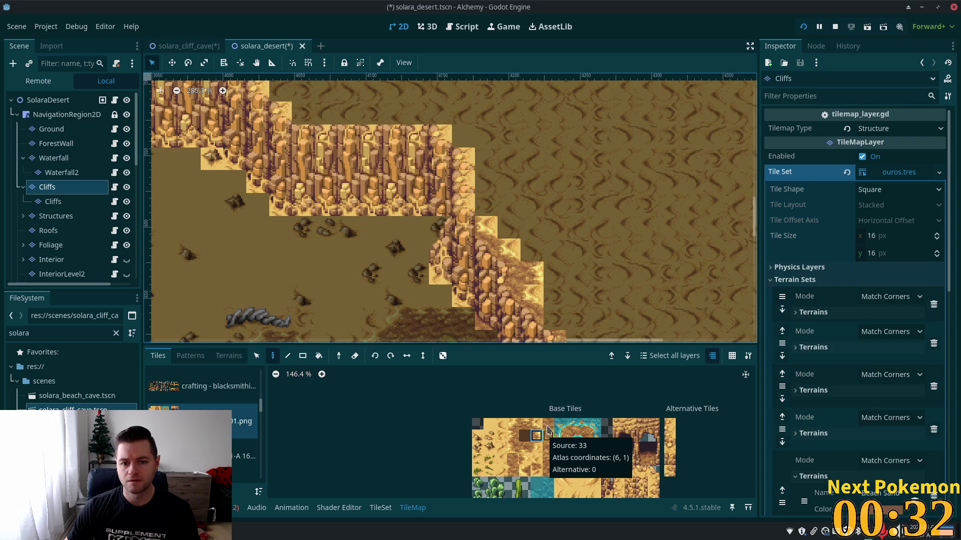
Try several other sand and cliff tiles in the atlas, then return to the SolaraDesert root
{"action": "left_click", "coordinate": [513, 447]}
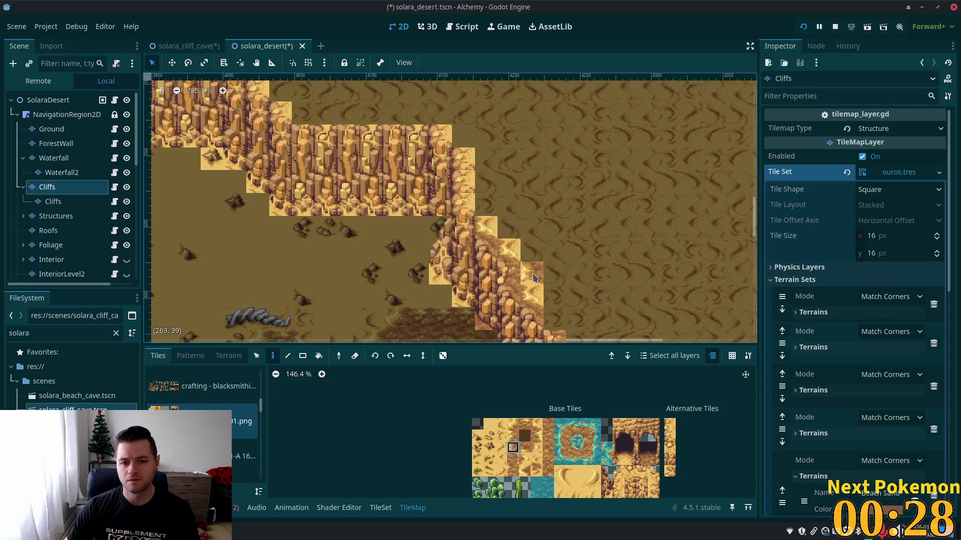
{"action": "scroll", "coordinate": [649, 333], "scroll_direction": "down", "scroll_amount": 3}
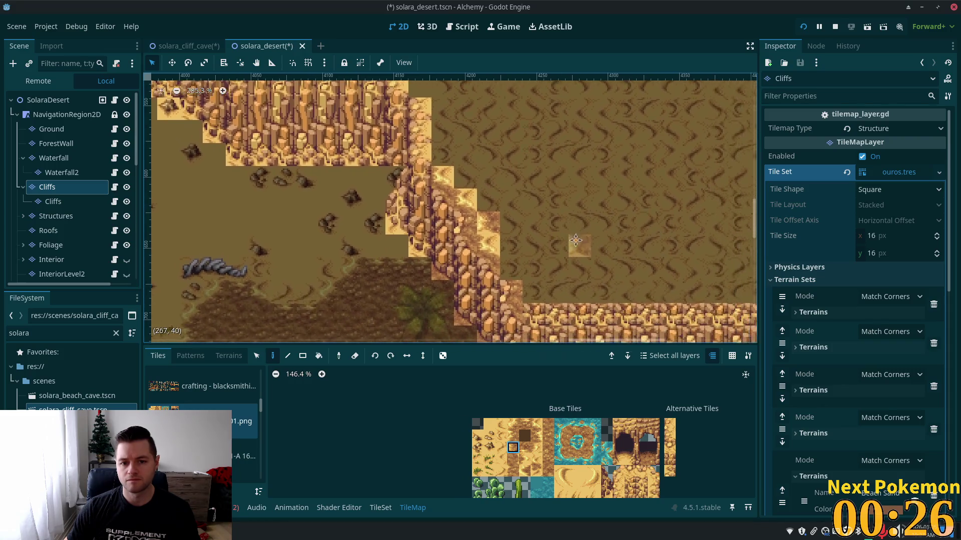
{"action": "left_click", "coordinate": [535, 424]}
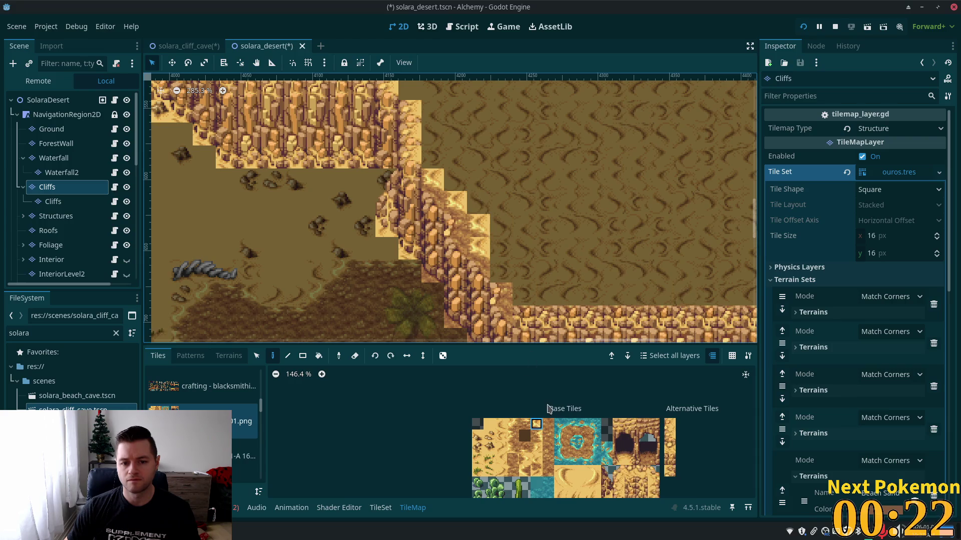
{"action": "left_click", "coordinate": [513, 424]}
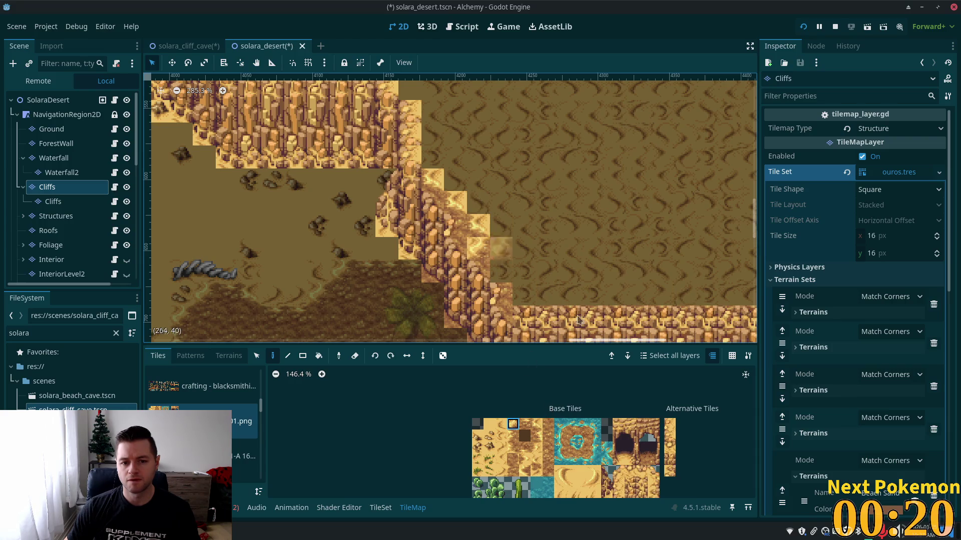
{"action": "left_click", "coordinate": [537, 435]}
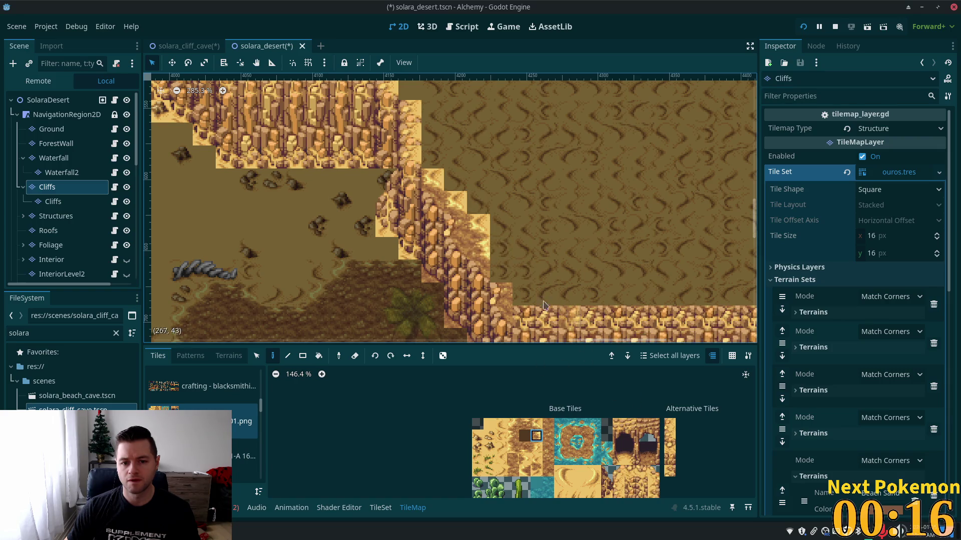
{"action": "left_click", "coordinate": [537, 425]}
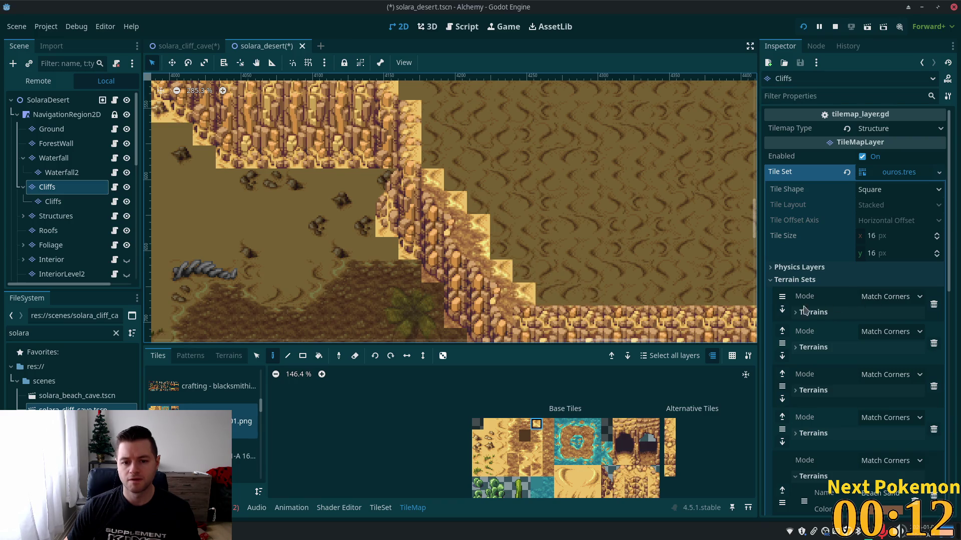
{"action": "scroll", "coordinate": [664, 264], "scroll_direction": "down", "scroll_amount": 3}
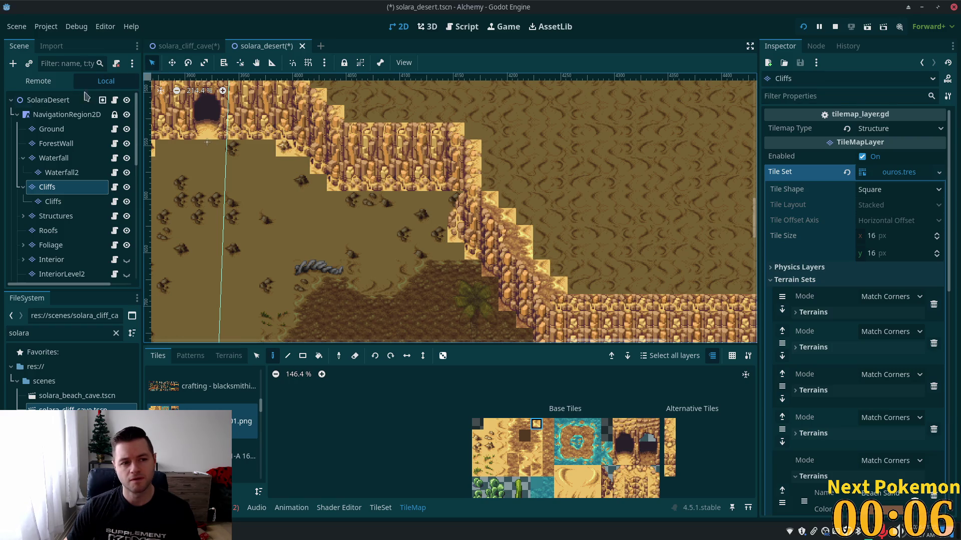
{"action": "left_click", "coordinate": [55, 99]}
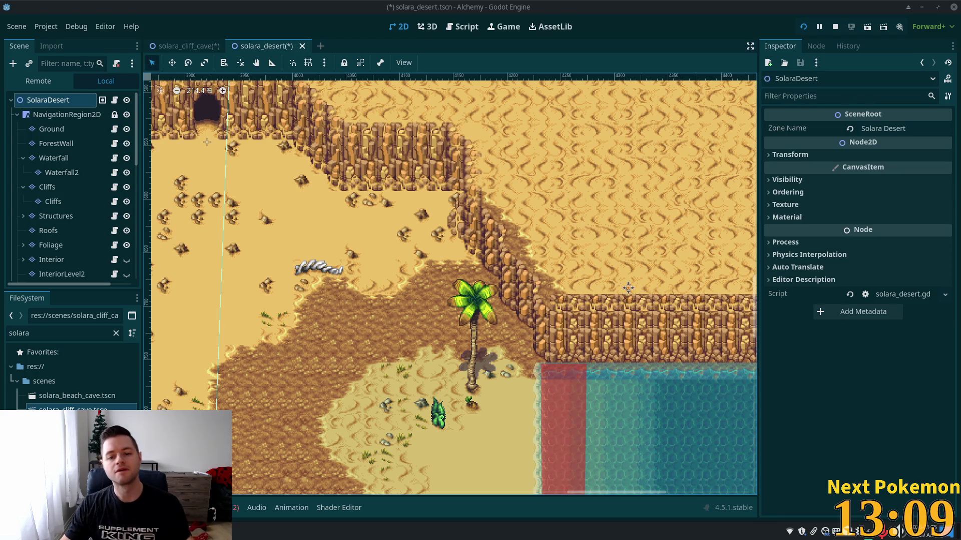
Bring the cliff edge into view and edit the Cliffs layer with the desert sands tileset
{"action": "mouse_move", "coordinate": [627, 288]}
{"action": "left_mouse_down"}
{"action": "mouse_move", "coordinate": [584, 219]}
{"action": "mouse_move", "coordinate": [543, 215]}
{"action": "left_mouse_up"}
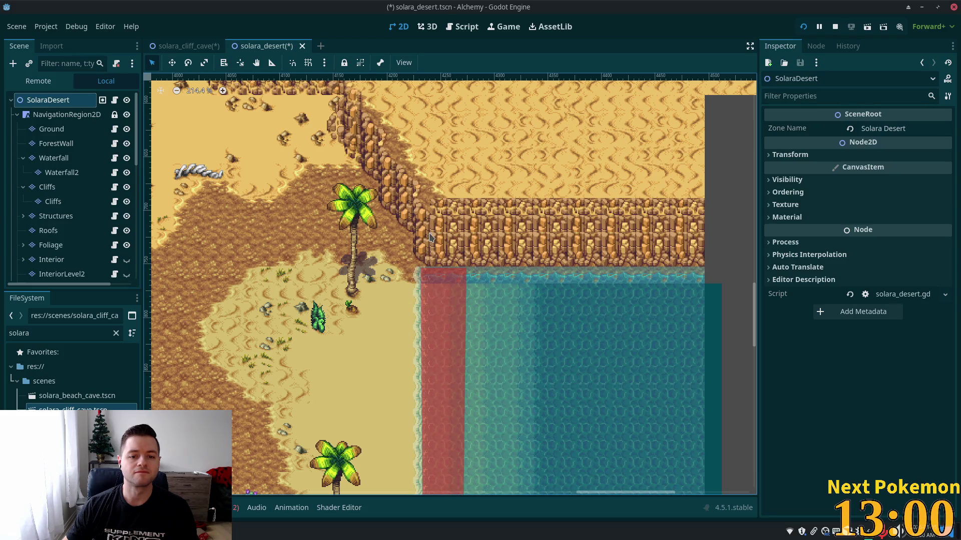
{"action": "scroll", "coordinate": [442, 200], "scroll_direction": "up", "scroll_amount": 4}
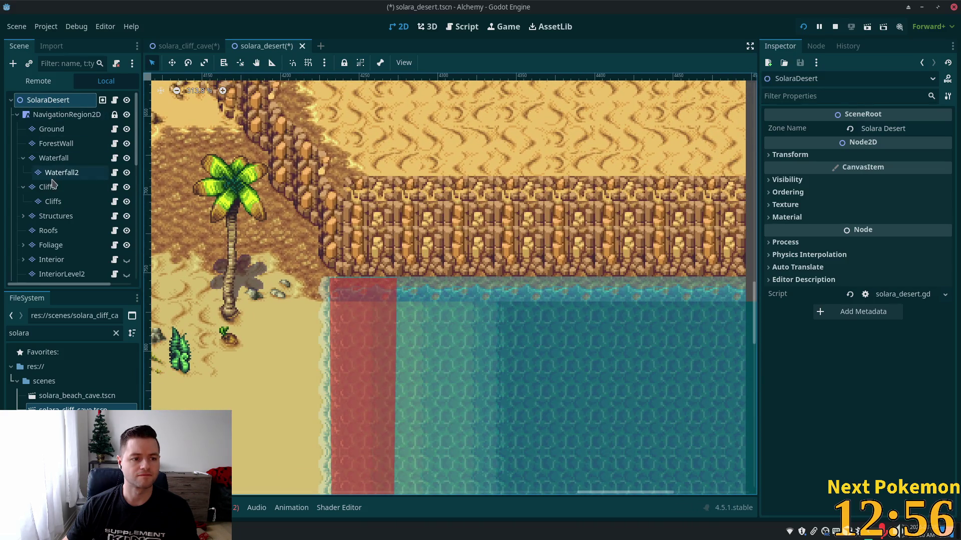
{"action": "left_click", "coordinate": [47, 187]}
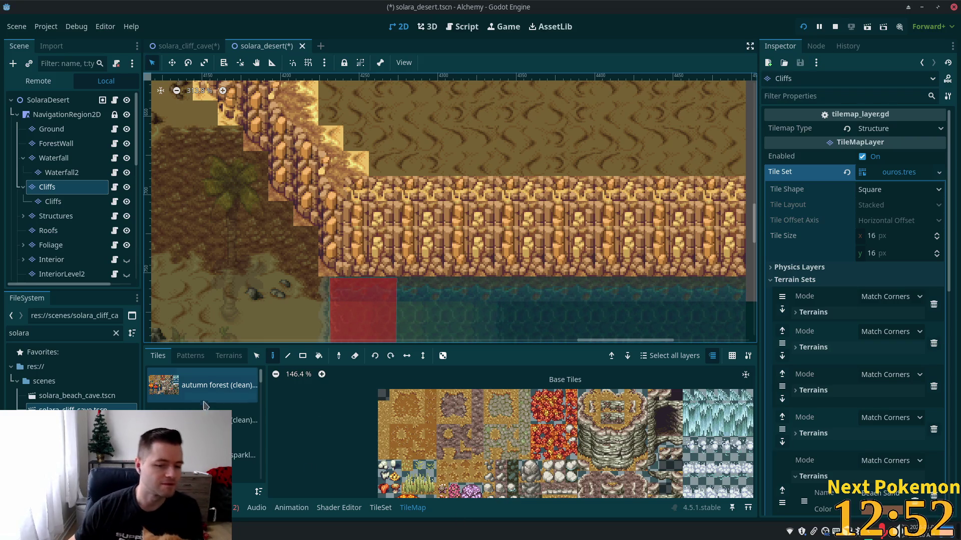
{"action": "scroll", "coordinate": [203, 400], "scroll_direction": "down", "scroll_amount": 2}
{"action": "scroll", "coordinate": [202, 420], "scroll_direction": "down", "scroll_amount": 3}
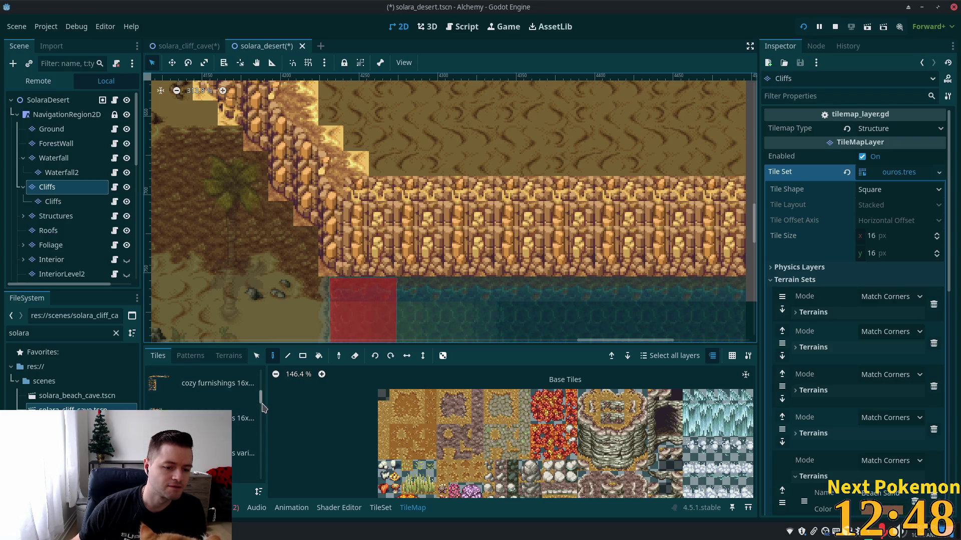
{"action": "scroll", "coordinate": [203, 416], "scroll_direction": "down", "scroll_amount": 1}
{"action": "left_click", "coordinate": [210, 411]}
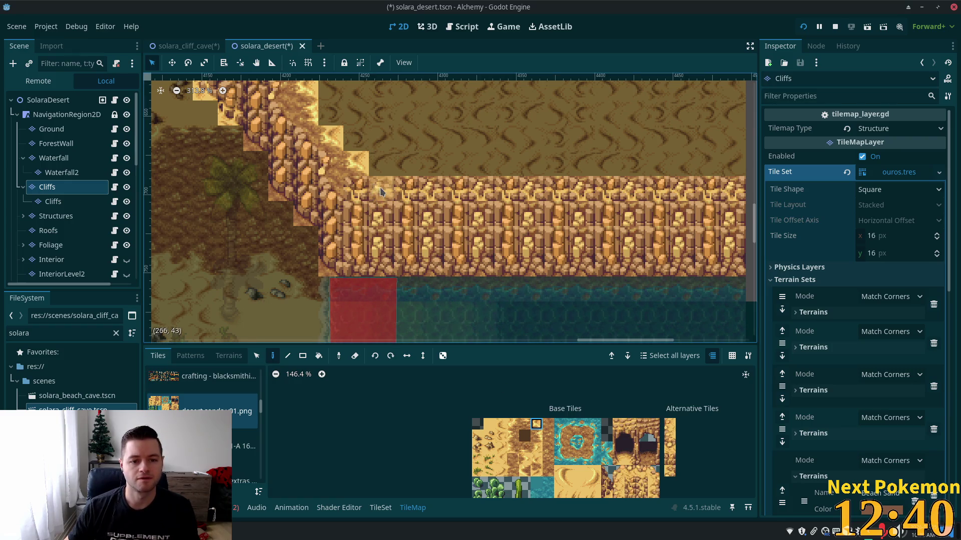
Paint the sandy cliff-top edge tile along the top row, undoing and repainting the stroke once
{"action": "left_click", "coordinate": [535, 435]}
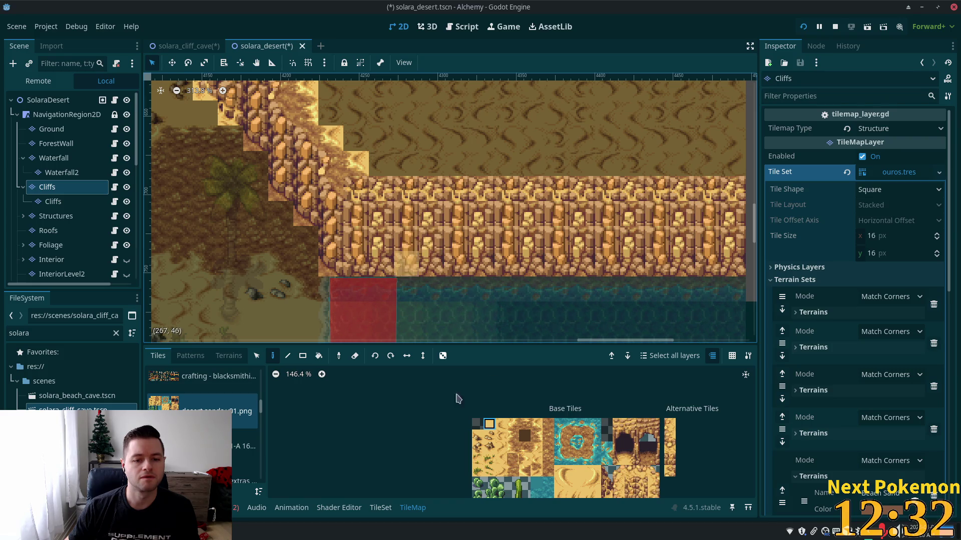
{"action": "left_click", "coordinate": [489, 423]}
{"action": "scroll", "coordinate": [538, 466], "scroll_direction": "down", "scroll_amount": 2}
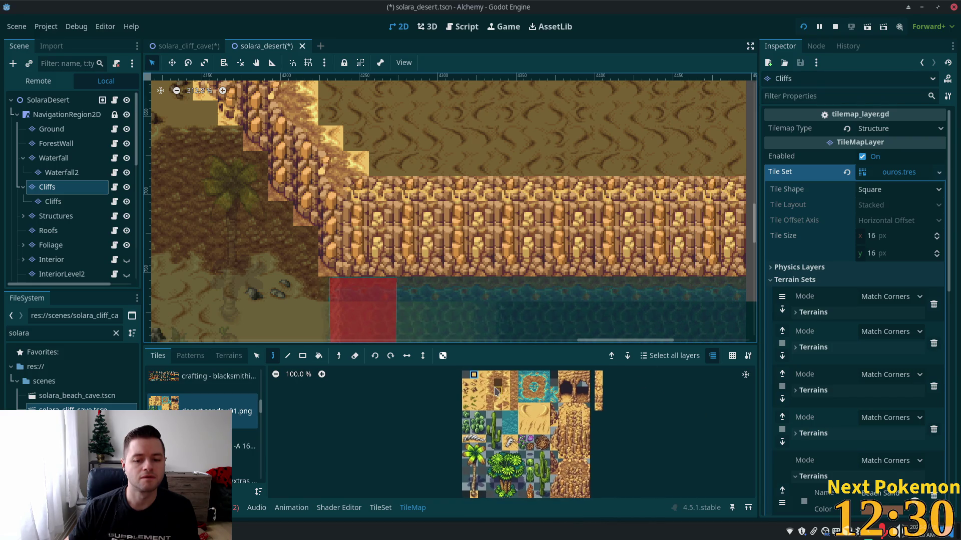
{"action": "left_click", "coordinate": [524, 390]}
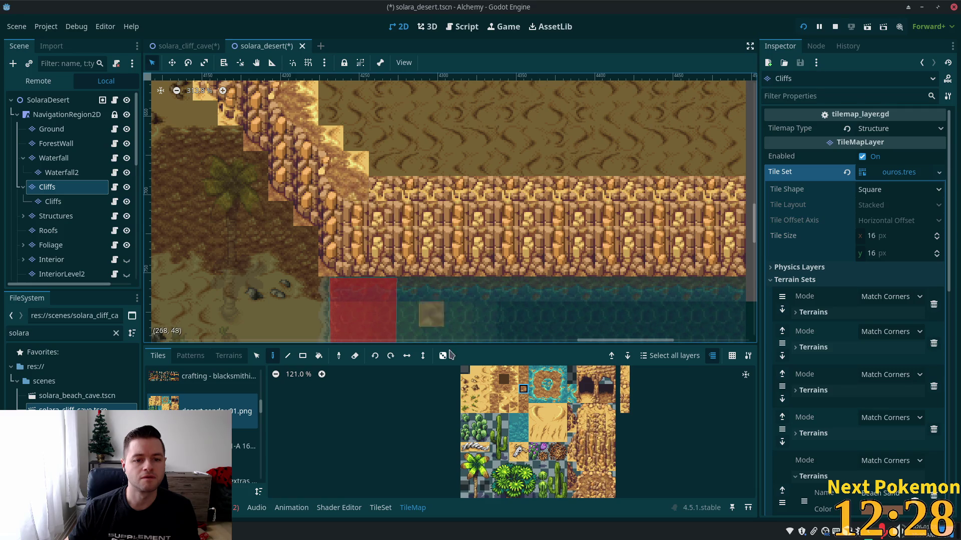
{"action": "left_click", "coordinate": [504, 370]}
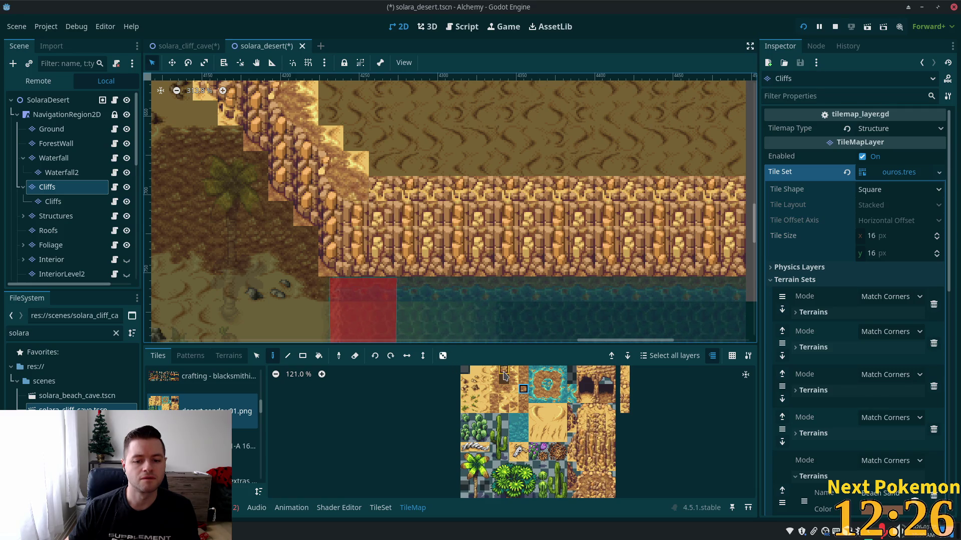
{"action": "mouse_move", "coordinate": [385, 196]}
{"action": "left_mouse_down"}
{"action": "mouse_move", "coordinate": [503, 205]}
{"action": "mouse_move", "coordinate": [595, 195]}
{"action": "left_mouse_up"}
{"action": "key", "text": "ctrl+z"}
{"action": "left_click_drag", "start_coordinate": [397, 195], "coordinate": [734, 189]}
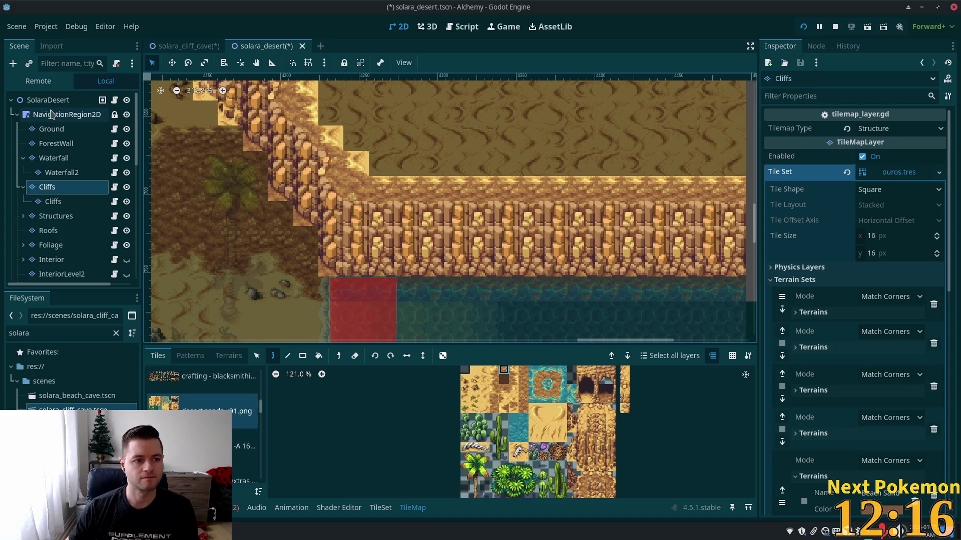
Select the SolaraDesert root, zoom out and pan to the cliff with the cave
{"action": "left_click", "coordinate": [46, 105]}
{"action": "scroll", "coordinate": [321, 201], "scroll_direction": "down", "scroll_amount": 3}
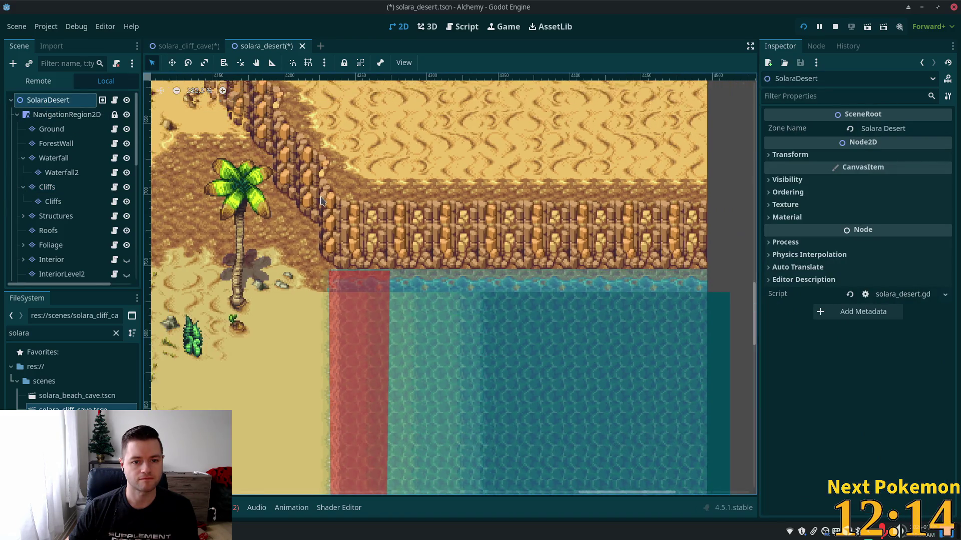
{"action": "scroll", "coordinate": [322, 201], "scroll_direction": "down", "scroll_amount": 2}
{"action": "scroll", "coordinate": [473, 235], "scroll_direction": "down", "scroll_amount": 3}
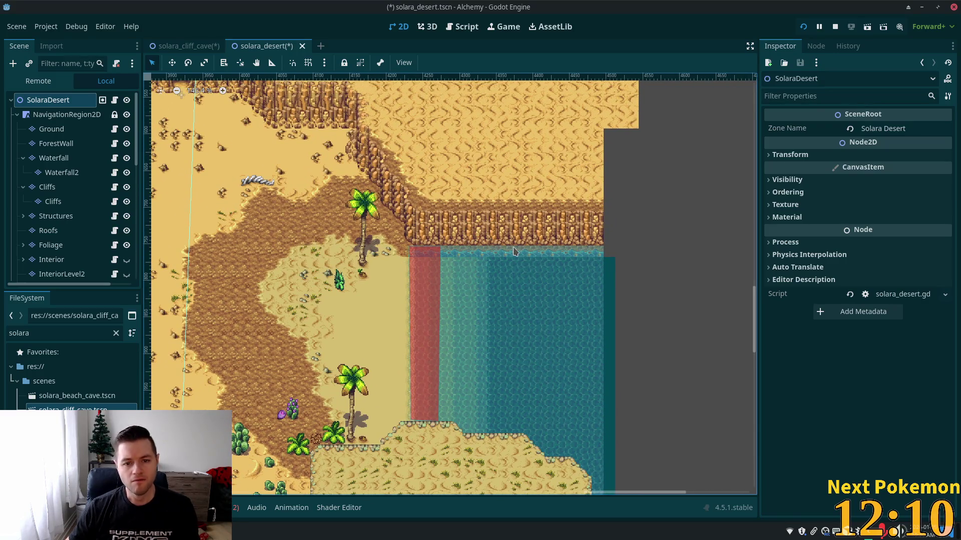
{"action": "mouse_move", "coordinate": [428, 252]}
{"action": "left_mouse_down"}
{"action": "mouse_move", "coordinate": [601, 214]}
{"action": "mouse_move", "coordinate": [615, 242]}
{"action": "left_mouse_up"}
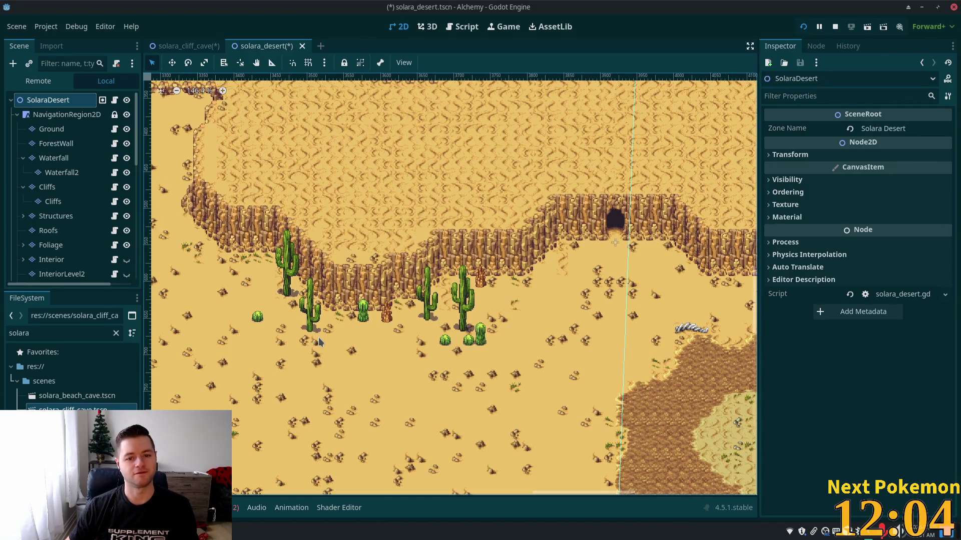
Scroll around the plateau to inspect the cliff walls and cave entrance
{"action": "scroll", "coordinate": [318, 337], "scroll_direction": "right", "scroll_amount": 5}
{"action": "scroll", "coordinate": [318, 338], "scroll_direction": "down", "scroll_amount": 2}
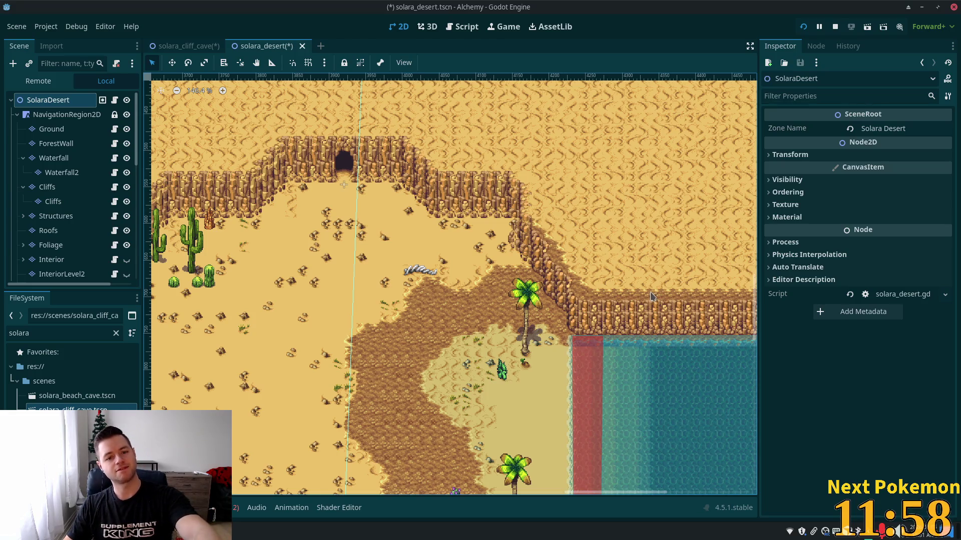
{"action": "scroll", "coordinate": [395, 350], "scroll_direction": "left", "scroll_amount": 5}
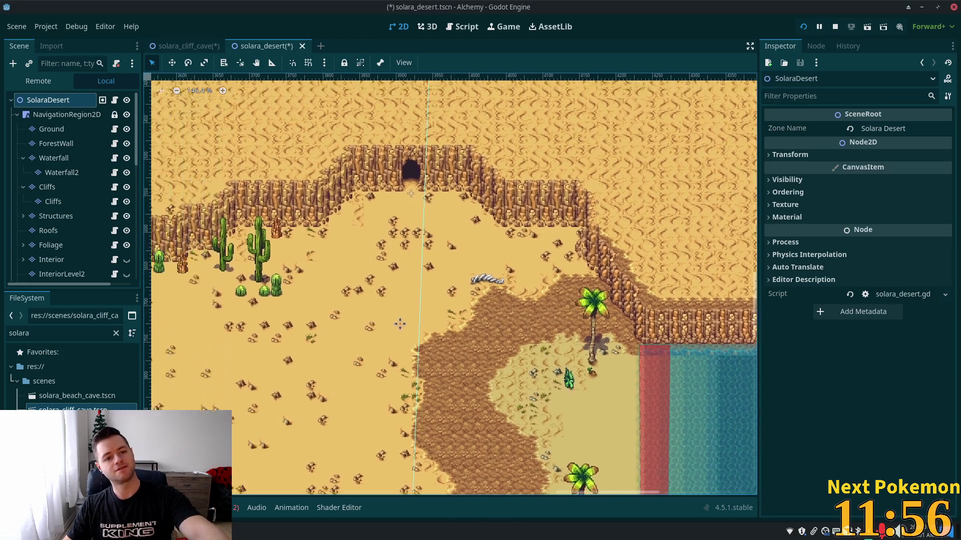
{"action": "scroll", "coordinate": [392, 364], "scroll_direction": "up", "scroll_amount": 2}
{"action": "scroll", "coordinate": [392, 364], "scroll_direction": "left", "scroll_amount": 15}
{"action": "scroll", "coordinate": [451, 391], "scroll_direction": "up", "scroll_amount": 3}
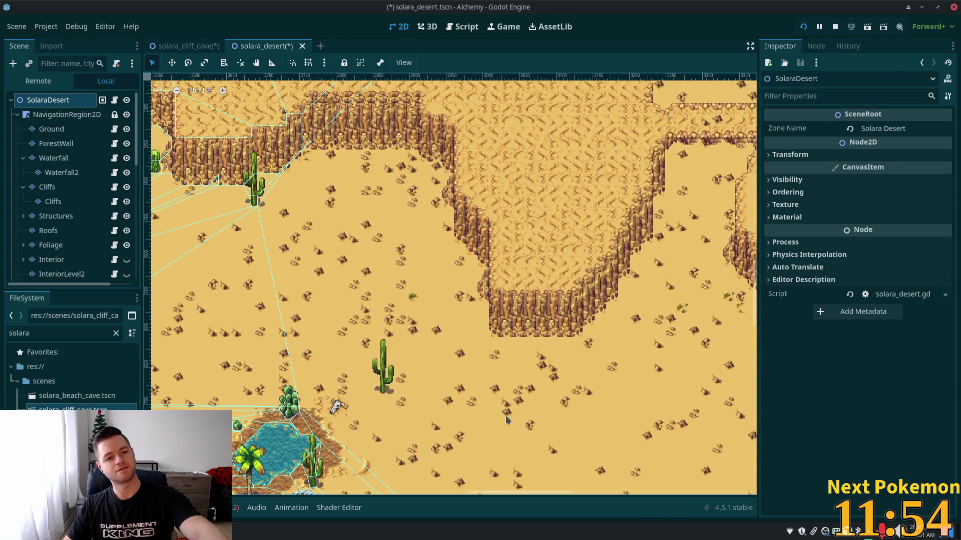
{"action": "scroll", "coordinate": [417, 368], "scroll_direction": "up", "scroll_amount": 4}
{"action": "scroll", "coordinate": [426, 385], "scroll_direction": "left", "scroll_amount": 2}
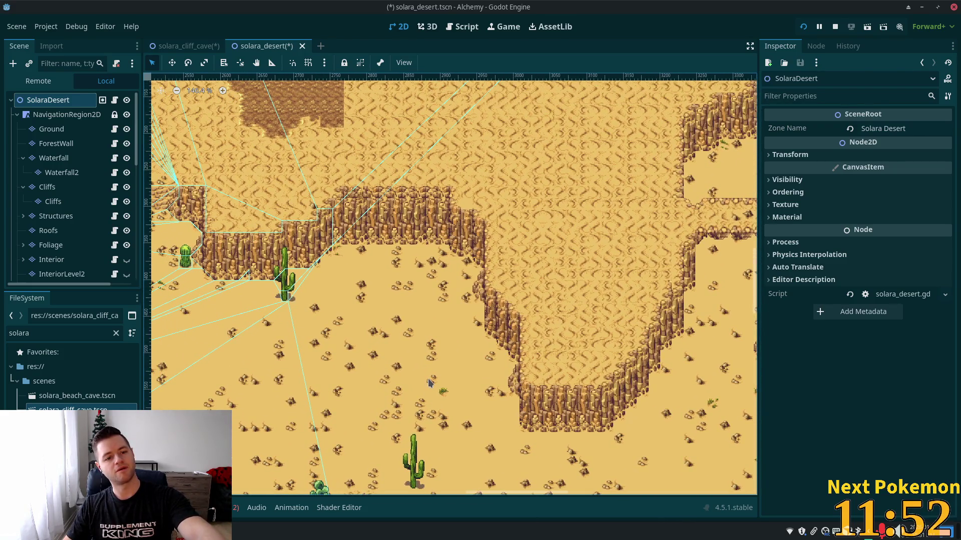
{"action": "scroll", "coordinate": [429, 382], "scroll_direction": "left", "scroll_amount": 3}
{"action": "scroll", "coordinate": [350, 330], "scroll_direction": "up", "scroll_amount": 1}
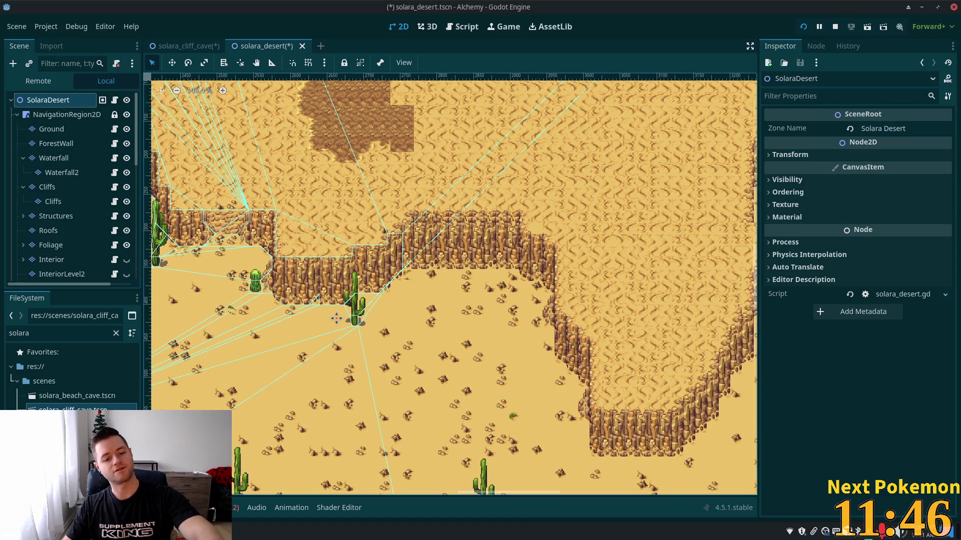
{"action": "left_click_drag", "start_coordinate": [336, 319], "coordinate": [336, 320]}
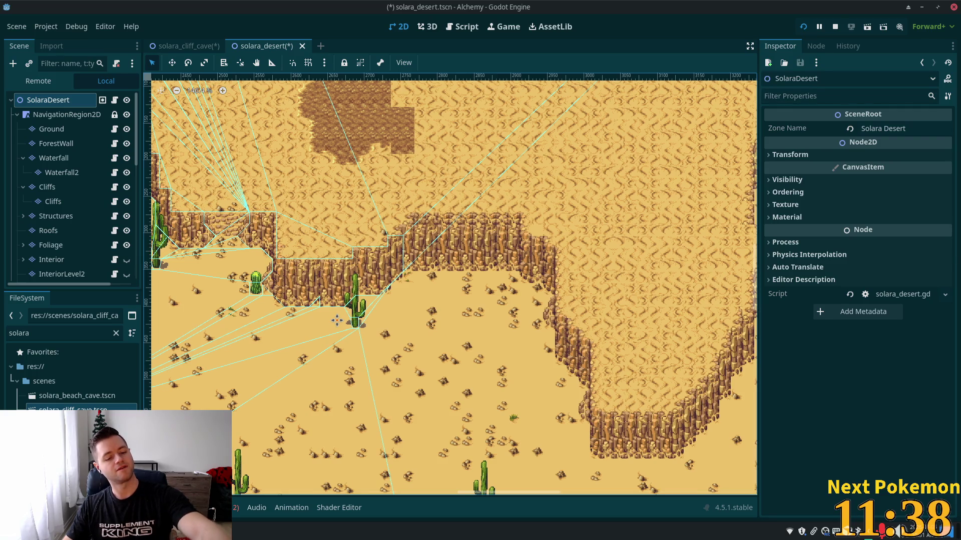
{"action": "scroll", "coordinate": [337, 322], "scroll_direction": "up", "scroll_amount": 1}
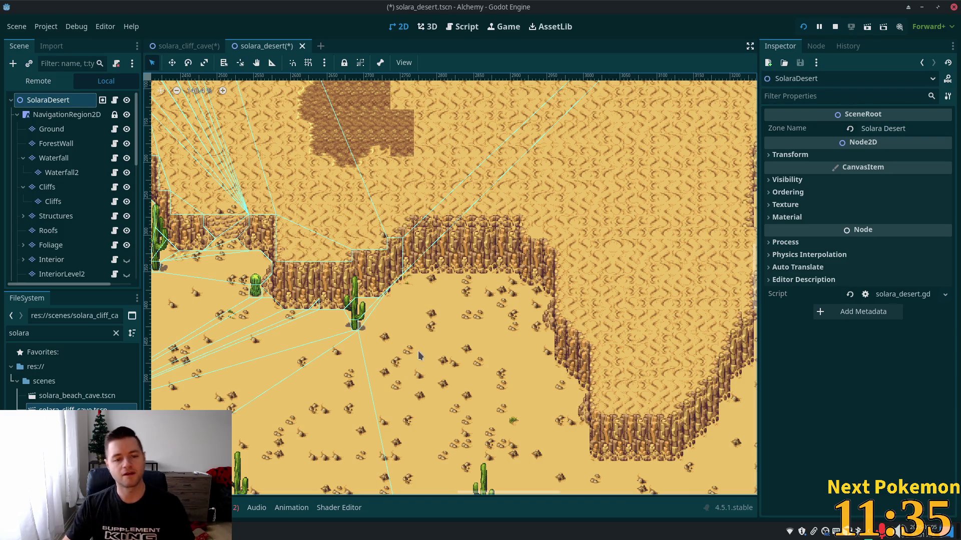
{"action": "scroll", "coordinate": [232, 297], "scroll_direction": "right", "scroll_amount": 10}
{"action": "scroll", "coordinate": [231, 298], "scroll_direction": "down", "scroll_amount": 3}
{"action": "scroll", "coordinate": [450, 292], "scroll_direction": "right", "scroll_amount": 10}
{"action": "scroll", "coordinate": [450, 293], "scroll_direction": "up", "scroll_amount": 3}
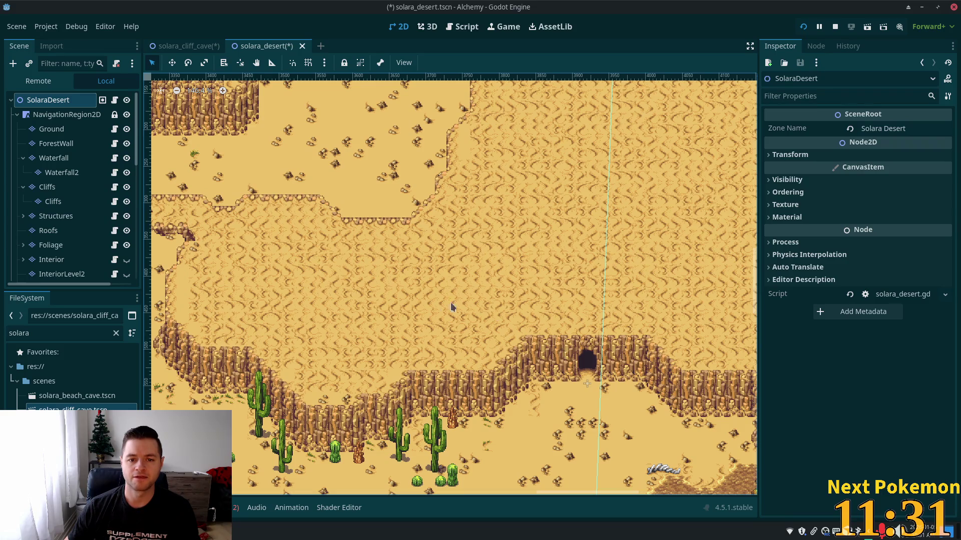
{"action": "scroll", "coordinate": [451, 306], "scroll_direction": "left", "scroll_amount": 3}
{"action": "scroll", "coordinate": [450, 306], "scroll_direction": "down", "scroll_amount": 1}
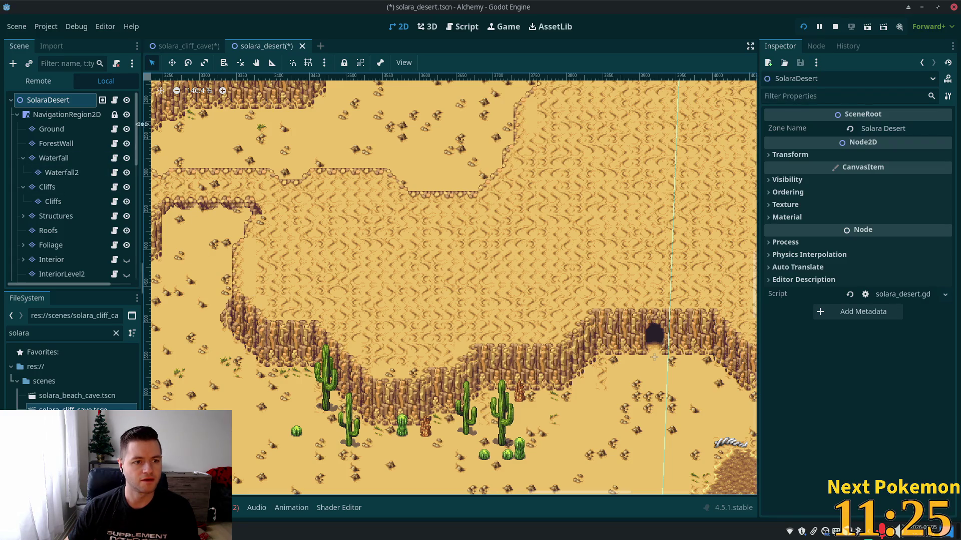
Box-select a block of cliff tiles on the Cliffs layer and pick it up as a stamp
{"action": "left_click", "coordinate": [308, 315]}
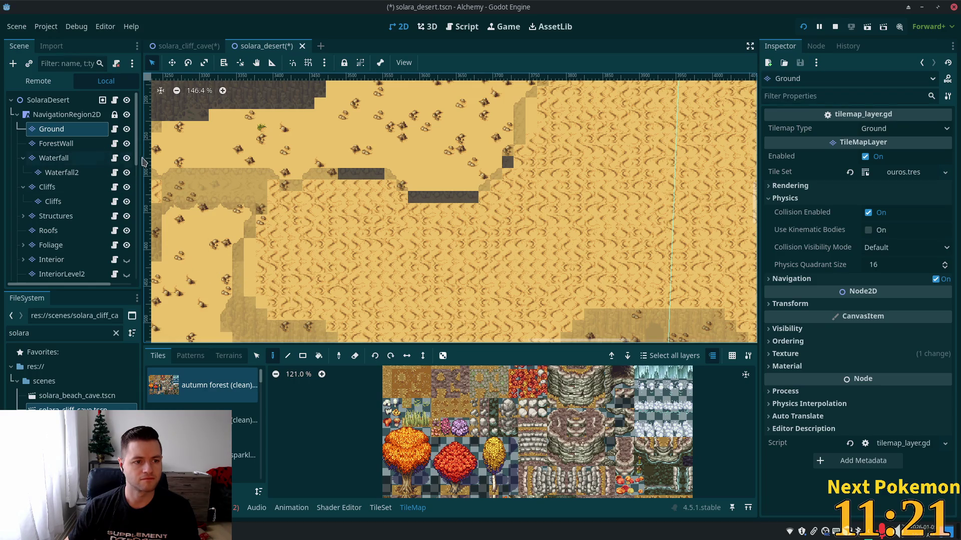
{"action": "key", "text": "s"}
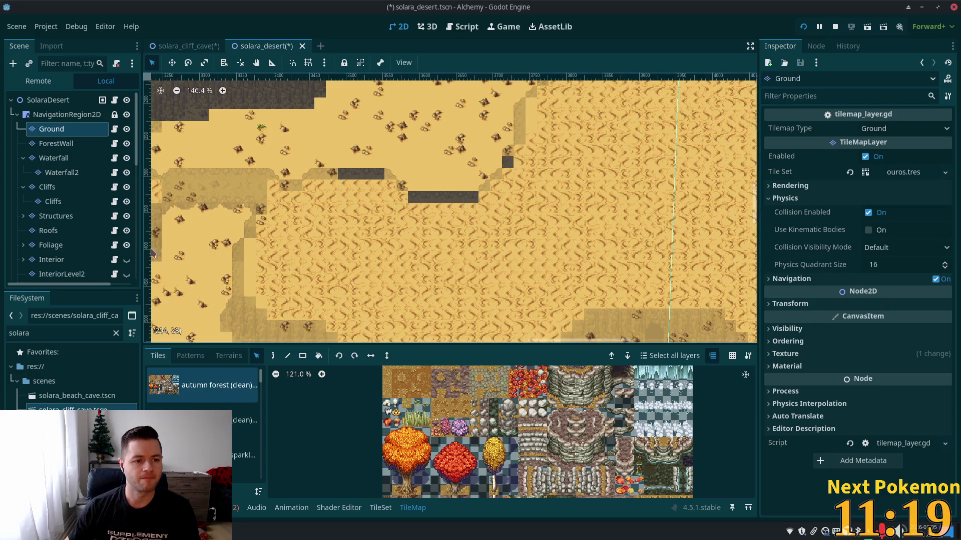
{"action": "scroll", "coordinate": [267, 205], "scroll_direction": "down", "scroll_amount": 1}
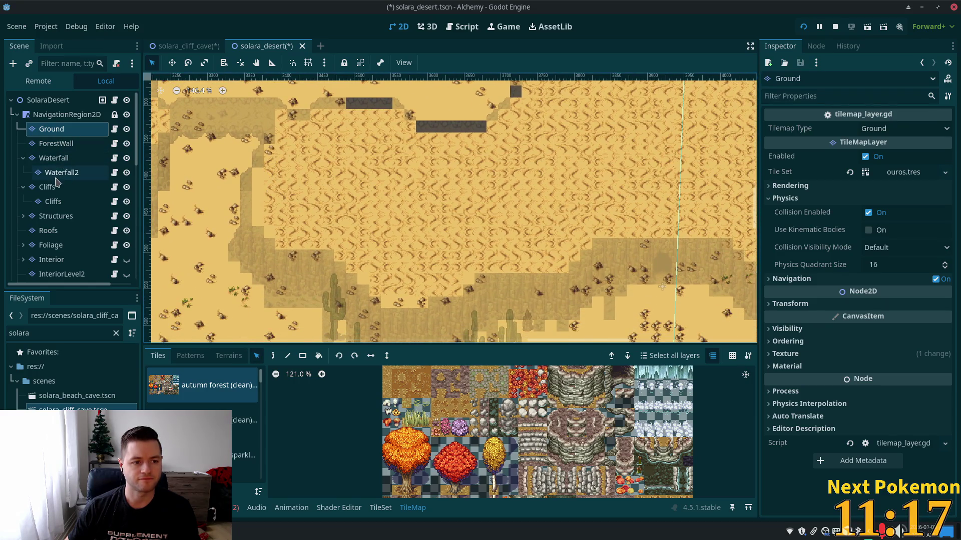
{"action": "left_click", "coordinate": [47, 187]}
{"action": "mouse_move", "coordinate": [227, 182]}
{"action": "left_mouse_down"}
{"action": "mouse_move", "coordinate": [387, 329]}
{"action": "mouse_move", "coordinate": [358, 296]}
{"action": "mouse_move", "coordinate": [317, 295]}
{"action": "left_mouse_up"}
{"action": "scroll", "coordinate": [320, 300], "scroll_direction": "right", "scroll_amount": 3}
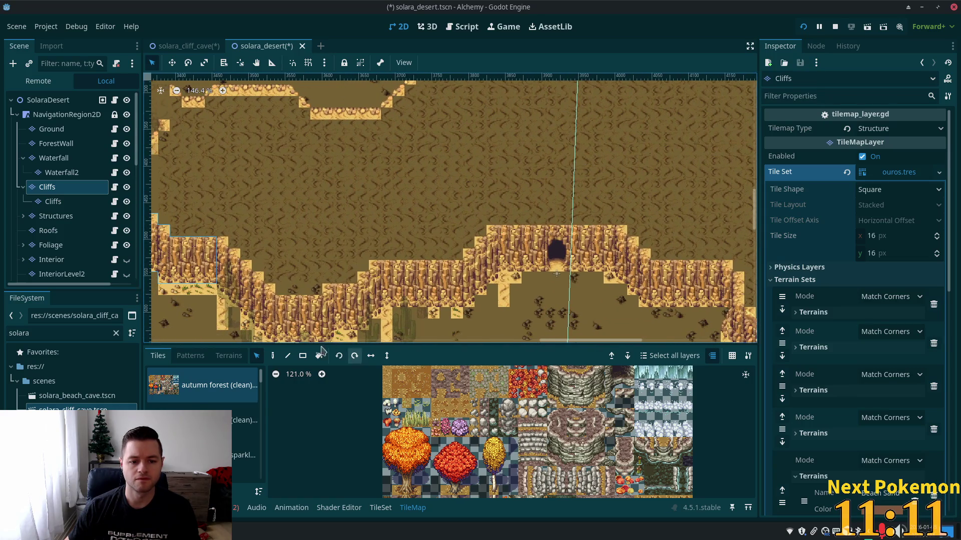
{"action": "key", "text": "d"}
Scroll across the plateau to find where to place the cliff stamp
{"action": "scroll", "coordinate": [551, 170], "scroll_direction": "right", "scroll_amount": 2}
{"action": "scroll", "coordinate": [550, 170], "scroll_direction": "up", "scroll_amount": 2}
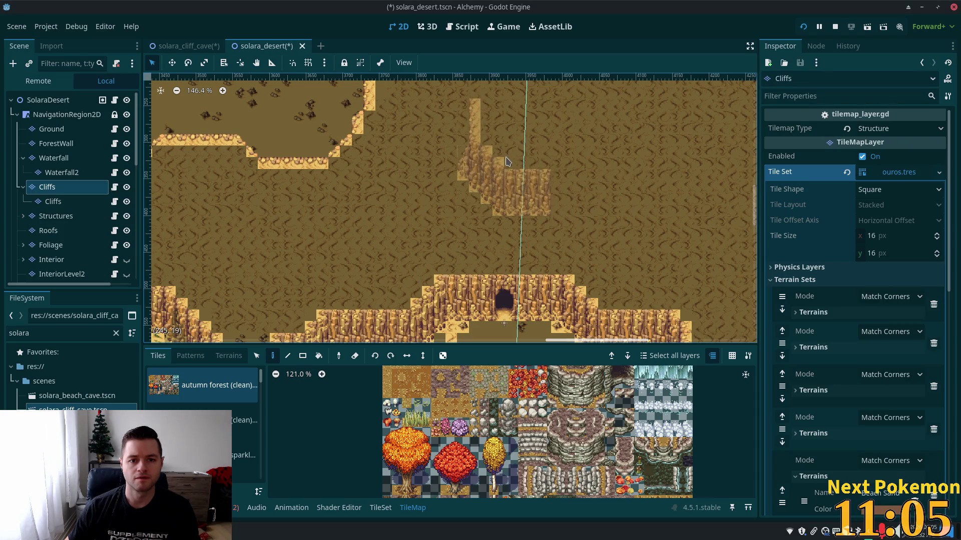
{"action": "scroll", "coordinate": [507, 161], "scroll_direction": "up", "scroll_amount": 4}
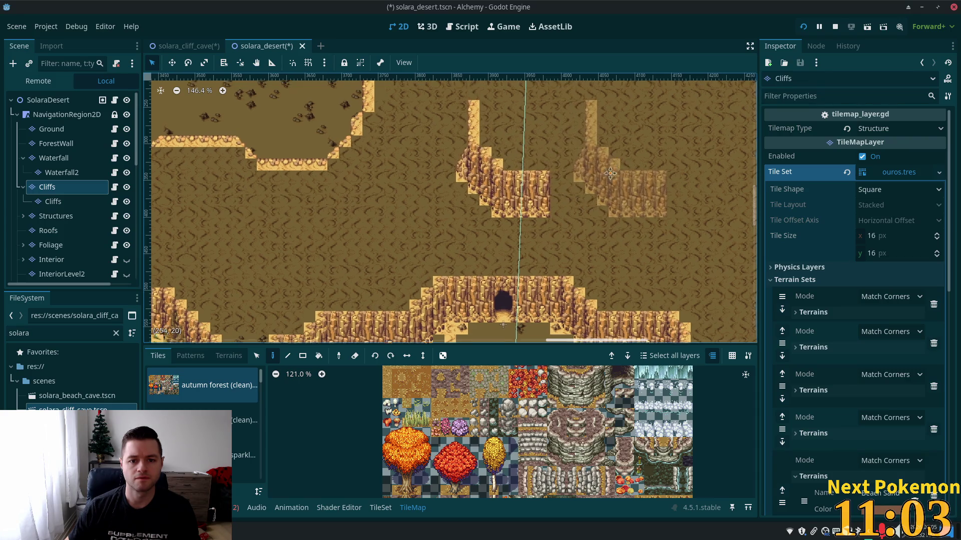
{"action": "scroll", "coordinate": [507, 161], "scroll_direction": "right", "scroll_amount": 2}
{"action": "scroll", "coordinate": [489, 247], "scroll_direction": "left", "scroll_amount": 8}
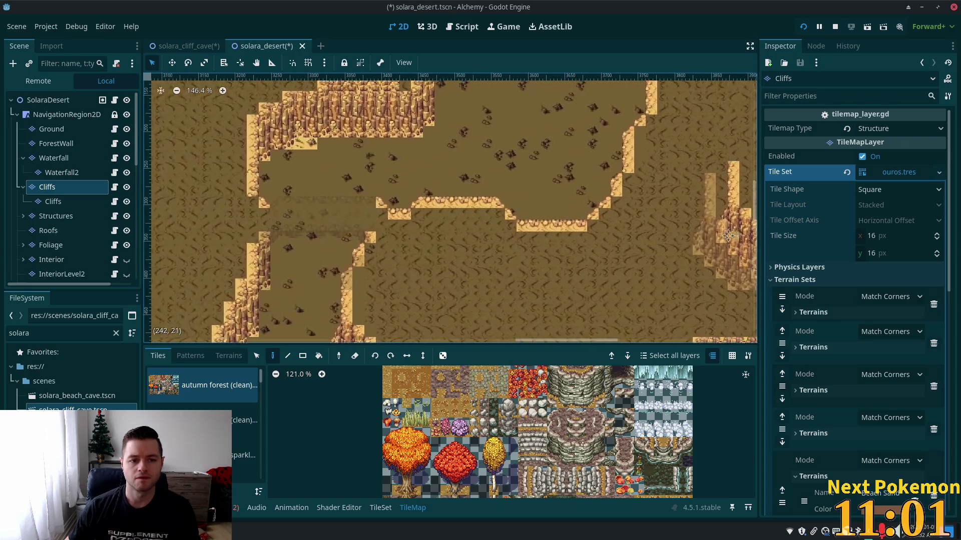
{"action": "scroll", "coordinate": [489, 248], "scroll_direction": "up", "scroll_amount": 3}
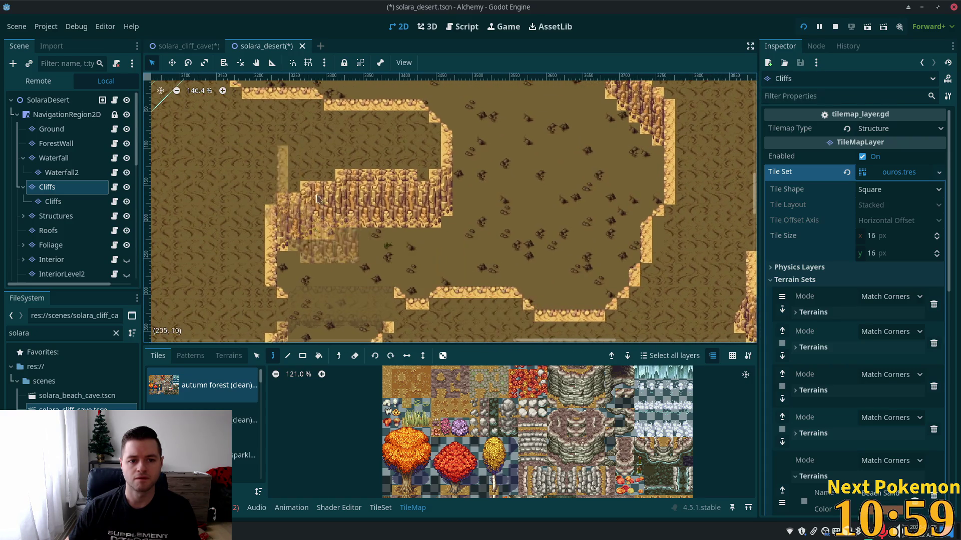
{"action": "scroll", "coordinate": [290, 169], "scroll_direction": "right", "scroll_amount": 2}
{"action": "scroll", "coordinate": [290, 169], "scroll_direction": "up", "scroll_amount": 6}
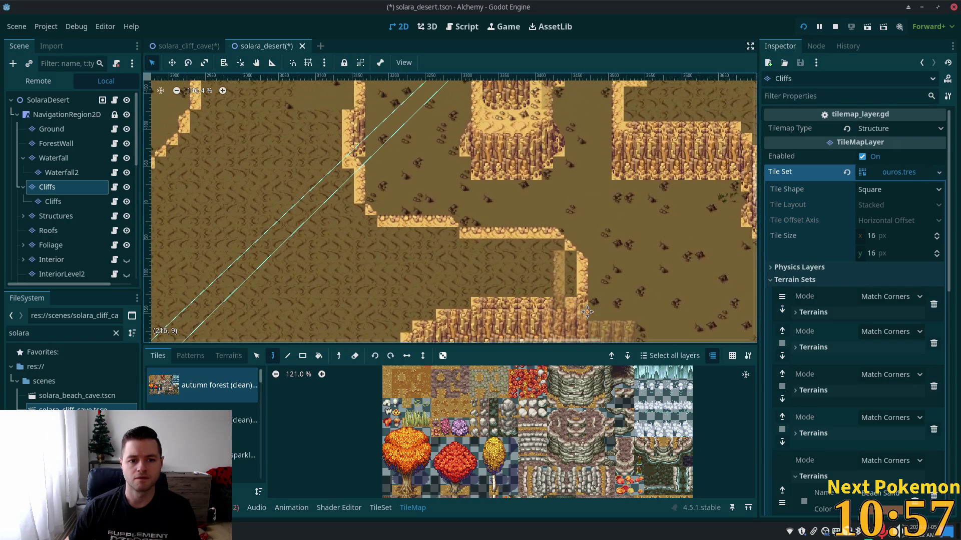
{"action": "scroll", "coordinate": [340, 162], "scroll_direction": "left", "scroll_amount": 2}
{"action": "scroll", "coordinate": [340, 163], "scroll_direction": "right", "scroll_amount": 3}
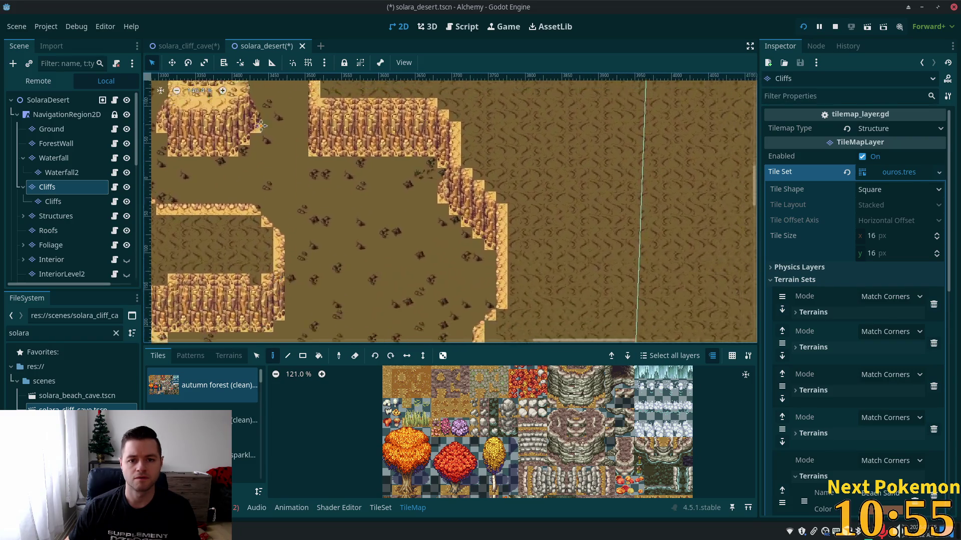
{"action": "scroll", "coordinate": [325, 215], "scroll_direction": "down", "scroll_amount": 5}
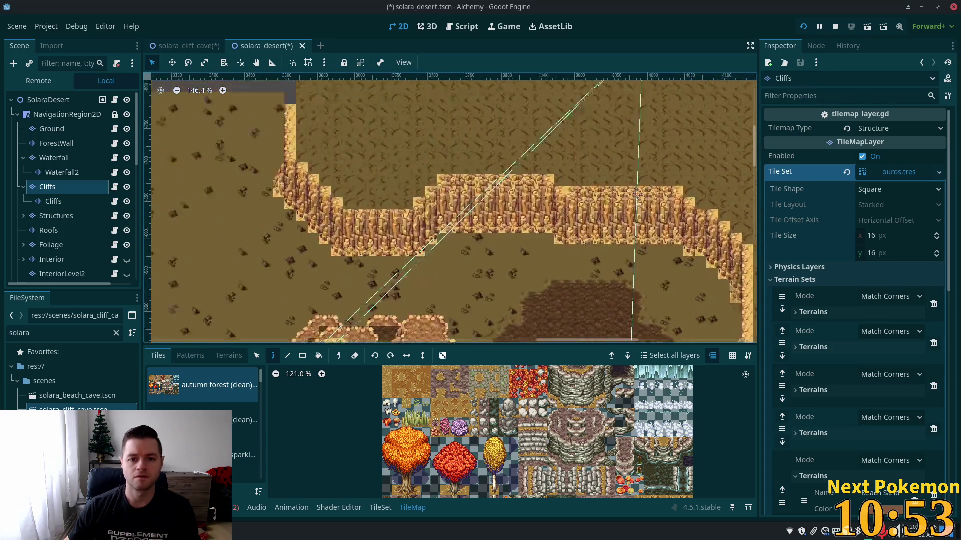
{"action": "scroll", "coordinate": [360, 218], "scroll_direction": "left", "scroll_amount": 3}
{"action": "scroll", "coordinate": [391, 222], "scroll_direction": "left", "scroll_amount": 12}
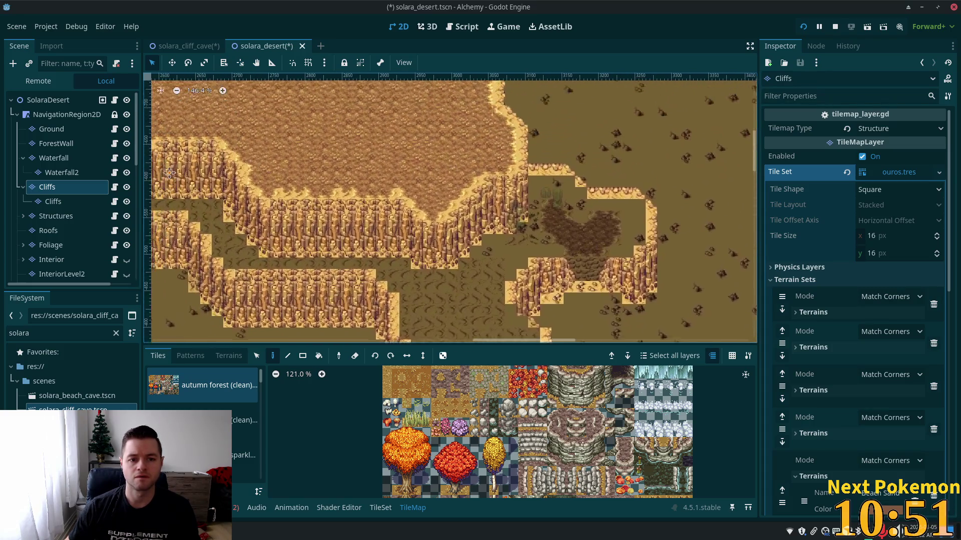
{"action": "scroll", "coordinate": [495, 246], "scroll_direction": "down", "scroll_amount": 10}
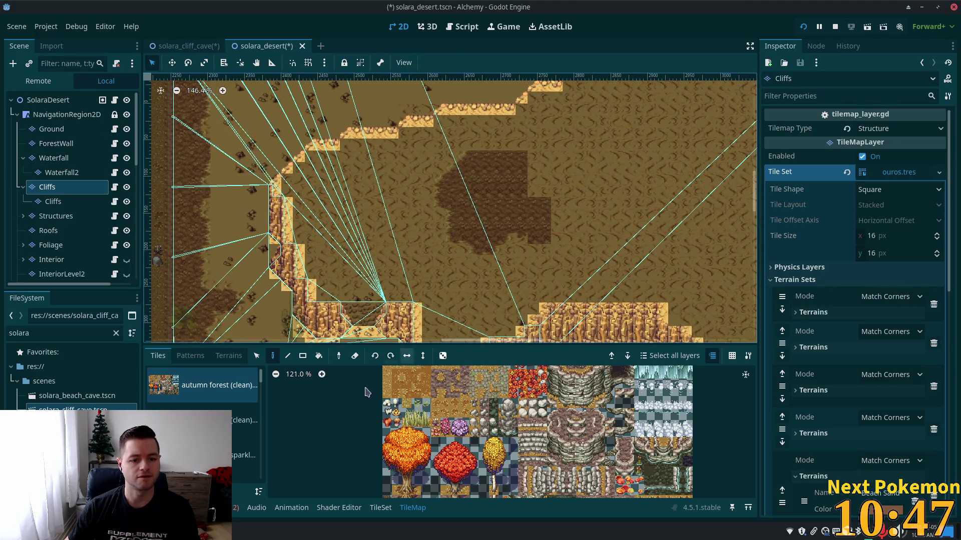
Select and copy a section of the diagonal cliff-edge tiles
{"action": "left_click", "coordinate": [256, 356]}
{"action": "mouse_move", "coordinate": [259, 116]}
{"action": "left_mouse_down"}
{"action": "mouse_move", "coordinate": [493, 192]}
{"action": "mouse_move", "coordinate": [372, 219]}
{"action": "left_mouse_up"}
{"action": "key", "text": "Escape"}
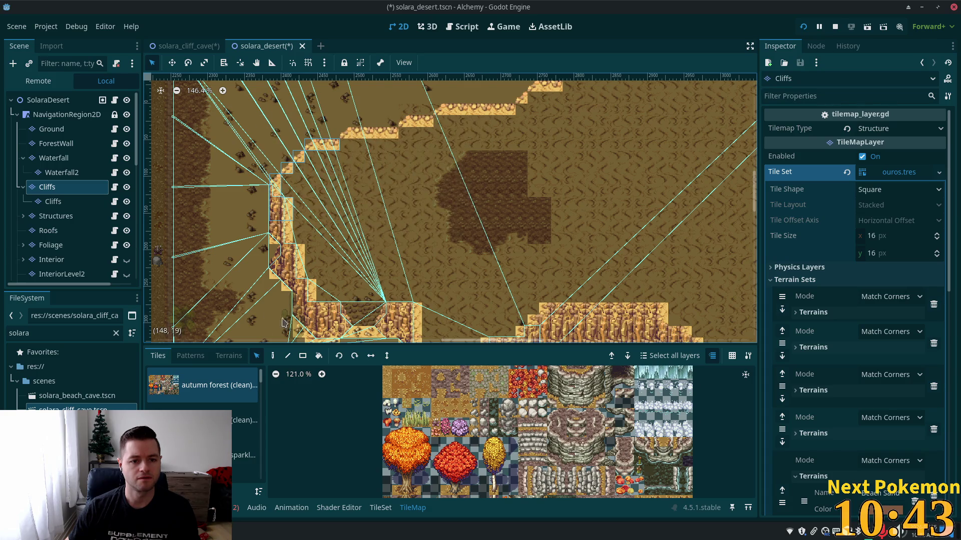
{"action": "left_click_drag", "start_coordinate": [223, 105], "coordinate": [340, 198]}
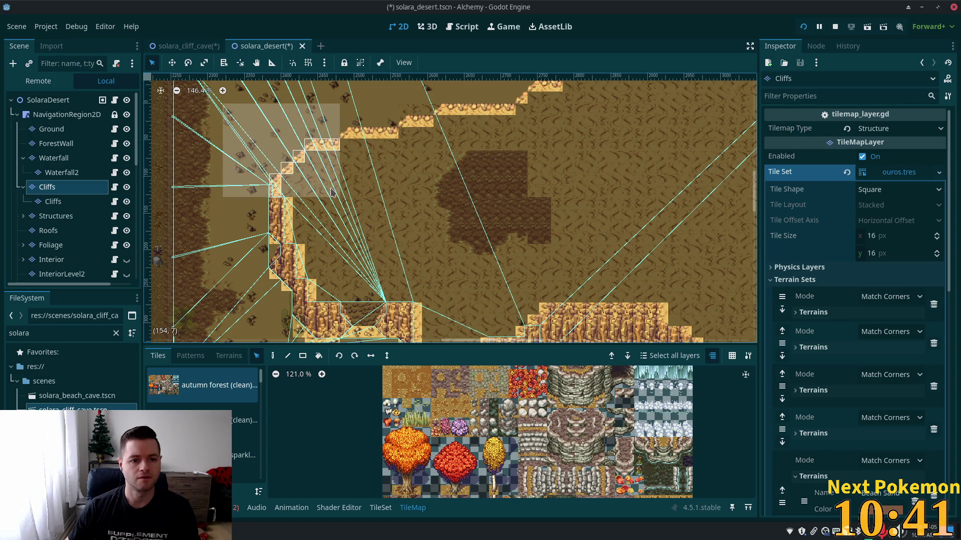
{"action": "key", "text": "Escape"}
{"action": "left_click", "coordinate": [273, 356]}
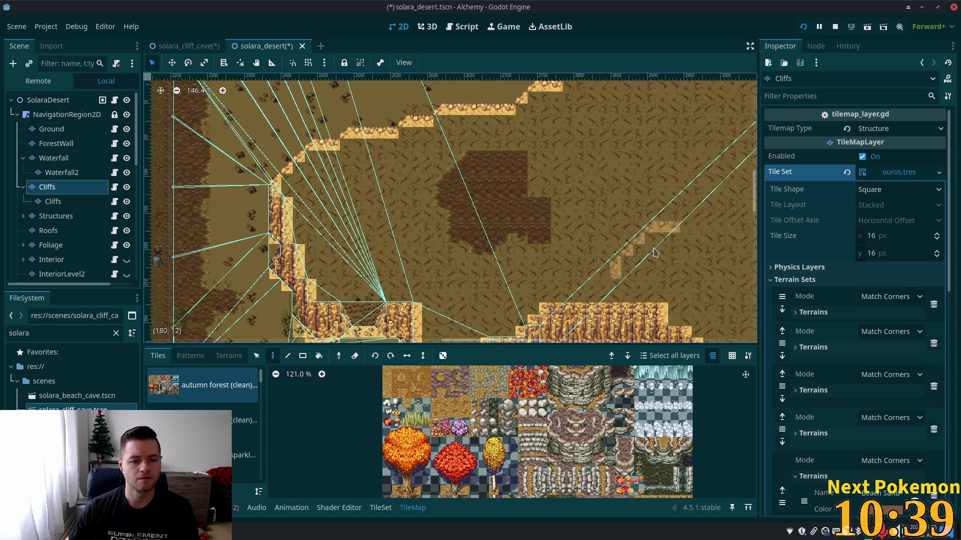
Stamp the copied cliff edge onto the upper diagonal ramp
{"action": "scroll", "coordinate": [325, 314], "scroll_direction": "right", "scroll_amount": 15}
{"action": "scroll", "coordinate": [326, 313], "scroll_direction": "down", "scroll_amount": 3}
{"action": "scroll", "coordinate": [400, 225], "scroll_direction": "up", "scroll_amount": 5}
{"action": "scroll", "coordinate": [401, 225], "scroll_direction": "left", "scroll_amount": 2}
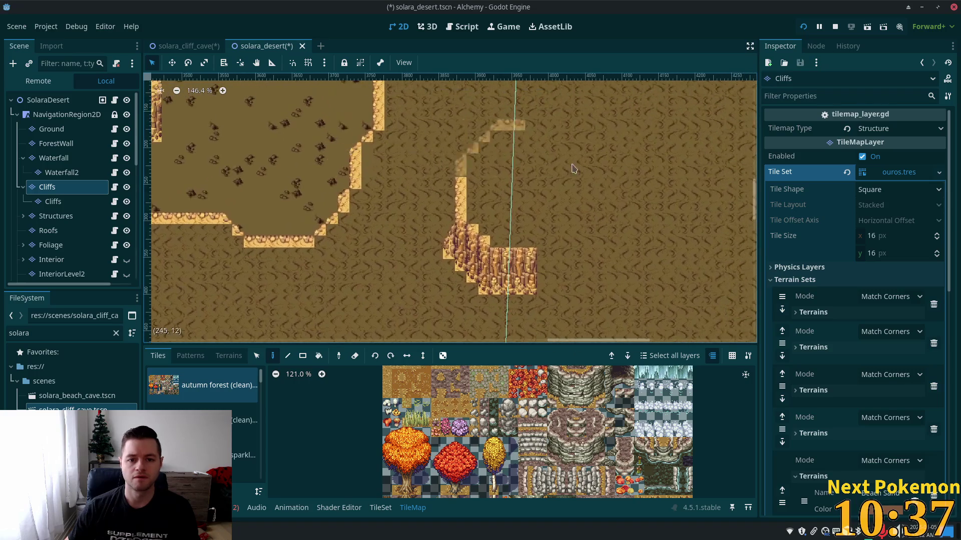
{"action": "scroll", "coordinate": [507, 139], "scroll_direction": "down", "scroll_amount": 1}
{"action": "scroll", "coordinate": [506, 139], "scroll_direction": "right", "scroll_amount": 3}
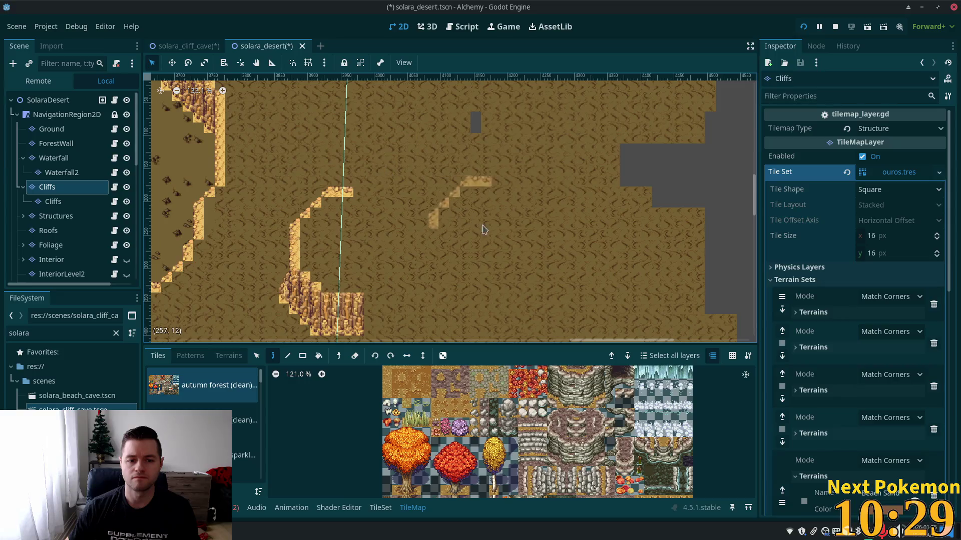
{"action": "scroll", "coordinate": [396, 250], "scroll_direction": "up", "scroll_amount": 5}
{"action": "scroll", "coordinate": [370, 210], "scroll_direction": "down", "scroll_amount": 6}
{"action": "scroll", "coordinate": [370, 210], "scroll_direction": "right", "scroll_amount": 1}
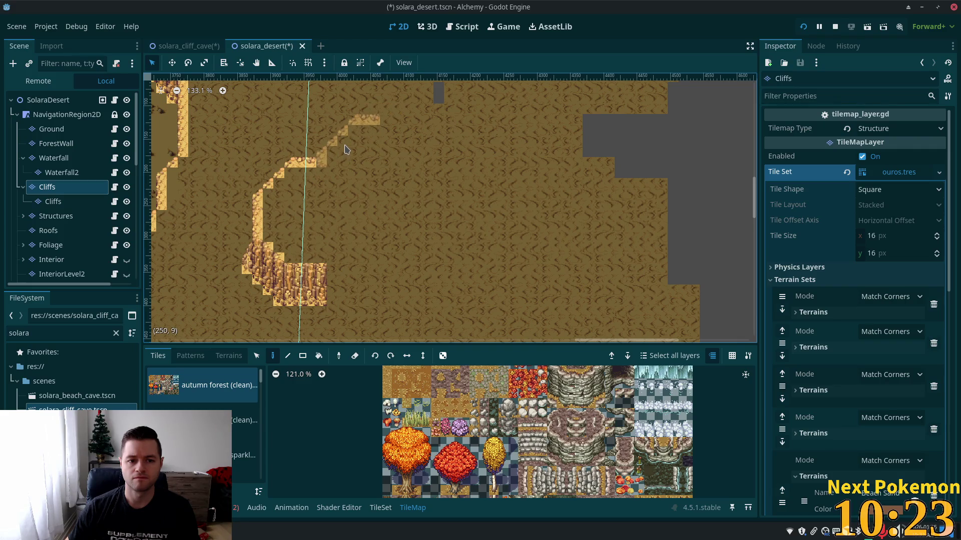
{"action": "left_click", "coordinate": [345, 142]}
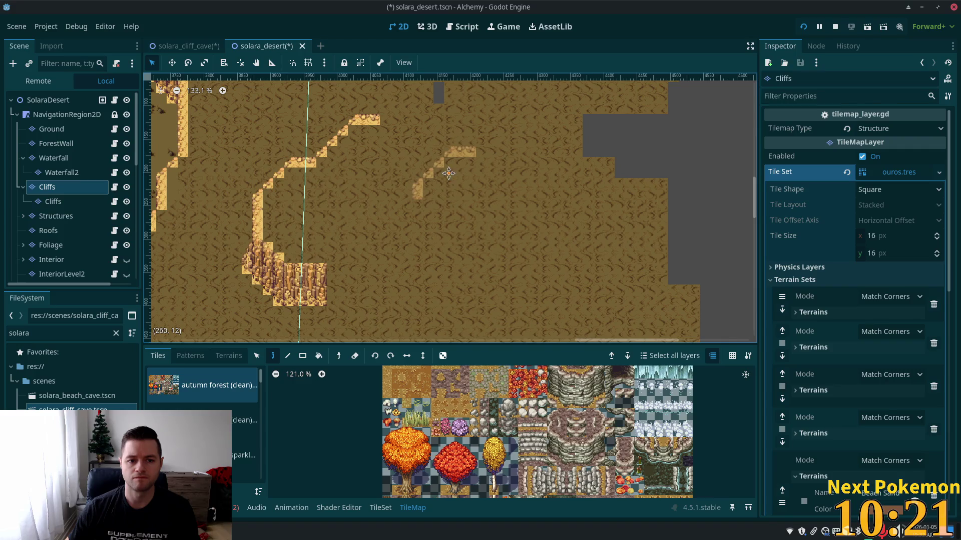
Inspect the extended ramp and switch back to the Select tool
{"action": "left_click_drag", "start_coordinate": [458, 173], "coordinate": [444, 215]}
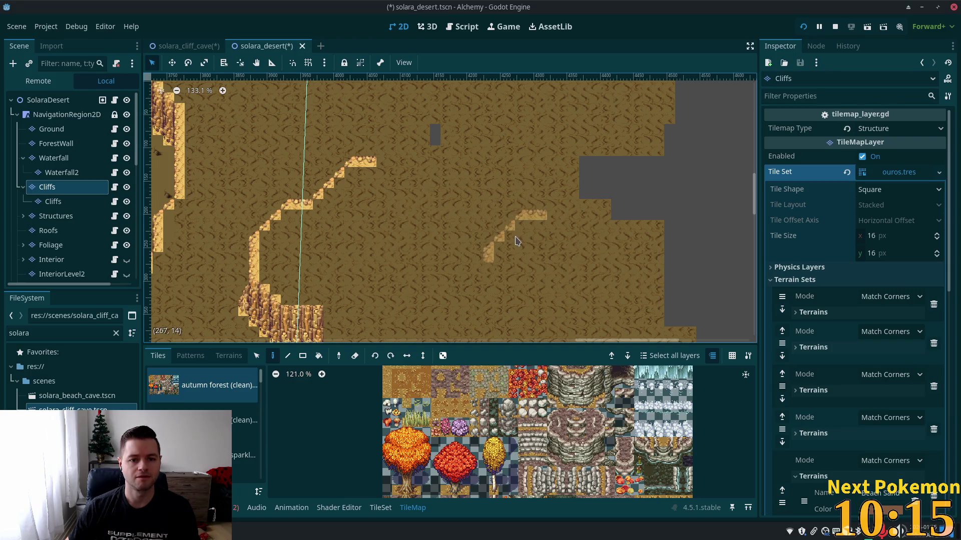
{"action": "scroll", "coordinate": [517, 242], "scroll_direction": "up", "scroll_amount": 5}
{"action": "scroll", "coordinate": [517, 241], "scroll_direction": "left", "scroll_amount": 4}
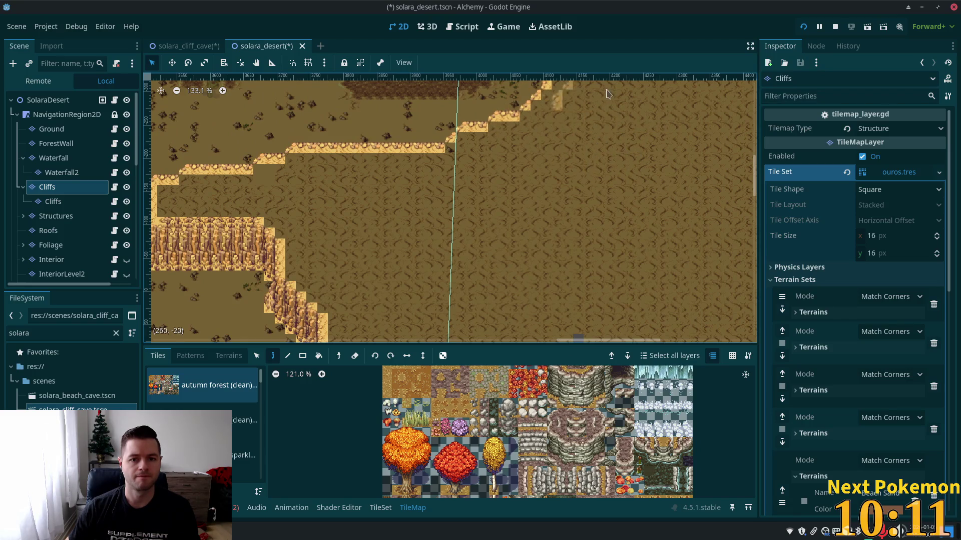
{"action": "scroll", "coordinate": [551, 175], "scroll_direction": "down", "scroll_amount": 6}
{"action": "scroll", "coordinate": [551, 175], "scroll_direction": "right", "scroll_amount": 4}
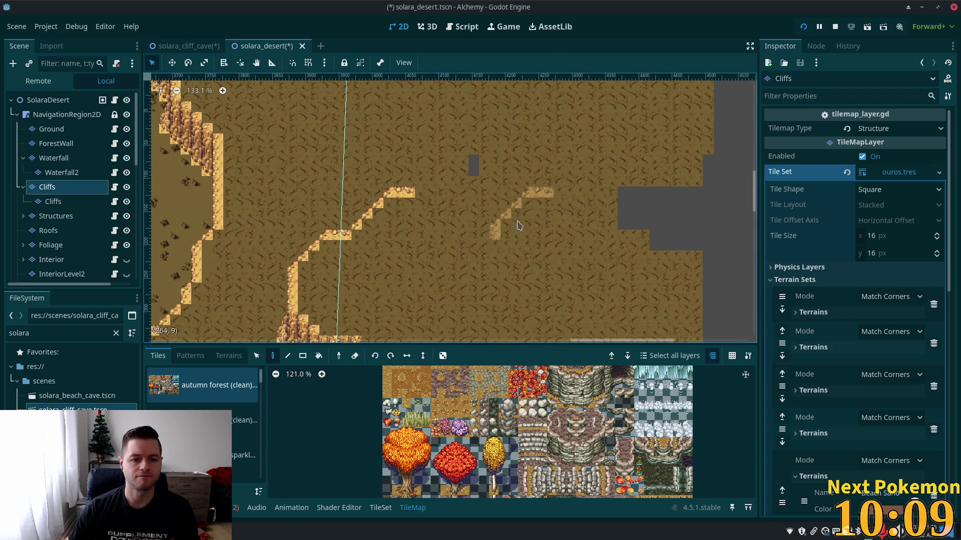
{"action": "scroll", "coordinate": [350, 276], "scroll_direction": "down", "scroll_amount": 8}
{"action": "scroll", "coordinate": [350, 275], "scroll_direction": "left", "scroll_amount": 5}
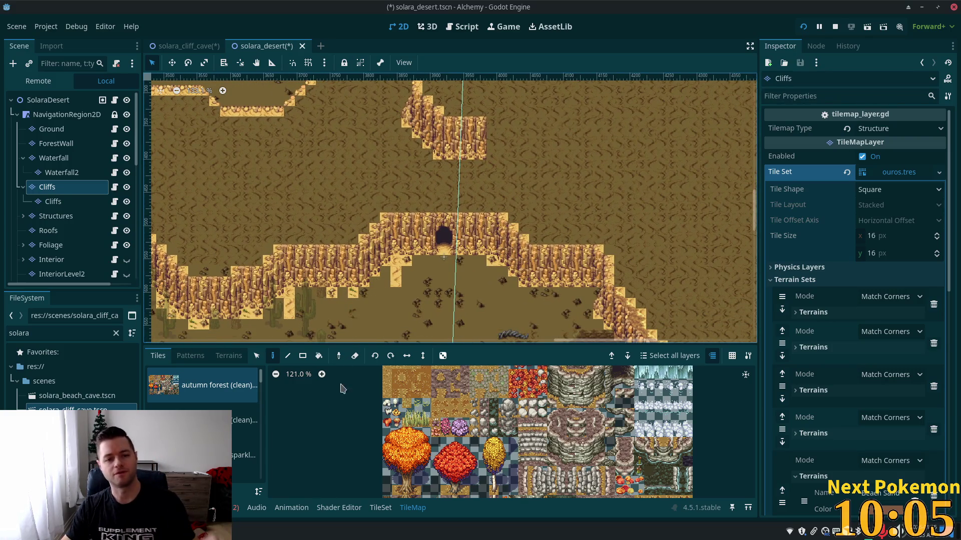
{"action": "scroll", "coordinate": [410, 325], "scroll_direction": "left", "scroll_amount": 3}
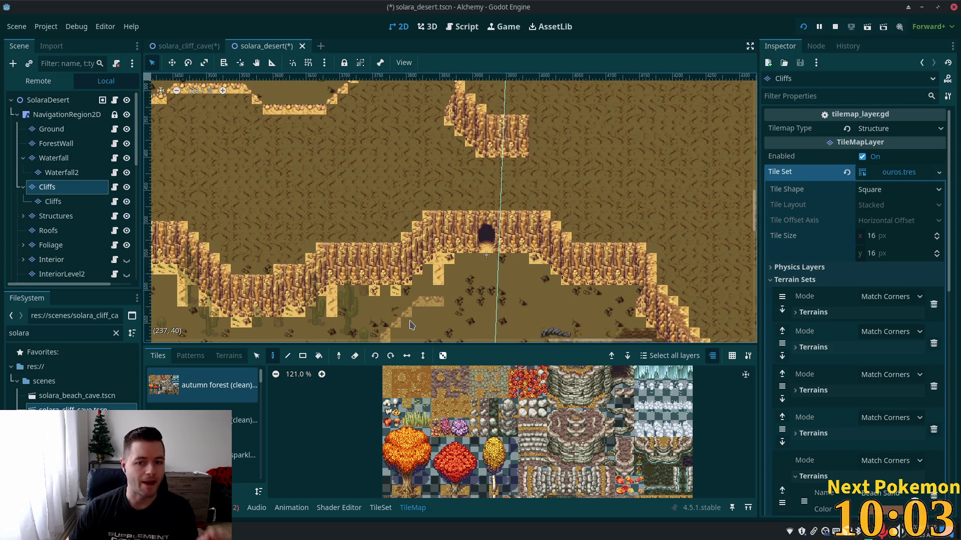
{"action": "scroll", "coordinate": [410, 325], "scroll_direction": "up", "scroll_amount": 3}
{"action": "scroll", "coordinate": [401, 327], "scroll_direction": "right", "scroll_amount": 4}
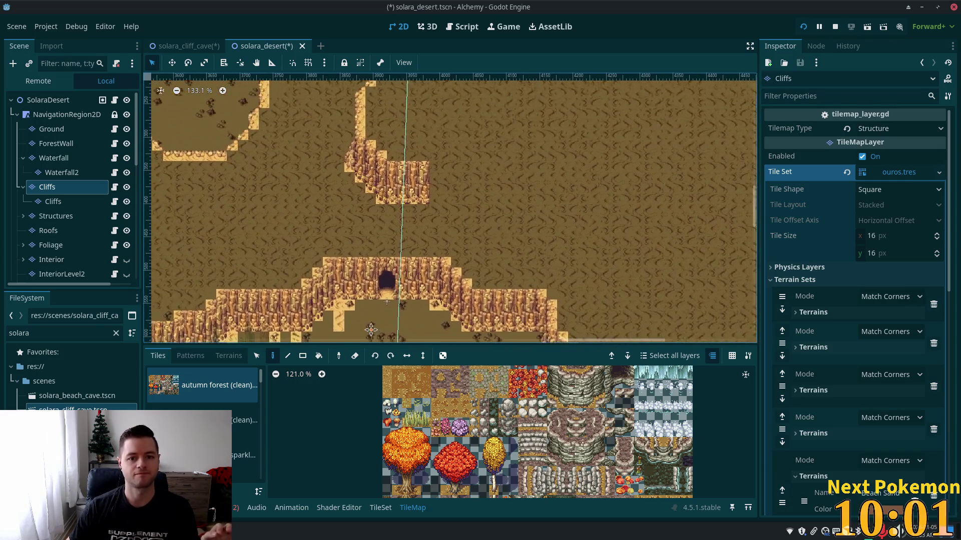
{"action": "scroll", "coordinate": [371, 328], "scroll_direction": "down", "scroll_amount": 5}
{"action": "scroll", "coordinate": [484, 190], "scroll_direction": "right", "scroll_amount": 2}
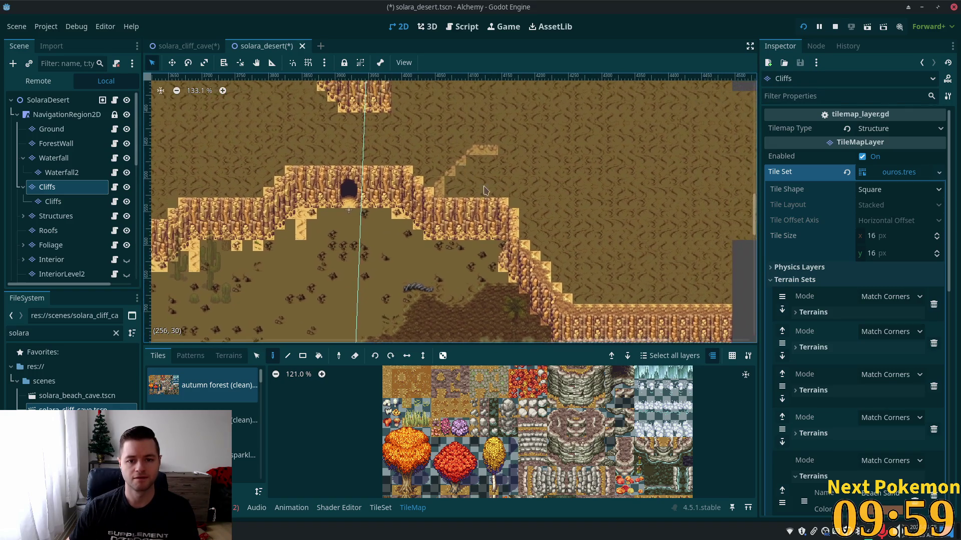
{"action": "key", "text": "s"}
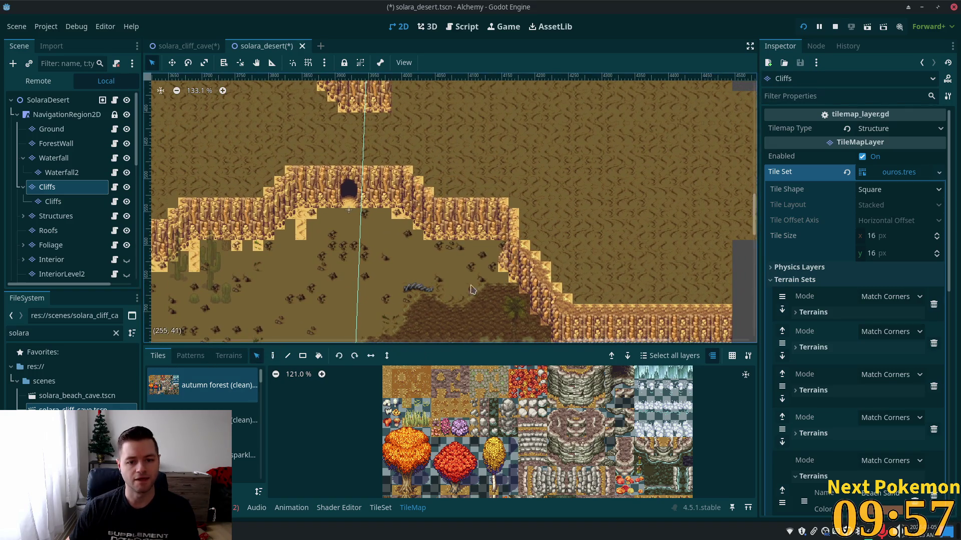
{"action": "scroll", "coordinate": [471, 290], "scroll_direction": "down", "scroll_amount": 2}
{"action": "scroll", "coordinate": [472, 290], "scroll_direction": "right", "scroll_amount": 2}
{"action": "mouse_move", "coordinate": [391, 137]}
{"action": "left_mouse_down"}
{"action": "mouse_move", "coordinate": [516, 272]}
{"action": "mouse_move", "coordinate": [526, 306]}
{"action": "left_mouse_up"}
{"action": "scroll", "coordinate": [514, 213], "scroll_direction": "up", "scroll_amount": 1}
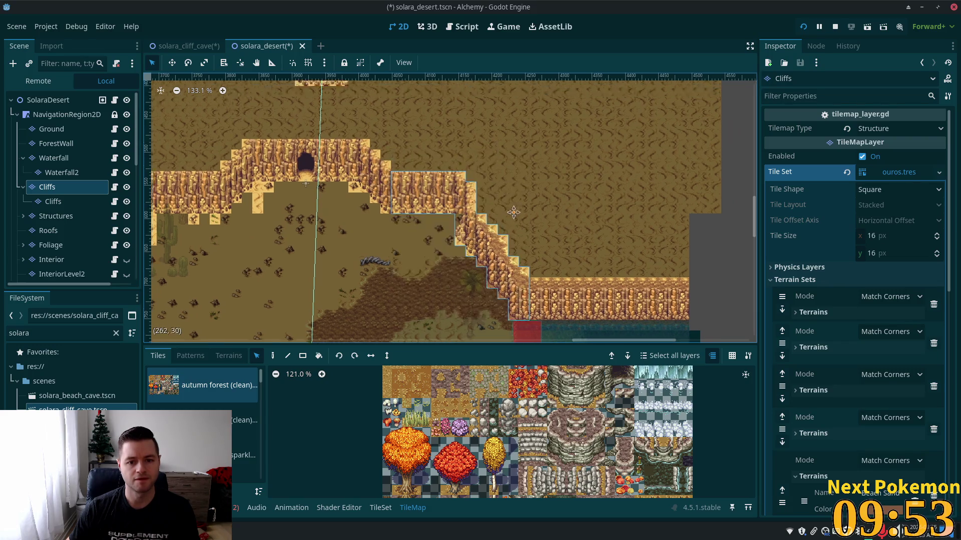
{"action": "scroll", "coordinate": [433, 245], "scroll_direction": "up", "scroll_amount": 5}
{"action": "scroll", "coordinate": [433, 245], "scroll_direction": "left", "scroll_amount": 1}
{"action": "left_click", "coordinate": [270, 359]}
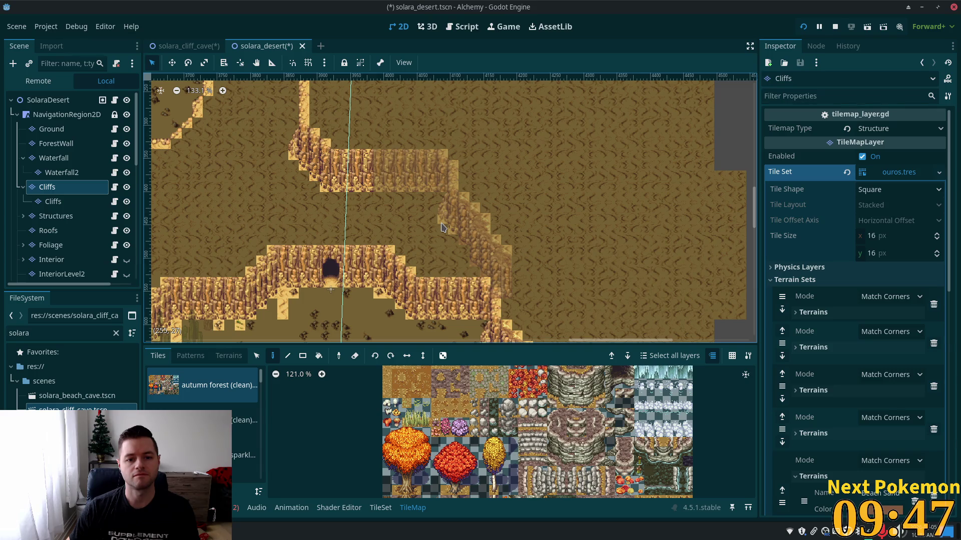
{"action": "mouse_move", "coordinate": [483, 224]}
{"action": "left_mouse_down"}
{"action": "mouse_move", "coordinate": [588, 144]}
{"action": "mouse_move", "coordinate": [579, 191]}
{"action": "left_mouse_up"}
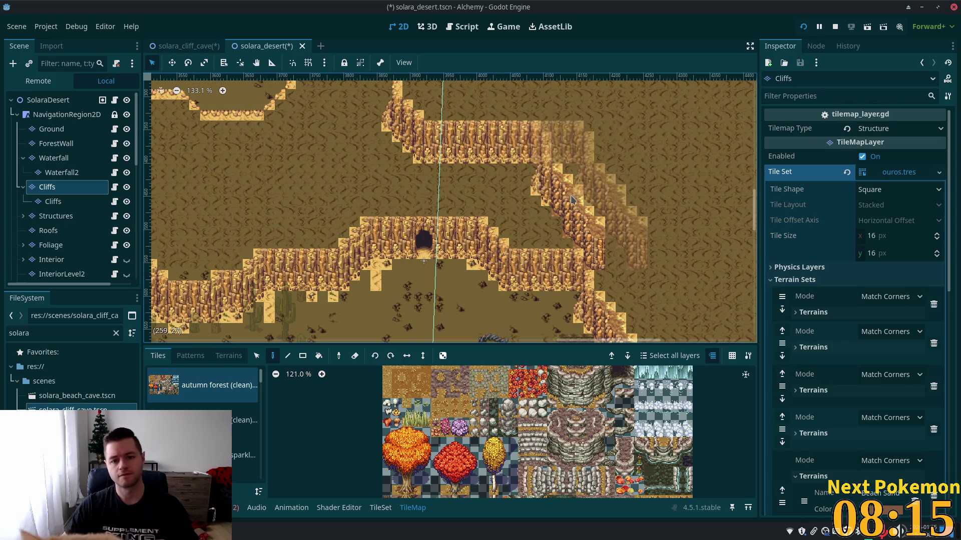
{"action": "left_click_drag", "start_coordinate": [411, 135], "coordinate": [354, 283]}
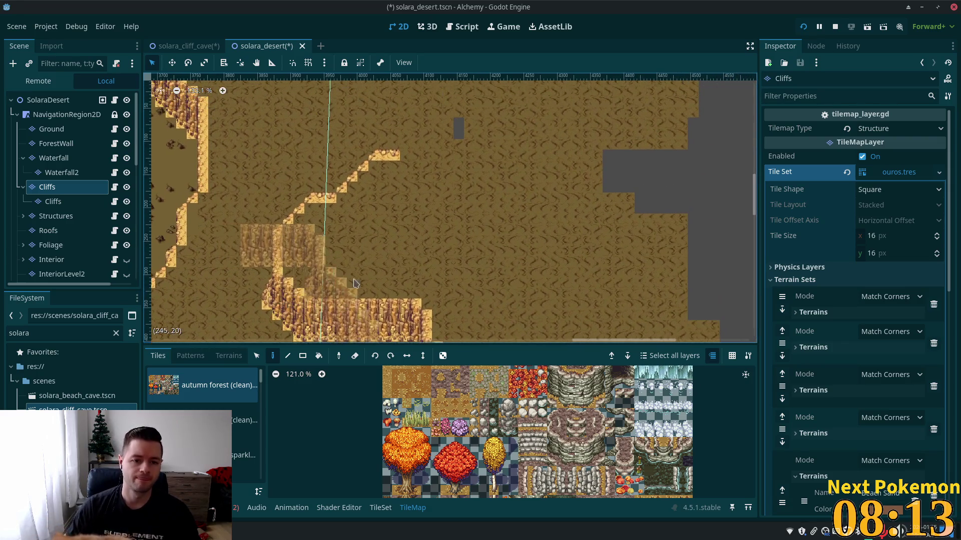
{"action": "mouse_move", "coordinate": [442, 192]}
{"action": "left_mouse_down"}
{"action": "mouse_move", "coordinate": [511, 255]}
{"action": "mouse_move", "coordinate": [465, 271]}
{"action": "mouse_move", "coordinate": [414, 265]}
{"action": "left_mouse_up"}
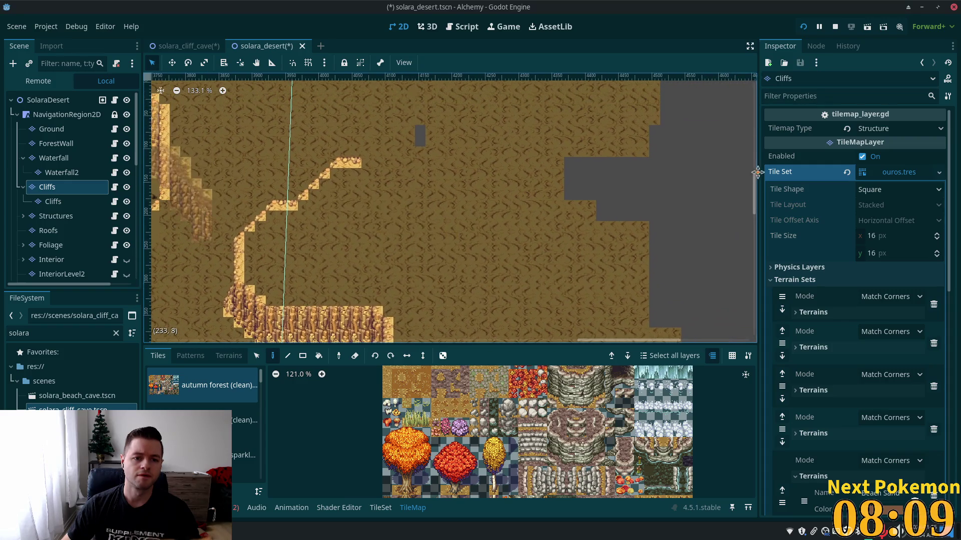
{"action": "left_click_drag", "start_coordinate": [757, 173], "coordinate": [294, 199]}
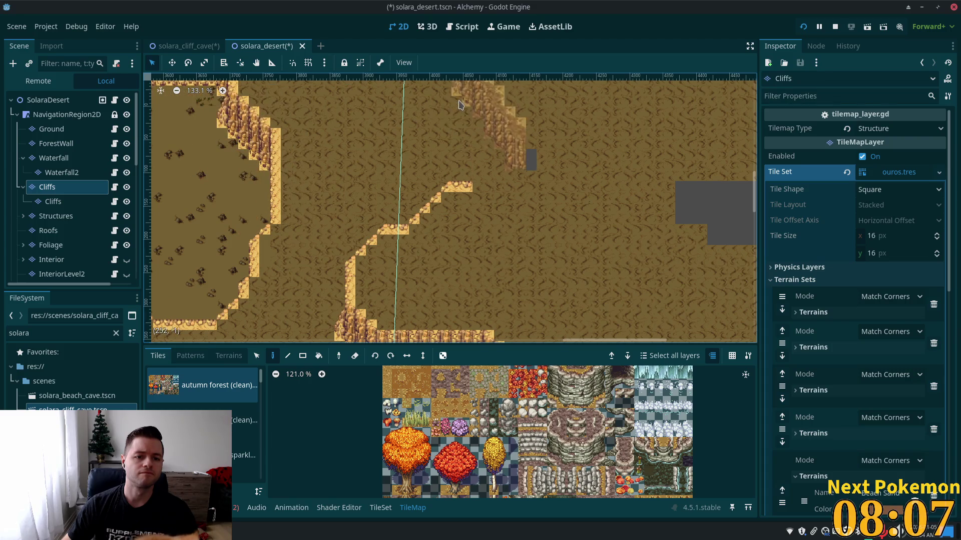
{"action": "left_click_drag", "start_coordinate": [459, 105], "coordinate": [315, 216]}
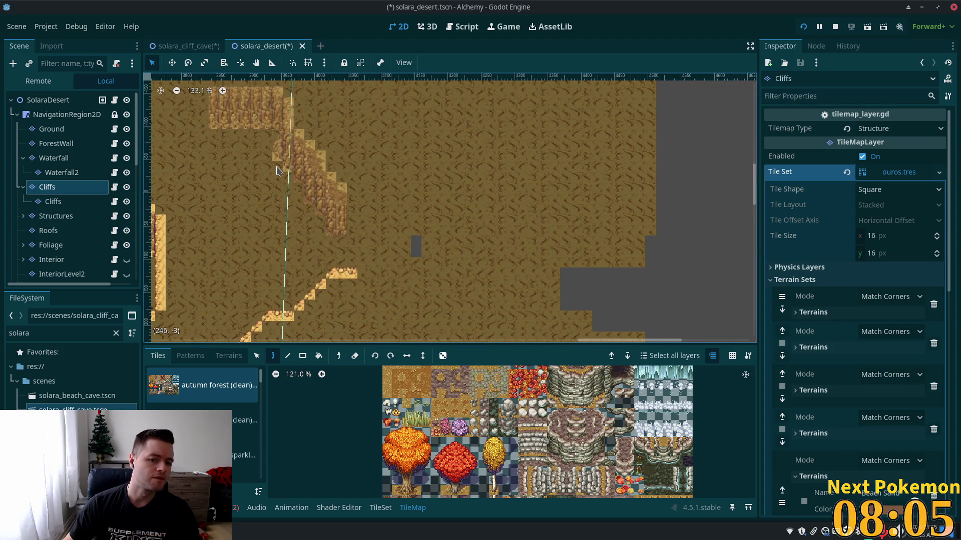
{"action": "mouse_move", "coordinate": [316, 171]}
{"action": "left_mouse_down"}
{"action": "mouse_move", "coordinate": [351, 300]}
{"action": "mouse_move", "coordinate": [622, 108]}
{"action": "mouse_move", "coordinate": [281, 215]}
{"action": "mouse_move", "coordinate": [310, 215]}
{"action": "left_mouse_up"}
{"action": "mouse_move", "coordinate": [742, 131]}
{"action": "left_mouse_down"}
{"action": "mouse_move", "coordinate": [730, 190]}
{"action": "mouse_move", "coordinate": [735, 270]}
{"action": "mouse_move", "coordinate": [722, 215]}
{"action": "mouse_move", "coordinate": [667, 173]}
{"action": "mouse_move", "coordinate": [567, 195]}
{"action": "left_mouse_up"}
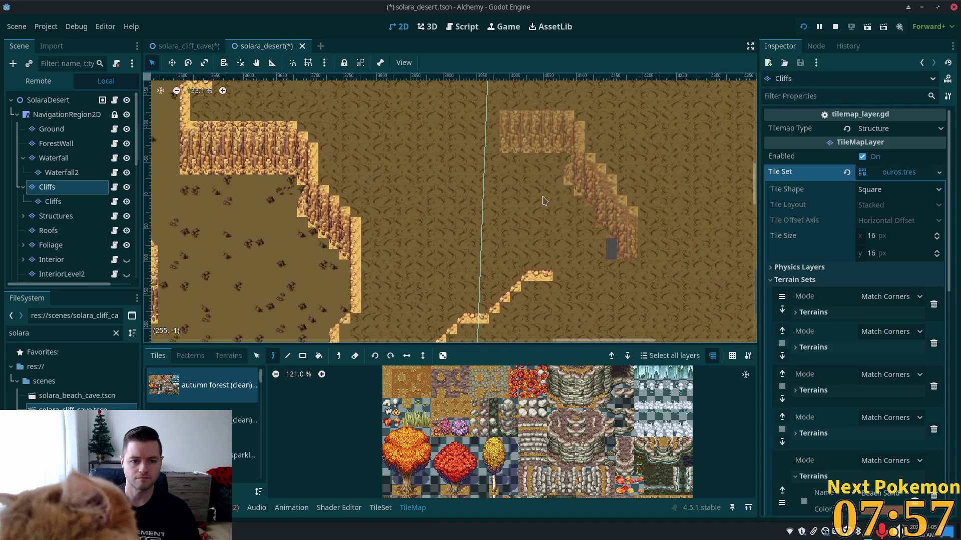
{"action": "left_click", "coordinate": [257, 356]}
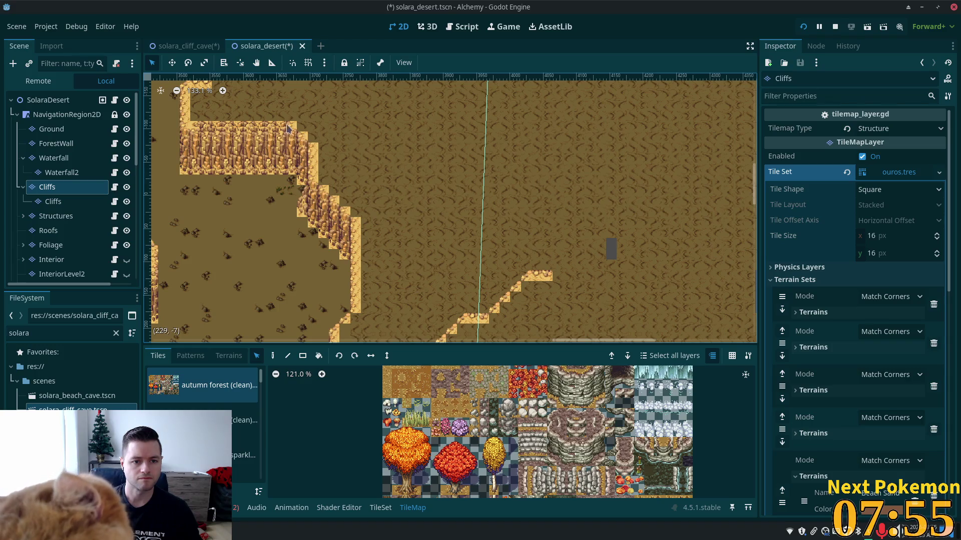
{"action": "left_click_drag", "start_coordinate": [287, 128], "coordinate": [403, 317]}
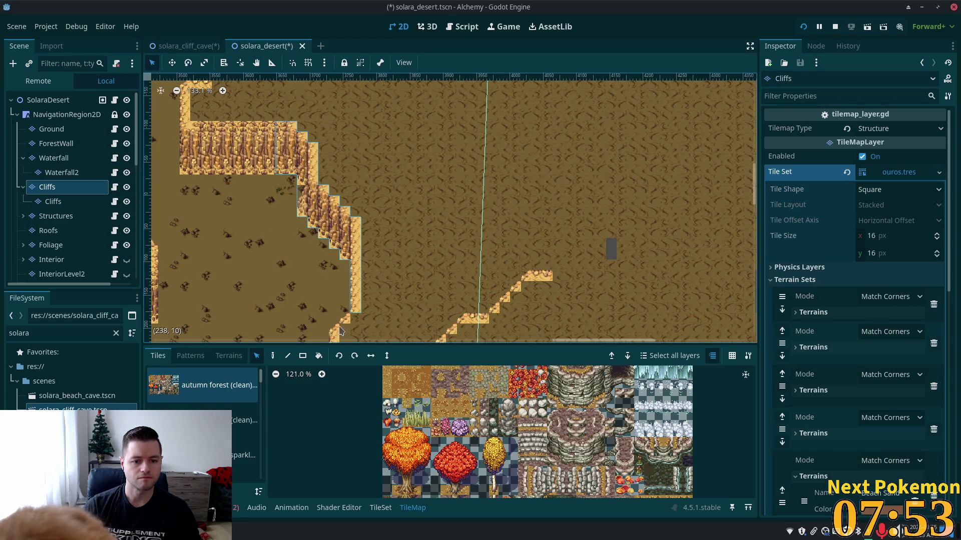
{"action": "left_click", "coordinate": [272, 357]}
{"action": "scroll", "coordinate": [410, 210], "scroll_direction": "right", "scroll_amount": 5}
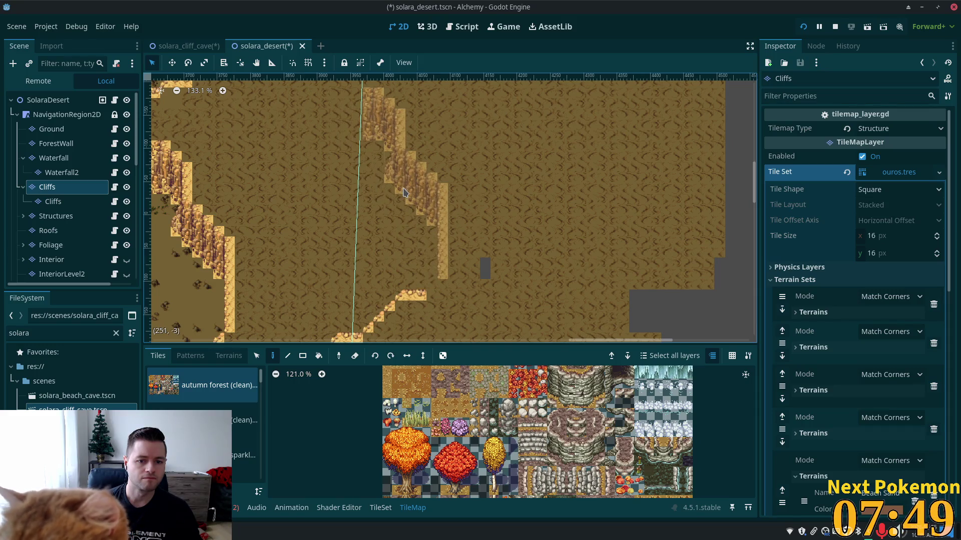
{"action": "scroll", "coordinate": [415, 225], "scroll_direction": "up", "scroll_amount": 5}
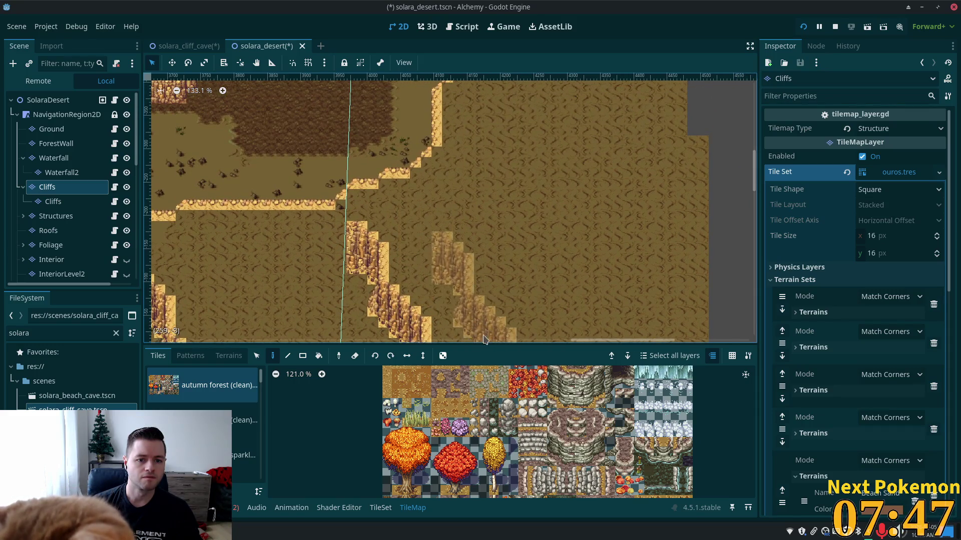
{"action": "scroll", "coordinate": [439, 311], "scroll_direction": "left", "scroll_amount": 6}
{"action": "scroll", "coordinate": [380, 260], "scroll_direction": "down", "scroll_amount": 4}
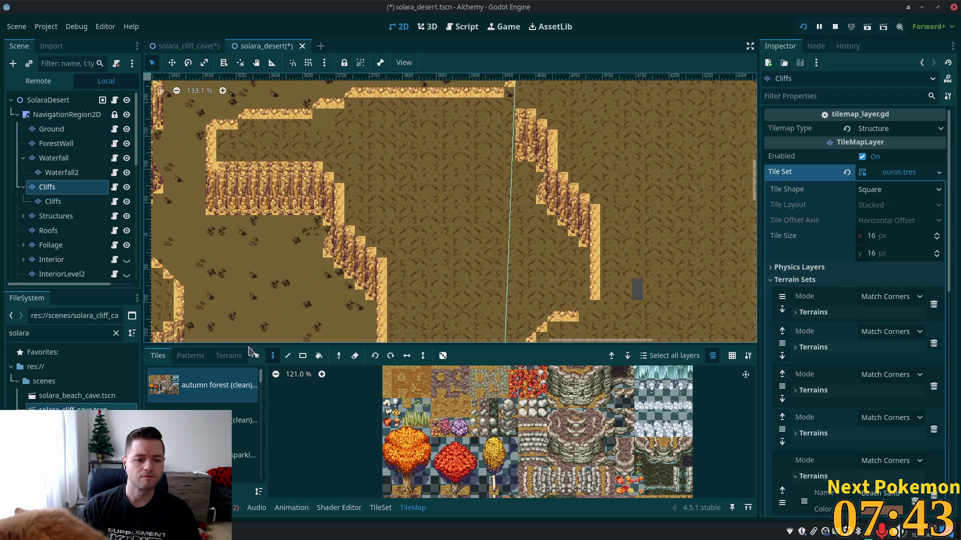
{"action": "key", "text": "s"}
{"action": "left_click_drag", "start_coordinate": [388, 340], "coordinate": [302, 160]}
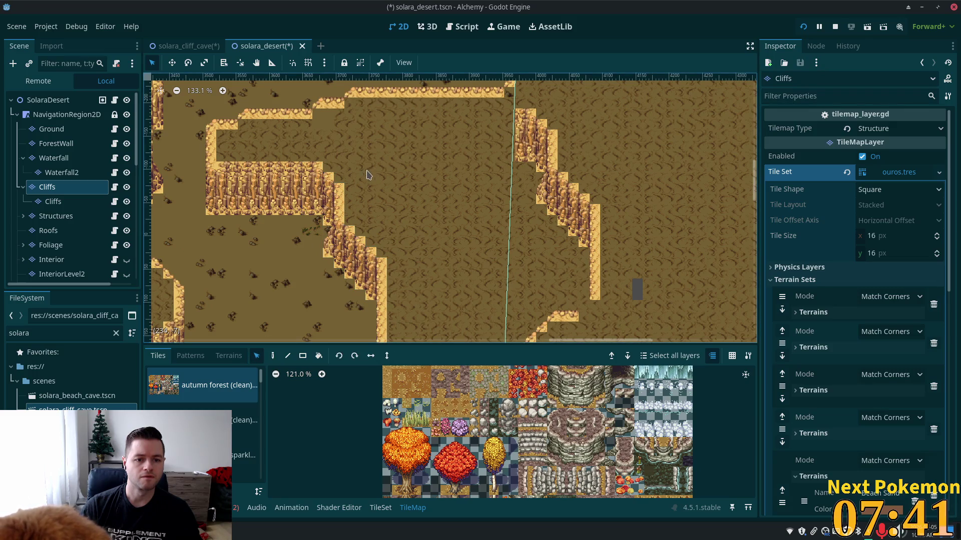
{"action": "left_click_drag", "start_coordinate": [345, 215], "coordinate": [343, 223]}
{"action": "left_click", "coordinate": [272, 355]}
{"action": "scroll", "coordinate": [417, 207], "scroll_direction": "up", "scroll_amount": 3}
{"action": "scroll", "coordinate": [416, 206], "scroll_direction": "right", "scroll_amount": 4}
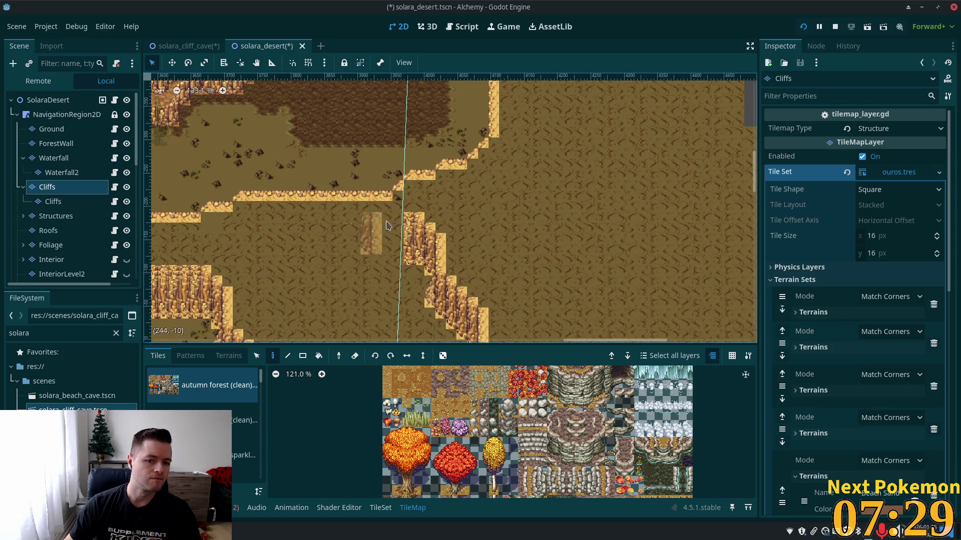
{"action": "scroll", "coordinate": [300, 225], "scroll_direction": "down", "scroll_amount": 2}
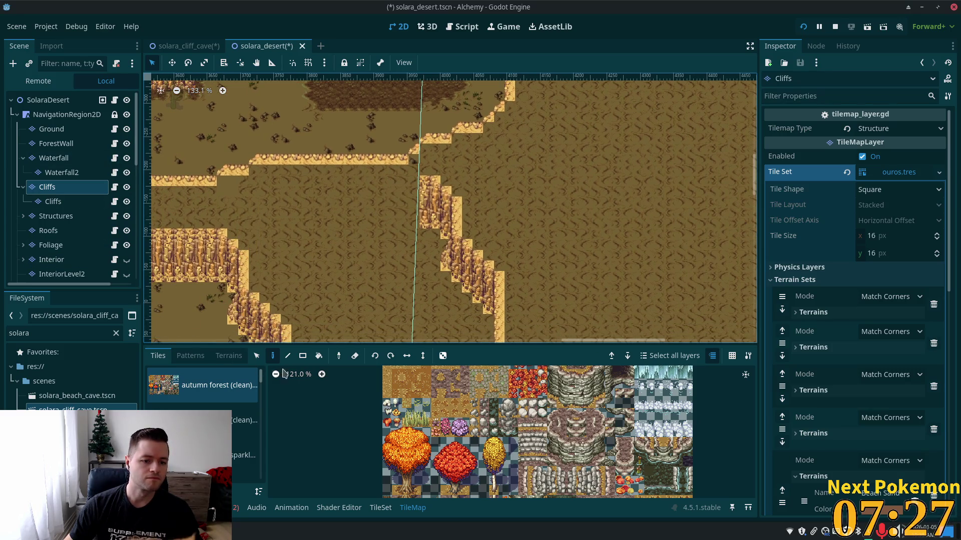
{"action": "left_click", "coordinate": [256, 355]}
{"action": "left_click_drag", "start_coordinate": [231, 255], "coordinate": [240, 284]}
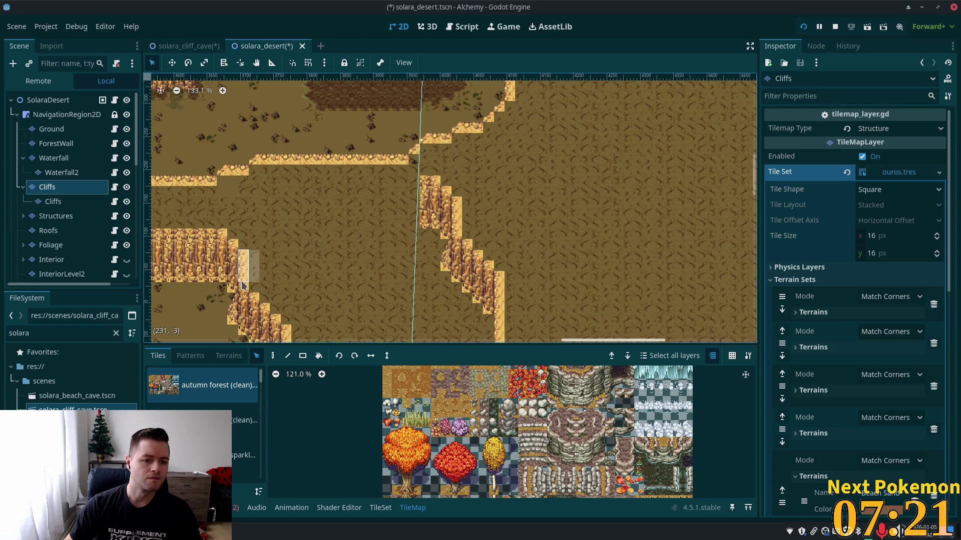
{"action": "left_click_drag", "start_coordinate": [317, 257], "coordinate": [202, 300]}
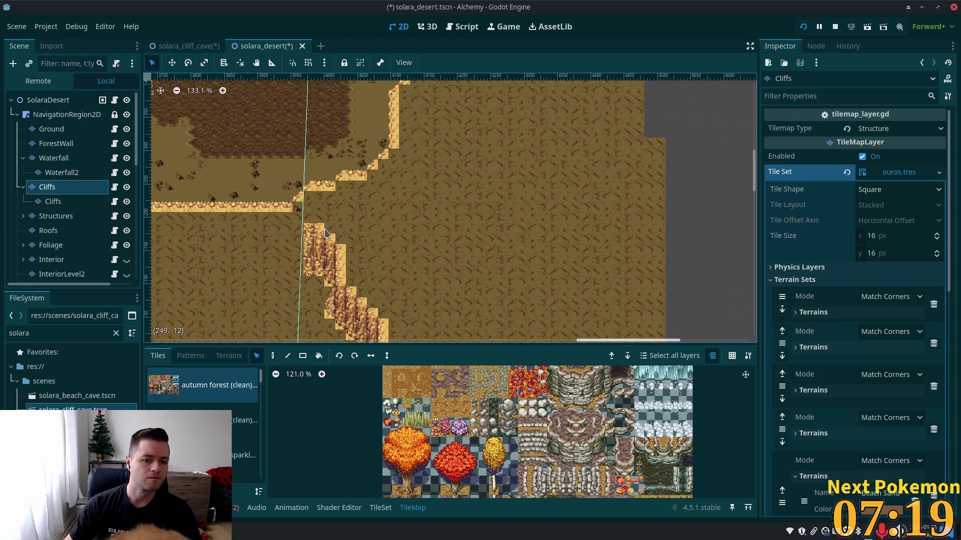
{"action": "left_click", "coordinate": [273, 356]}
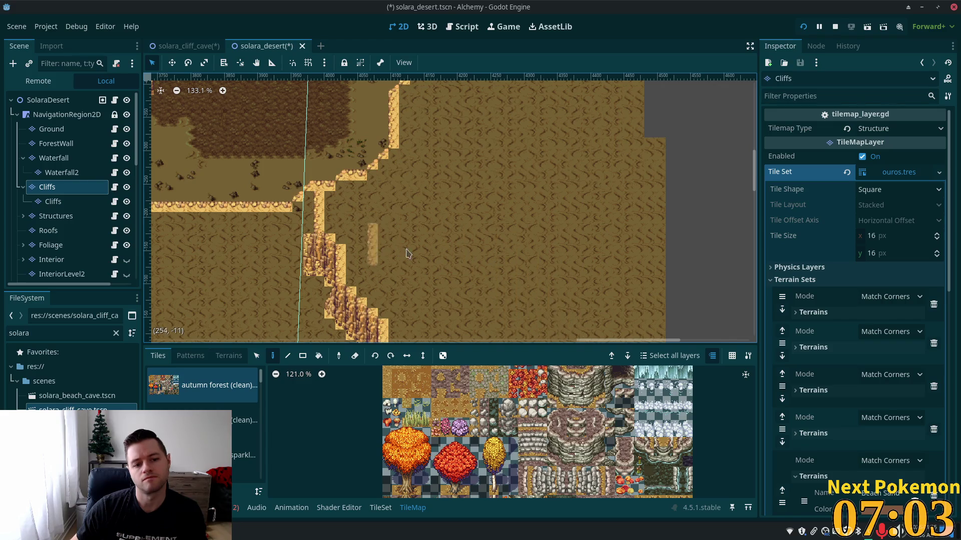
{"action": "scroll", "coordinate": [410, 253], "scroll_direction": "up", "scroll_amount": 2}
{"action": "scroll", "coordinate": [220, 305], "scroll_direction": "up", "scroll_amount": 1}
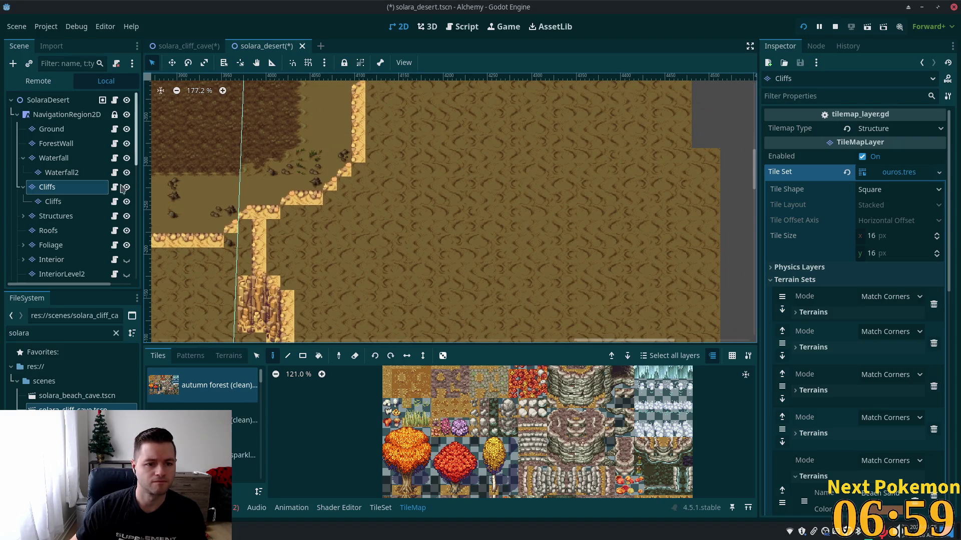
Switch the Cliffs layer between the Select and Paint tile tools while zooming and panning across the cliffs
{"action": "left_click", "coordinate": [256, 357]}
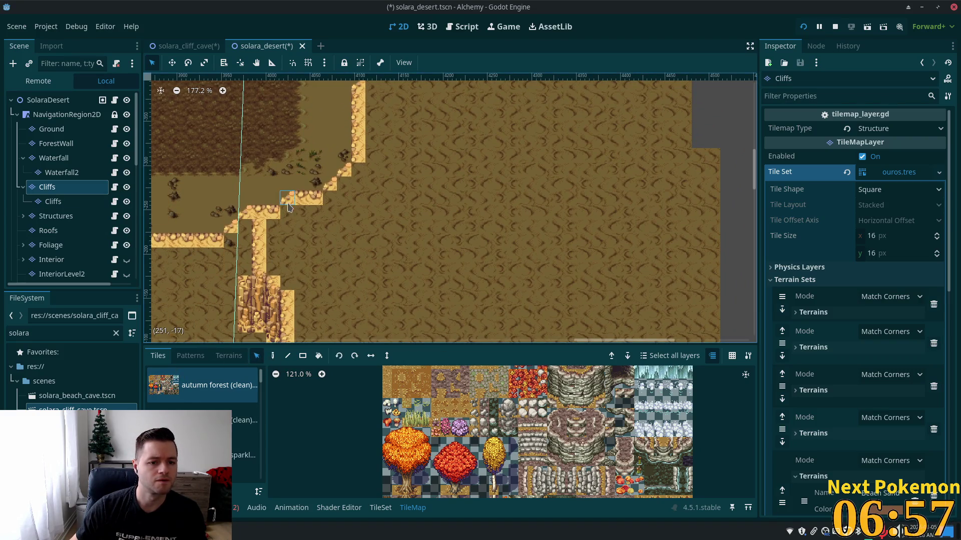
{"action": "left_click", "coordinate": [273, 358]}
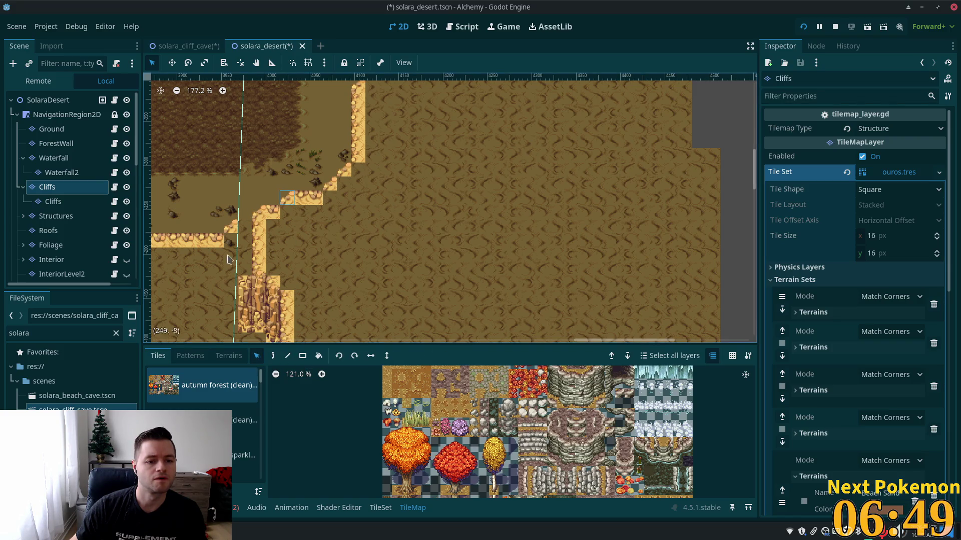
{"action": "left_click", "coordinate": [273, 356]}
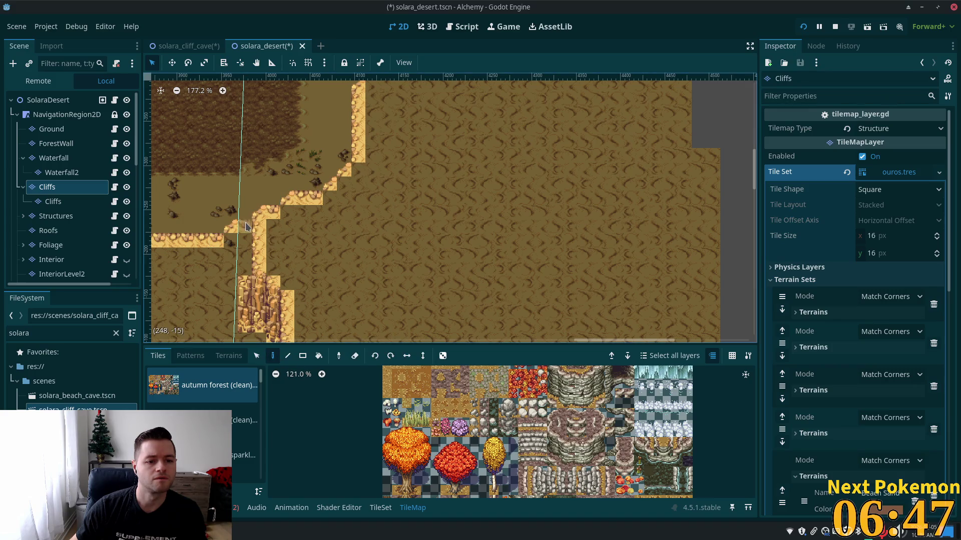
{"action": "scroll", "coordinate": [379, 286], "scroll_direction": "down", "scroll_amount": 6}
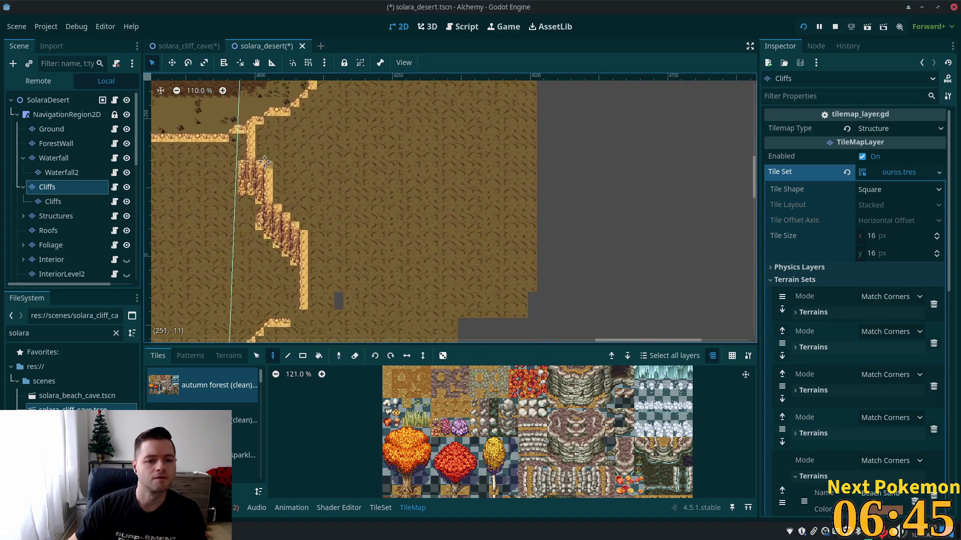
{"action": "scroll", "coordinate": [315, 323], "scroll_direction": "down", "scroll_amount": 1}
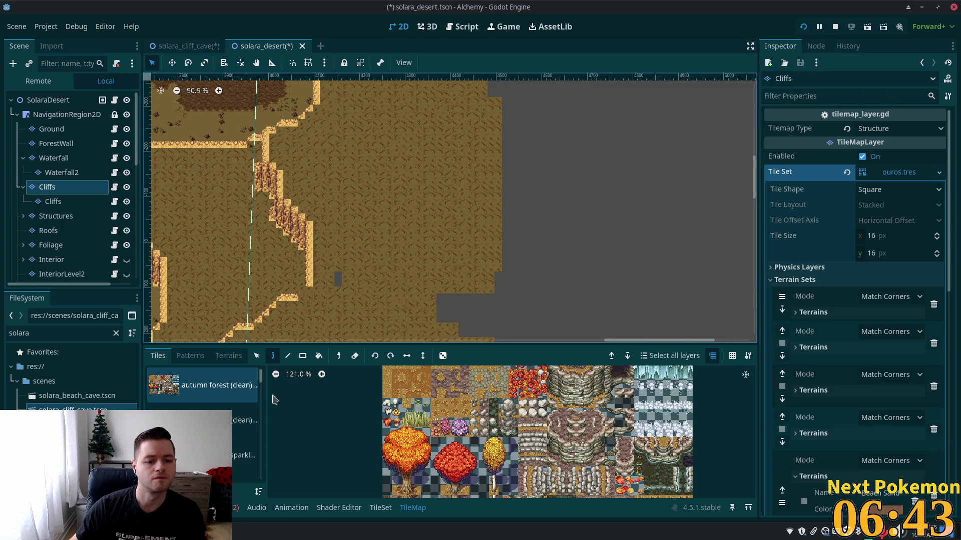
{"action": "left_click", "coordinate": [256, 355]}
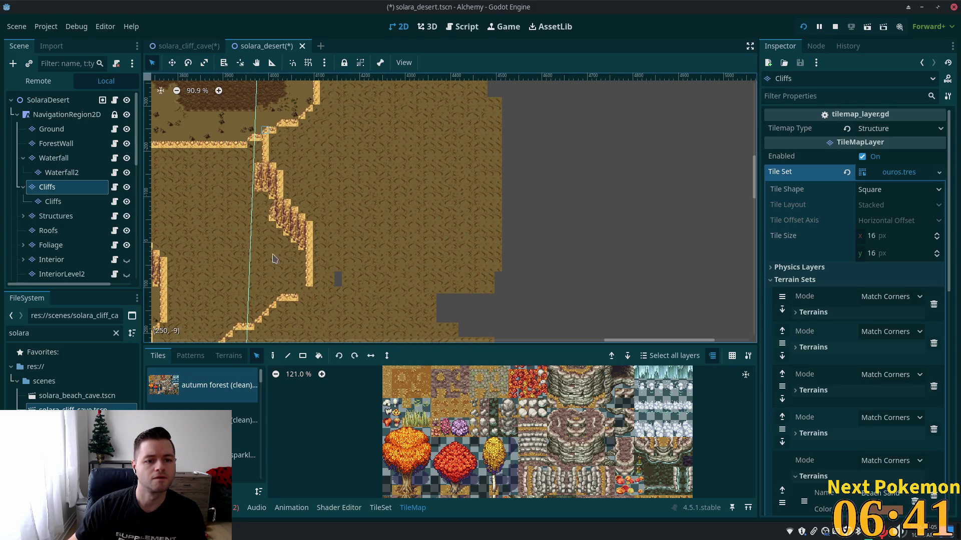
{"action": "left_click", "coordinate": [273, 356]}
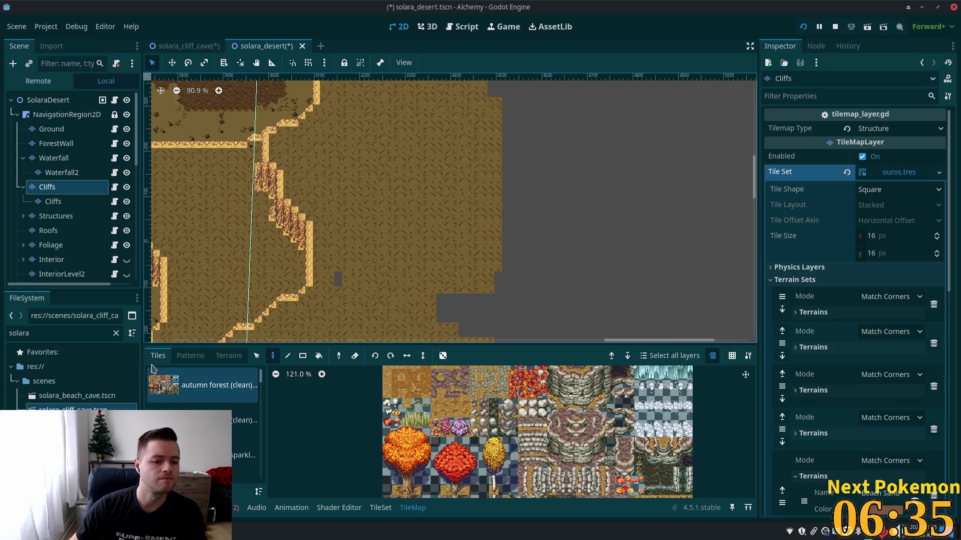
{"action": "left_click", "coordinate": [257, 355]}
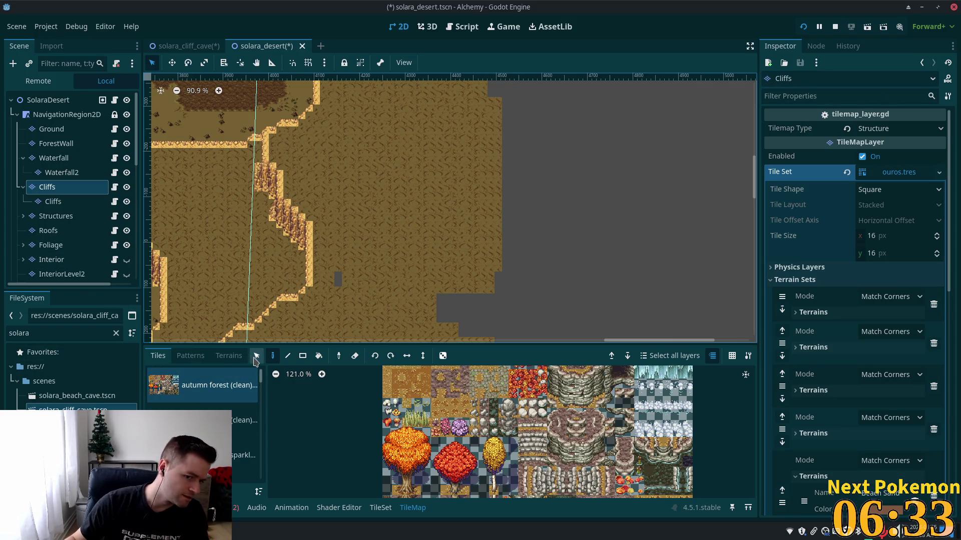
{"action": "mouse_move", "coordinate": [353, 111]}
{"action": "left_mouse_down"}
{"action": "mouse_move", "coordinate": [223, 208]}
{"action": "mouse_move", "coordinate": [294, 271]}
{"action": "left_mouse_up"}
{"action": "scroll", "coordinate": [280, 241], "scroll_direction": "down", "scroll_amount": 5}
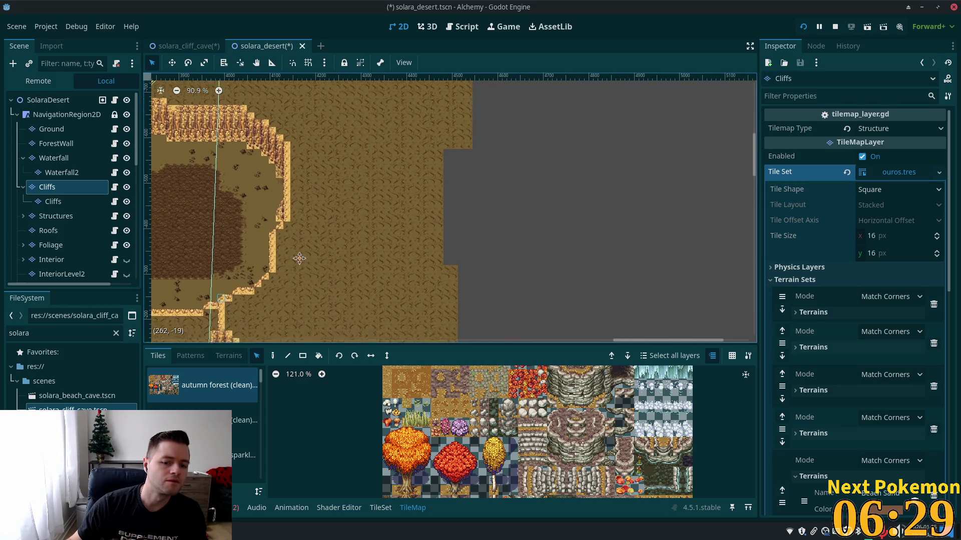
{"action": "scroll", "coordinate": [280, 205], "scroll_direction": "up", "scroll_amount": 3}
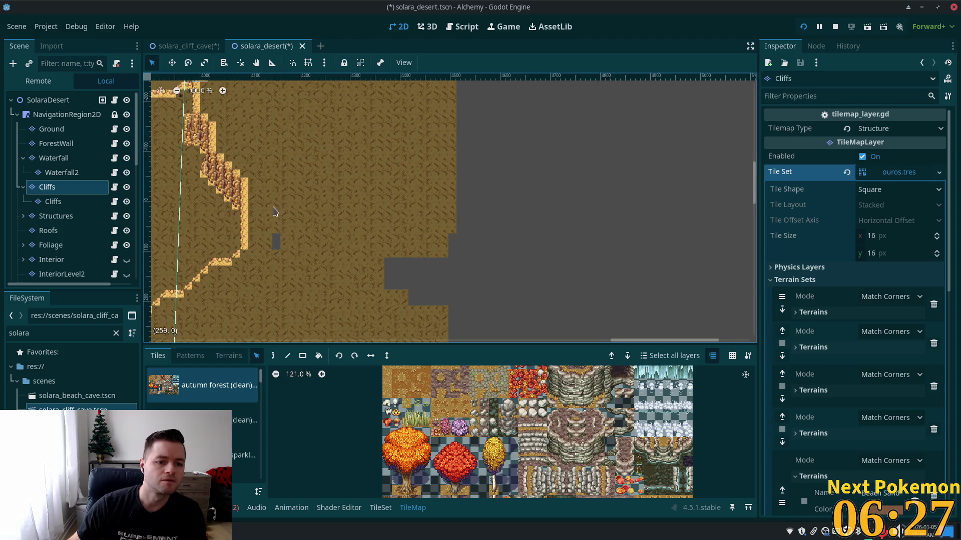
{"action": "left_click", "coordinate": [48, 100]}
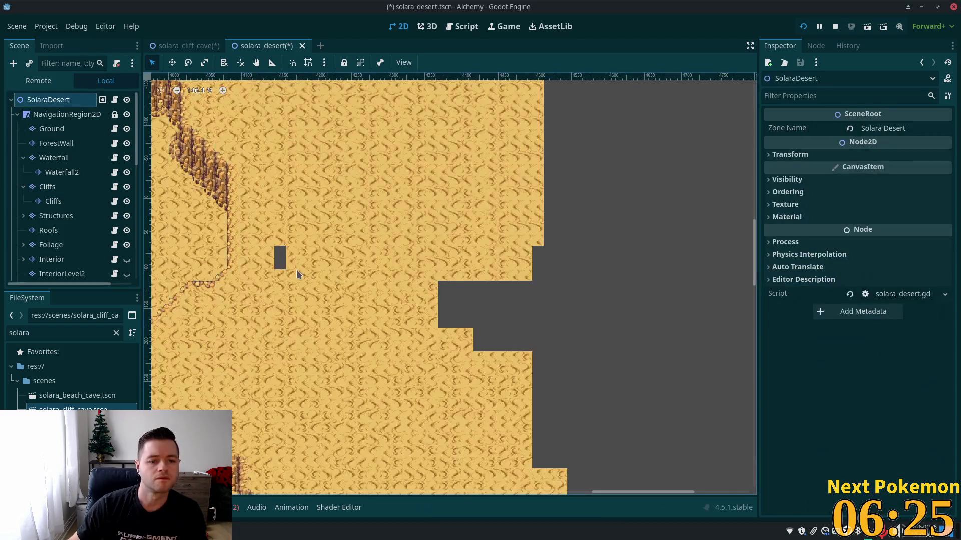
{"action": "mouse_move", "coordinate": [309, 280]}
{"action": "left_mouse_down"}
{"action": "mouse_move", "coordinate": [398, 295]}
{"action": "mouse_move", "coordinate": [458, 360]}
{"action": "left_mouse_up"}
{"action": "scroll", "coordinate": [376, 339], "scroll_direction": "down", "scroll_amount": 5}
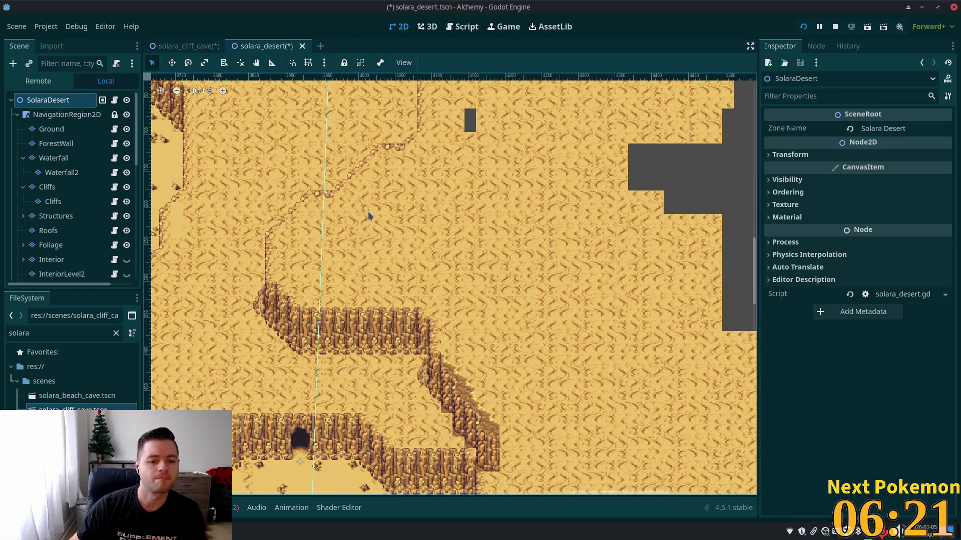
{"action": "mouse_move", "coordinate": [392, 176]}
{"action": "left_mouse_down"}
{"action": "mouse_move", "coordinate": [401, 222]}
{"action": "mouse_move", "coordinate": [421, 243]}
{"action": "left_mouse_up"}
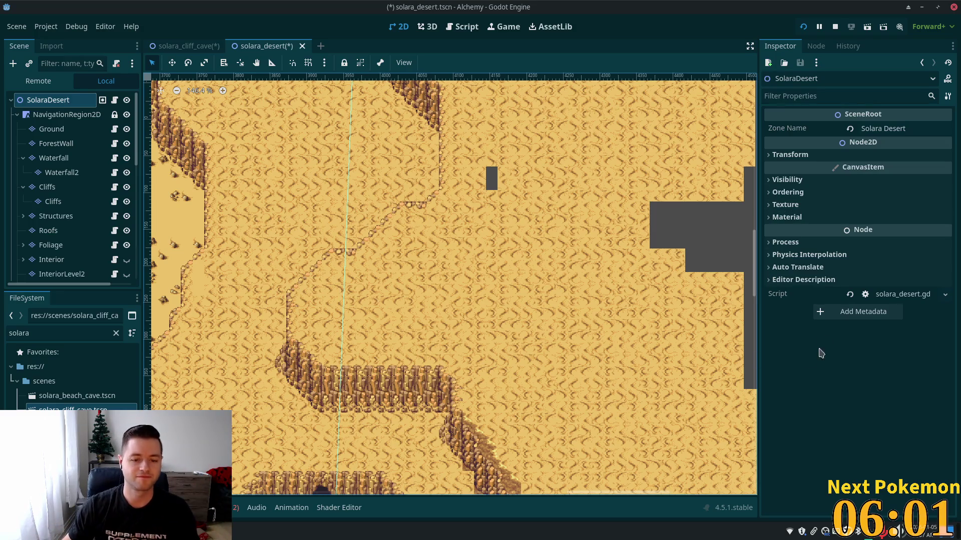
{"action": "scroll", "coordinate": [462, 199], "scroll_direction": "up", "scroll_amount": 4}
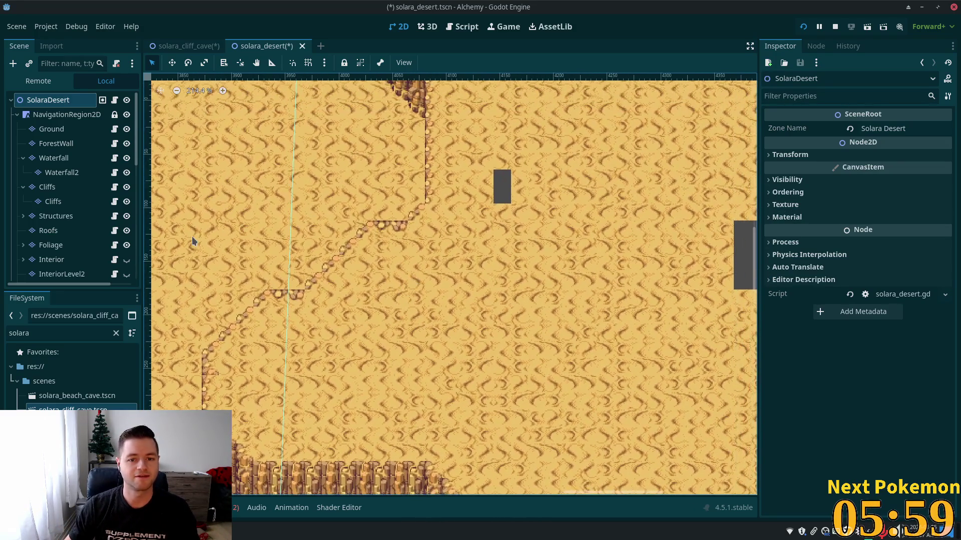
On the Ground layer, paint sand over the dark gap tile beside the diagonal cliff path
{"action": "left_click", "coordinate": [49, 129]}
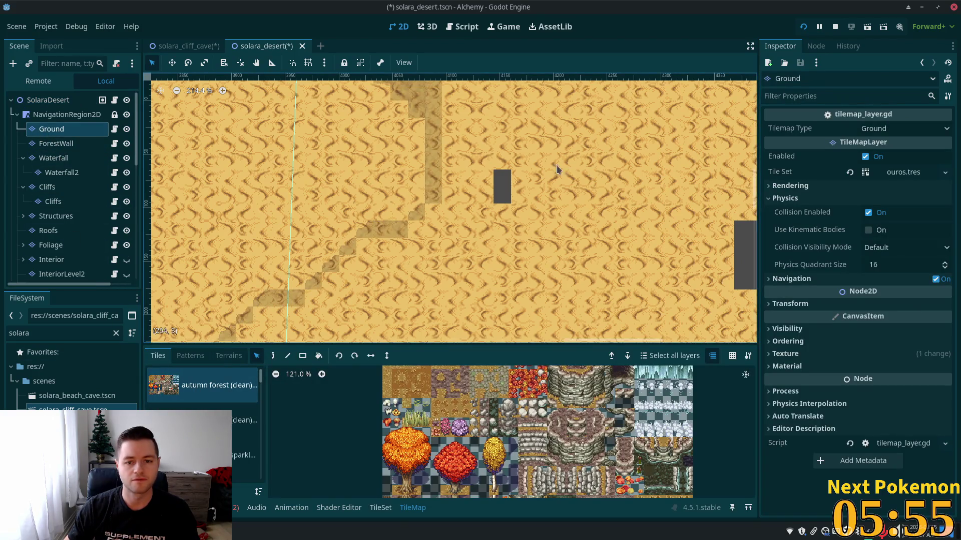
{"action": "left_click_drag", "start_coordinate": [533, 159], "coordinate": [562, 214]}
{"action": "left_click", "coordinate": [272, 356]}
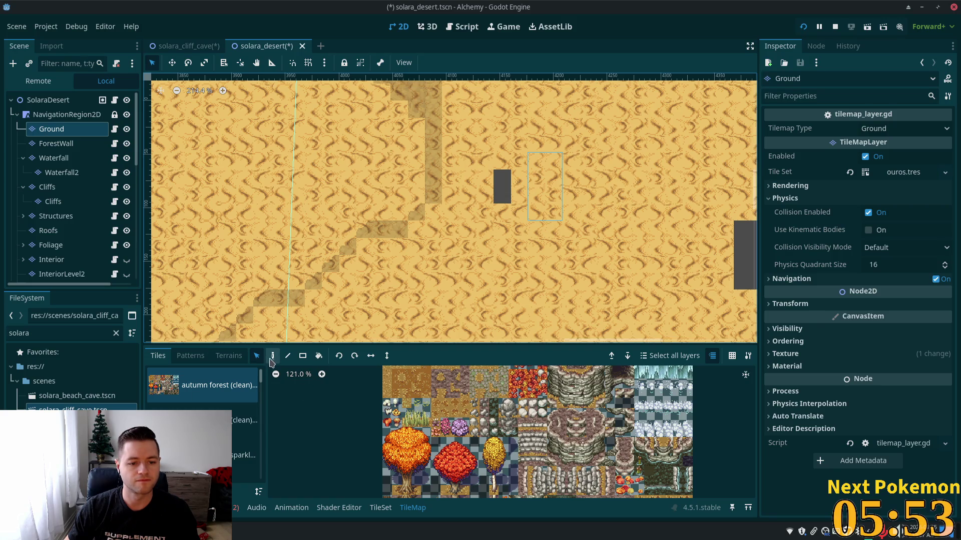
{"action": "left_click", "coordinate": [515, 205]}
{"action": "scroll", "coordinate": [403, 244], "scroll_direction": "down", "scroll_amount": 5}
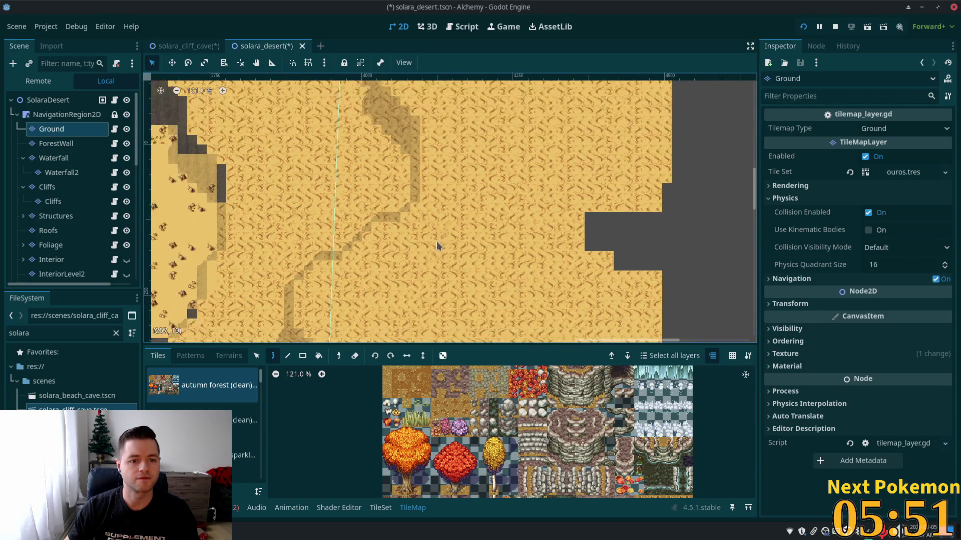
{"action": "scroll", "coordinate": [556, 131], "scroll_direction": "up", "scroll_amount": 1}
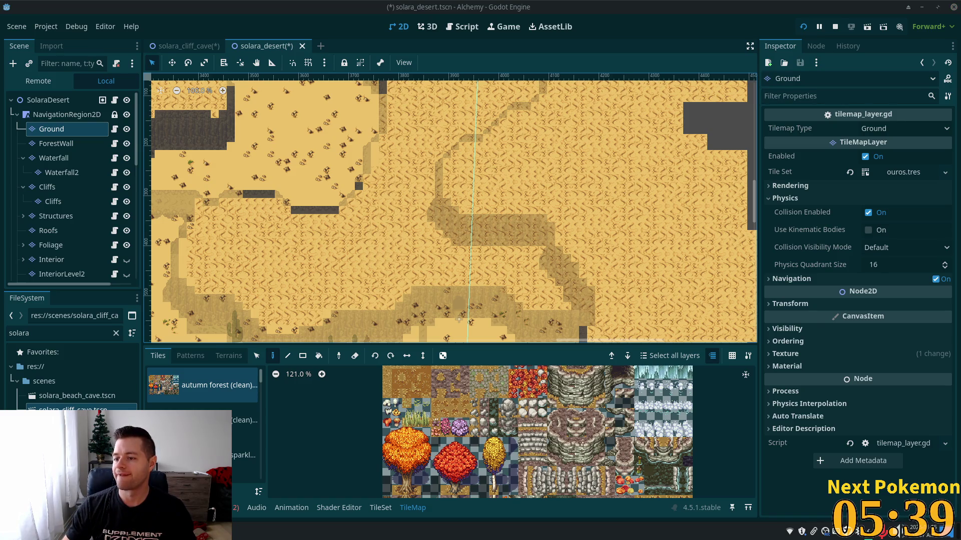
{"action": "scroll", "coordinate": [432, 226], "scroll_direction": "up", "scroll_amount": 3}
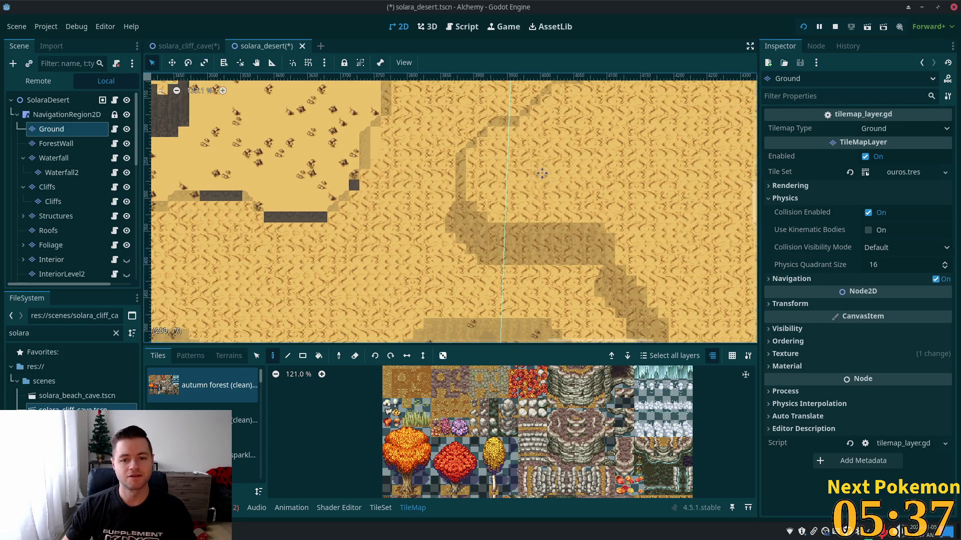
{"action": "scroll", "coordinate": [381, 105], "scroll_direction": "left", "scroll_amount": 3}
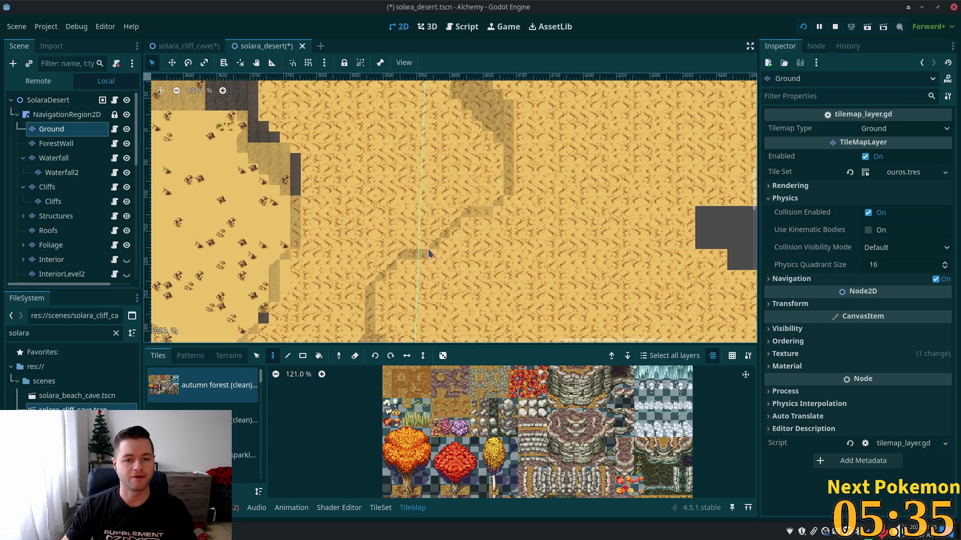
{"action": "scroll", "coordinate": [606, 135], "scroll_direction": "down", "scroll_amount": 6}
{"action": "scroll", "coordinate": [427, 254], "scroll_direction": "up", "scroll_amount": 4}
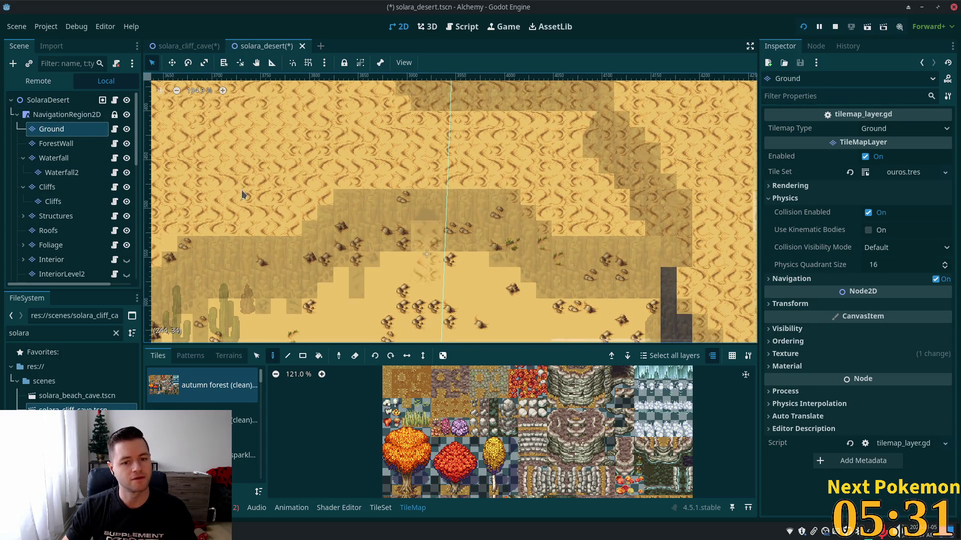
Add an empty Node2D under the SolaraDesert root node
{"action": "left_click", "coordinate": [48, 99]}
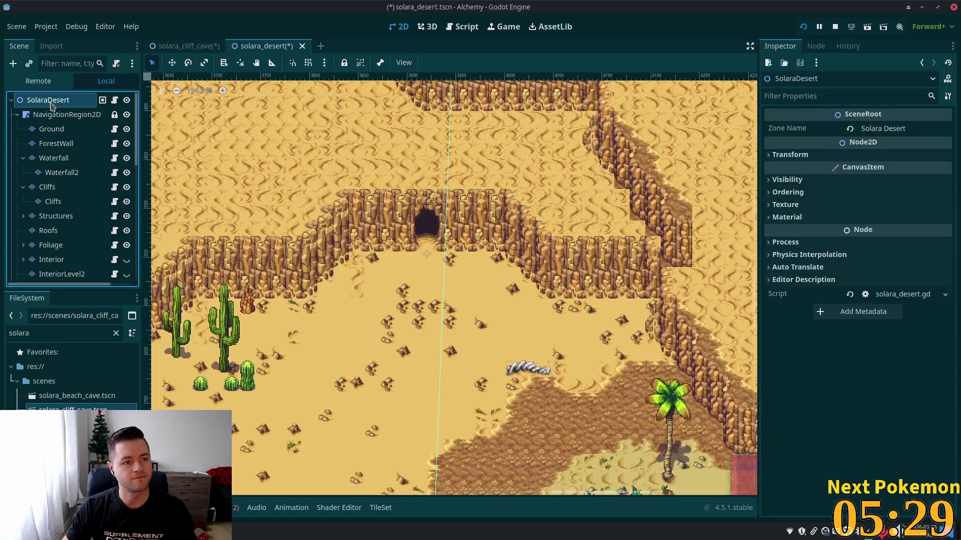
{"action": "key", "text": "ctrl+v"}
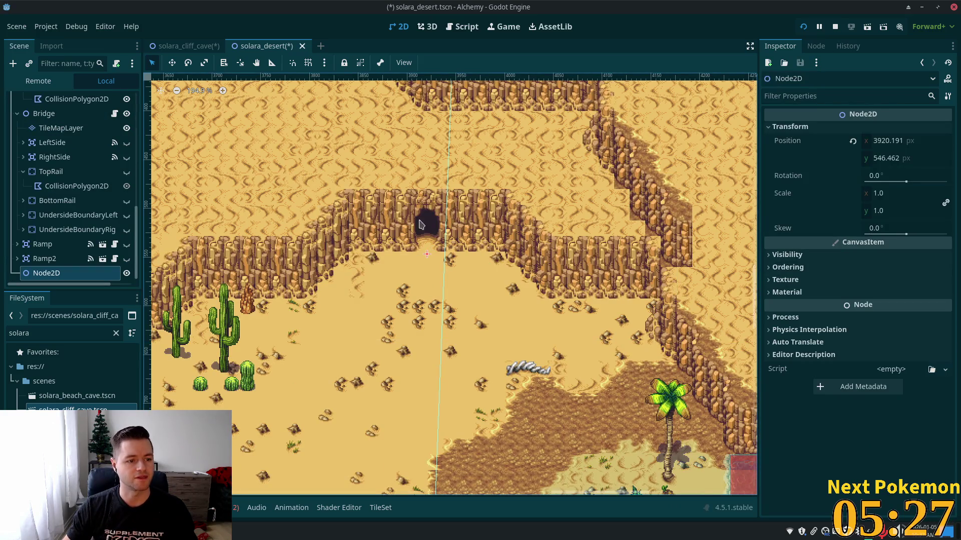
{"action": "scroll", "coordinate": [345, 270], "scroll_direction": "up", "scroll_amount": 8}
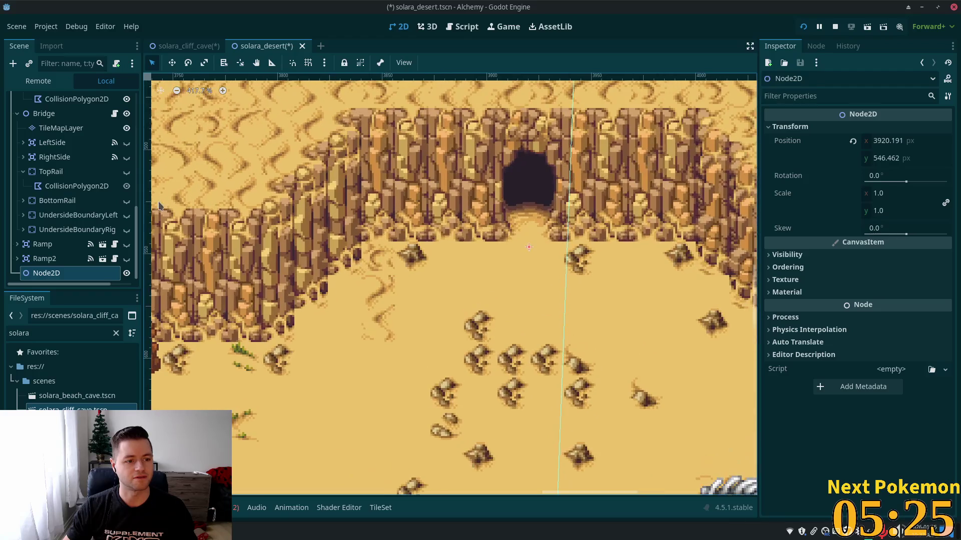
{"action": "scroll", "coordinate": [549, 200], "scroll_direction": "down", "scroll_amount": 4}
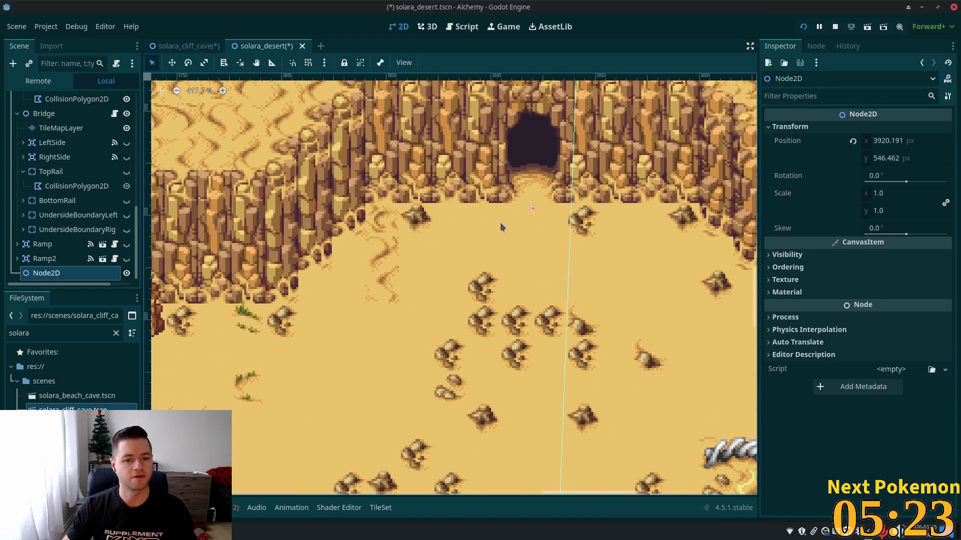
{"action": "scroll", "coordinate": [497, 297], "scroll_direction": "down", "scroll_amount": 8}
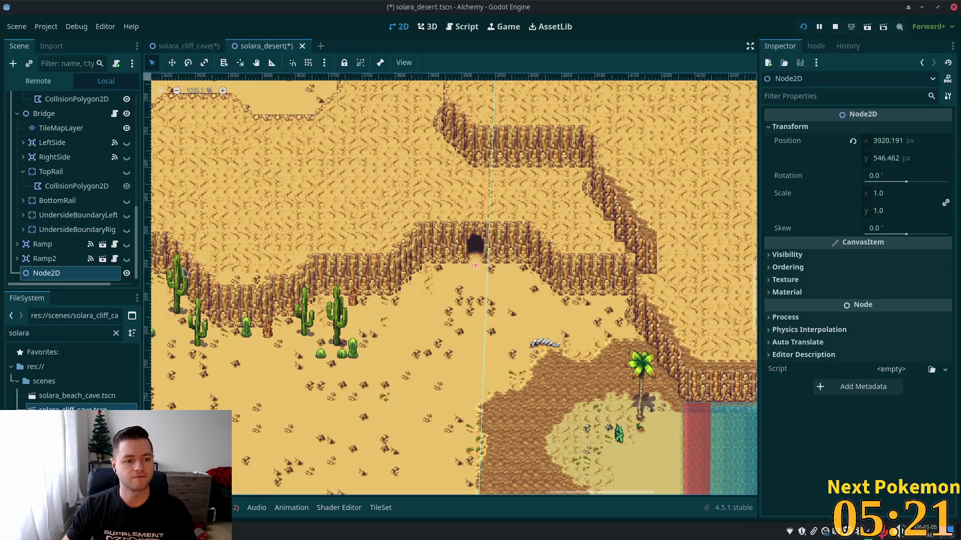
Copy the SolaraBeachCaveEntrance warp zone node
{"action": "scroll", "coordinate": [360, 308], "scroll_direction": "down", "scroll_amount": 10}
{"action": "scroll", "coordinate": [326, 331], "scroll_direction": "left", "scroll_amount": 8}
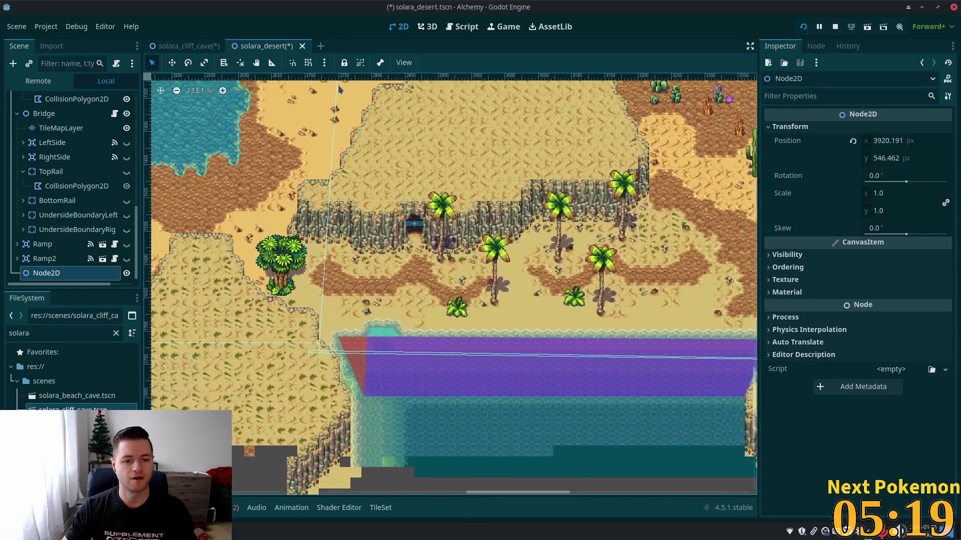
{"action": "left_click", "coordinate": [415, 233]}
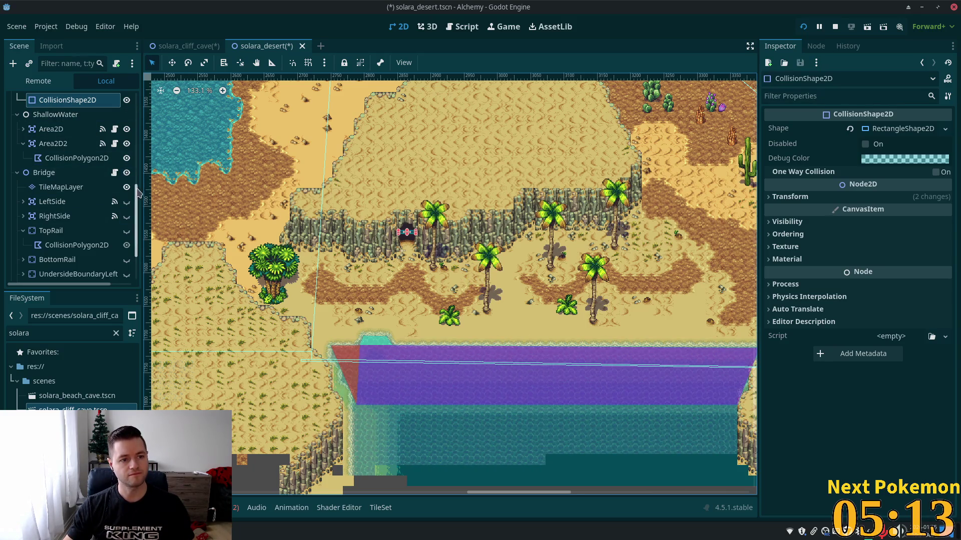
{"action": "scroll", "coordinate": [75, 201], "scroll_direction": "down", "scroll_amount": 3}
{"action": "scroll", "coordinate": [50, 145], "scroll_direction": "up", "scroll_amount": 6}
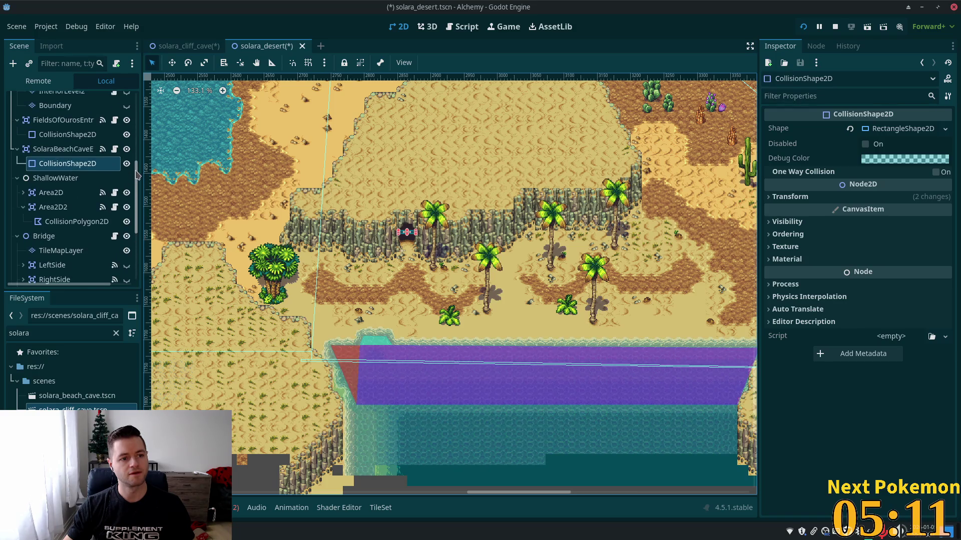
{"action": "left_click", "coordinate": [53, 150]}
{"action": "right_click", "coordinate": [53, 150]}
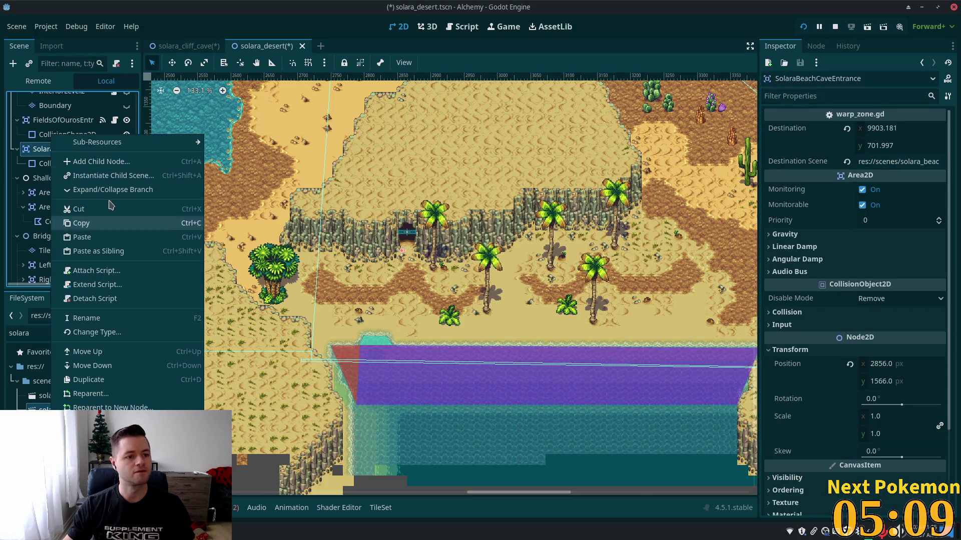
{"action": "left_click", "coordinate": [90, 220]}
Paste the copied entrance at the cliff cave mouth and select its collision shape
{"action": "scroll", "coordinate": [439, 174], "scroll_direction": "up", "scroll_amount": 10}
{"action": "scroll", "coordinate": [351, 250], "scroll_direction": "right", "scroll_amount": 5}
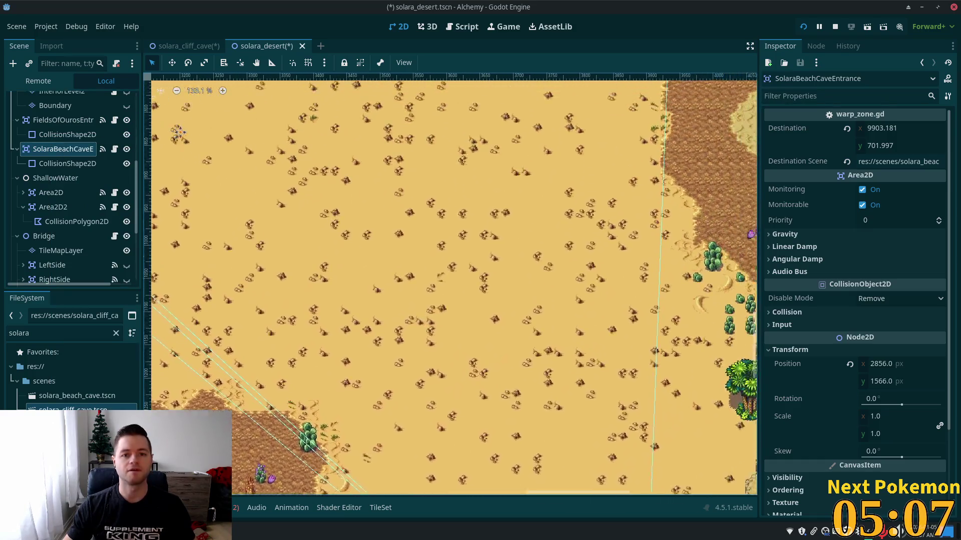
{"action": "scroll", "coordinate": [328, 280], "scroll_direction": "right", "scroll_amount": 10}
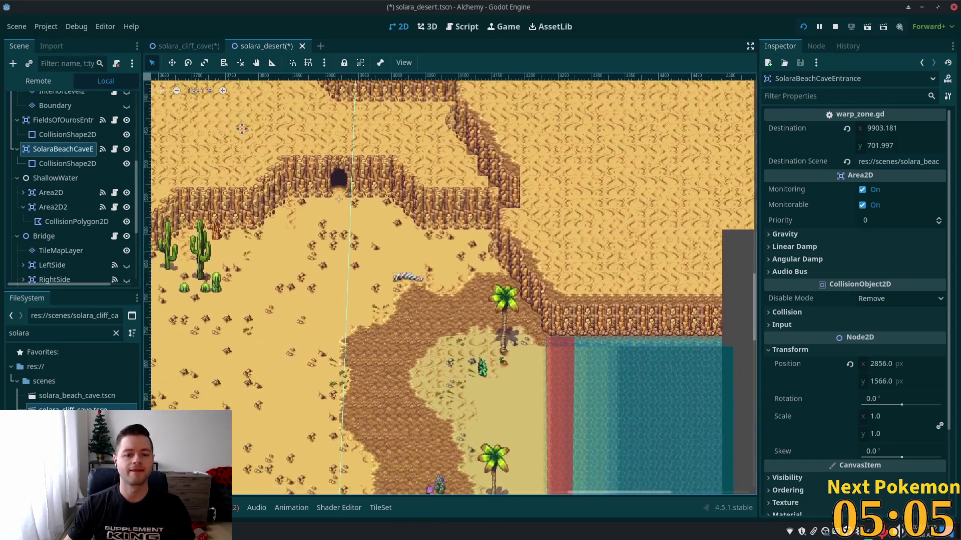
{"action": "scroll", "coordinate": [376, 152], "scroll_direction": "up", "scroll_amount": 1}
{"action": "scroll", "coordinate": [380, 160], "scroll_direction": "up", "scroll_amount": 10}
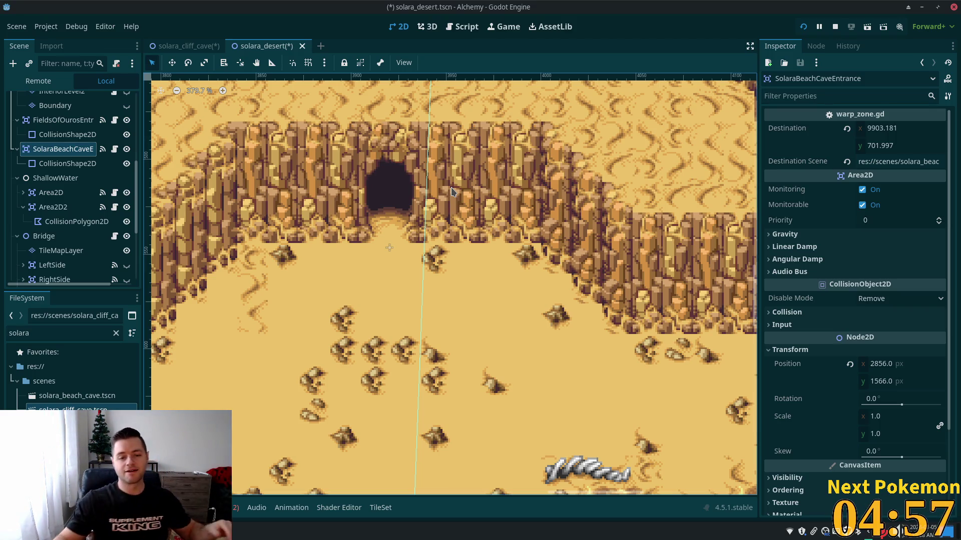
{"action": "right_click", "coordinate": [393, 194]}
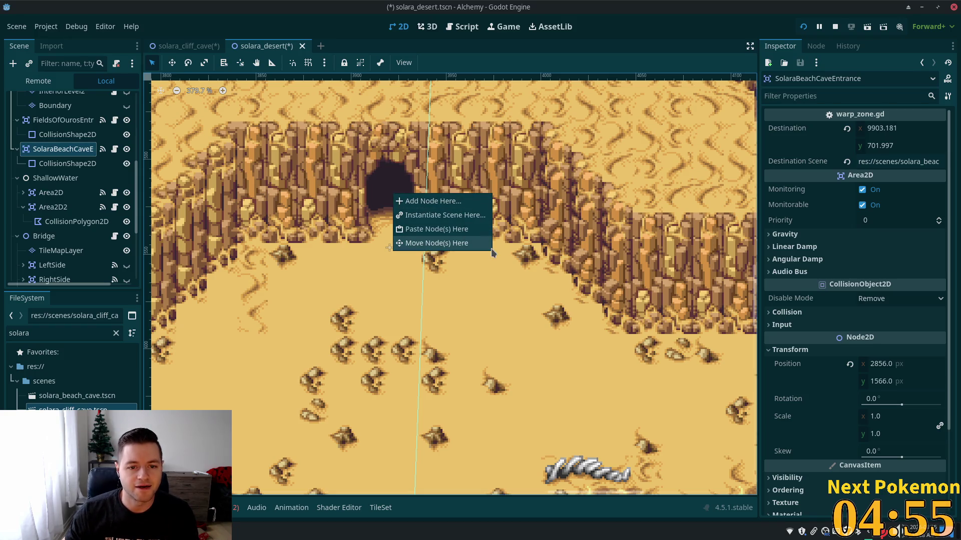
{"action": "left_click", "coordinate": [451, 234]}
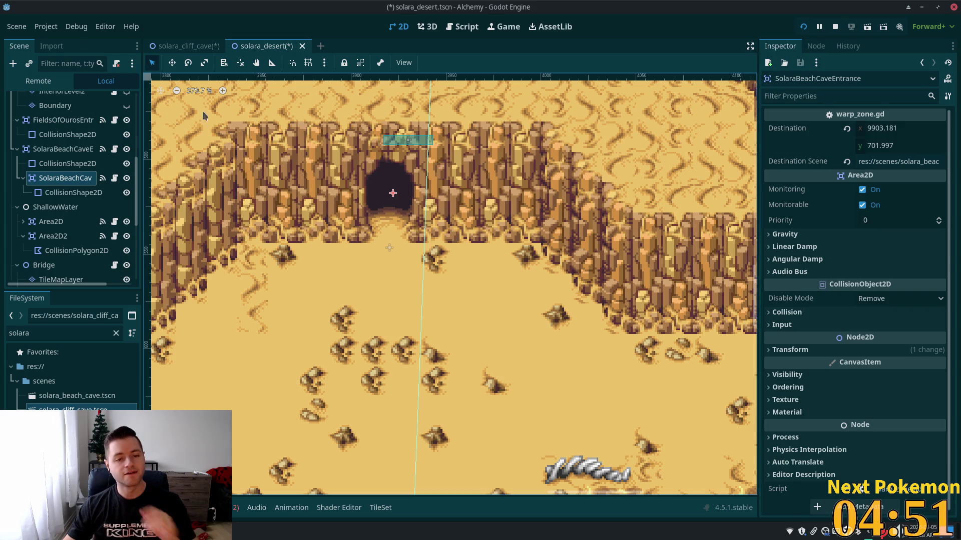
{"action": "left_click", "coordinate": [171, 63]}
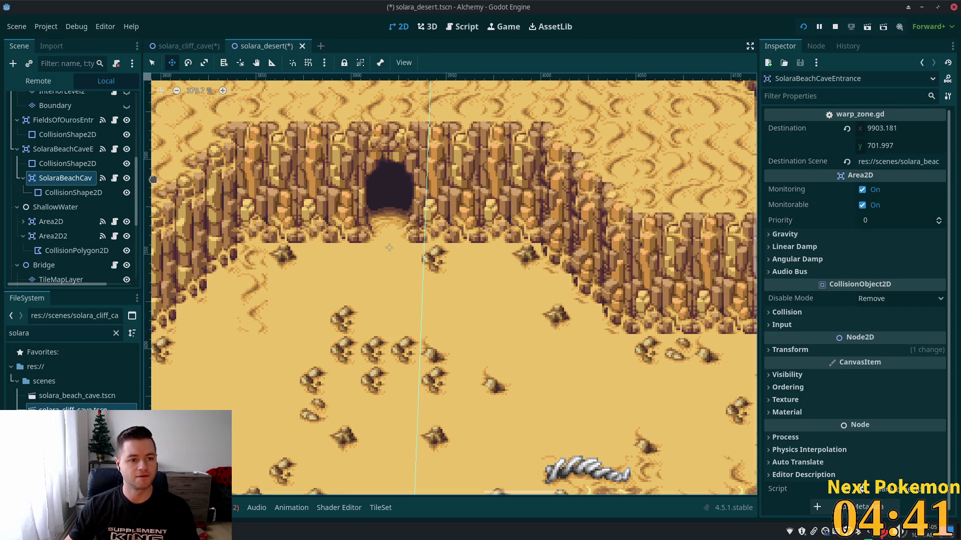
{"action": "left_click", "coordinate": [63, 192]}
Delete the nested duplicate cave entrance node and confirm the removal
{"action": "left_click", "coordinate": [62, 179]}
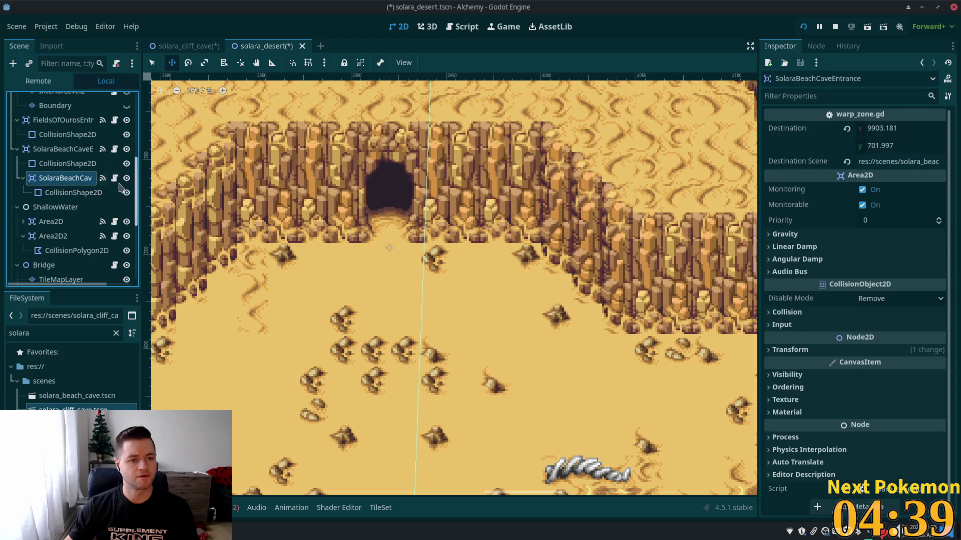
{"action": "scroll", "coordinate": [65, 200], "scroll_direction": "down", "scroll_amount": 3}
{"action": "scroll", "coordinate": [280, 272], "scroll_direction": "down", "scroll_amount": 2}
{"action": "scroll", "coordinate": [360, 251], "scroll_direction": "down", "scroll_amount": 5}
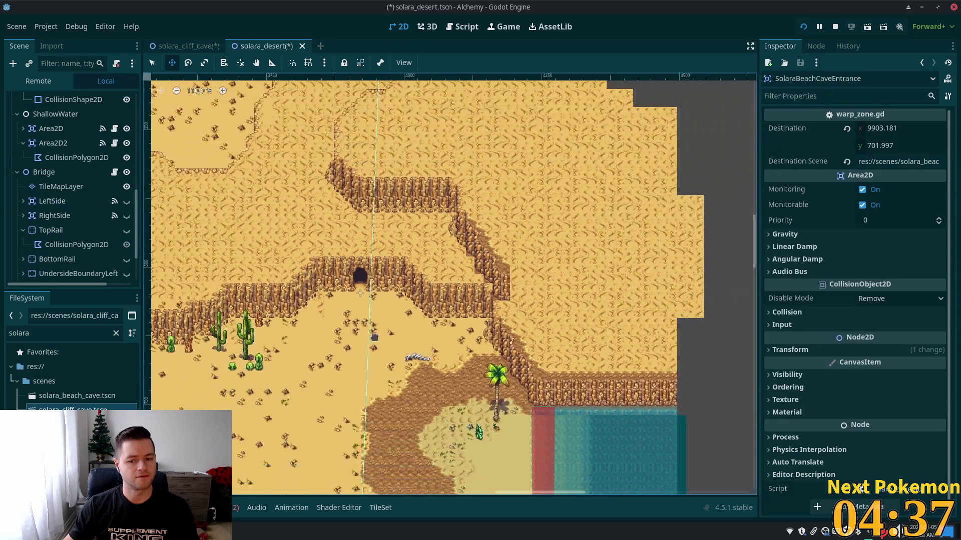
{"action": "scroll", "coordinate": [300, 230], "scroll_direction": "left", "scroll_amount": 10}
{"action": "scroll", "coordinate": [249, 210], "scroll_direction": "up", "scroll_amount": 2}
{"action": "scroll", "coordinate": [248, 211], "scroll_direction": "left", "scroll_amount": 3}
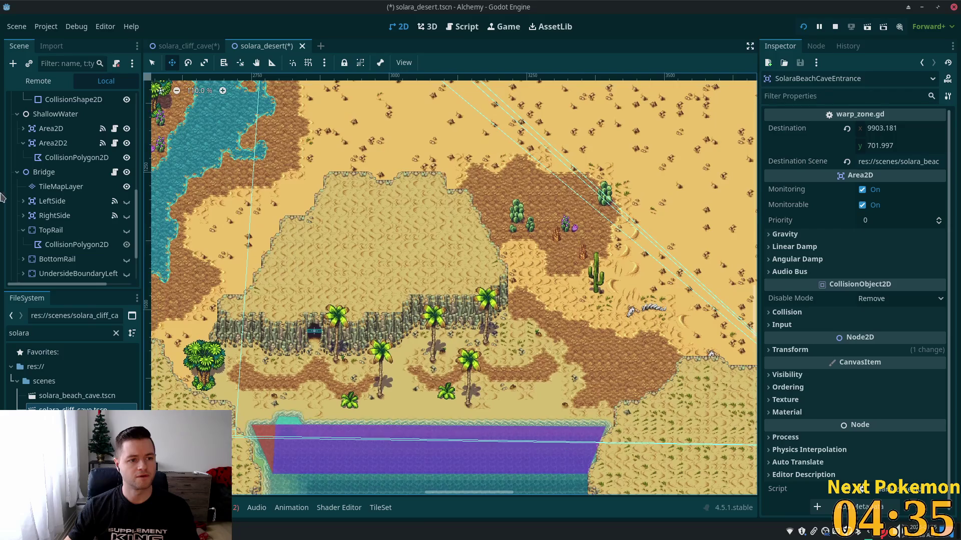
{"action": "scroll", "coordinate": [50, 145], "scroll_direction": "up", "scroll_amount": 1}
{"action": "scroll", "coordinate": [46, 142], "scroll_direction": "up", "scroll_amount": 4}
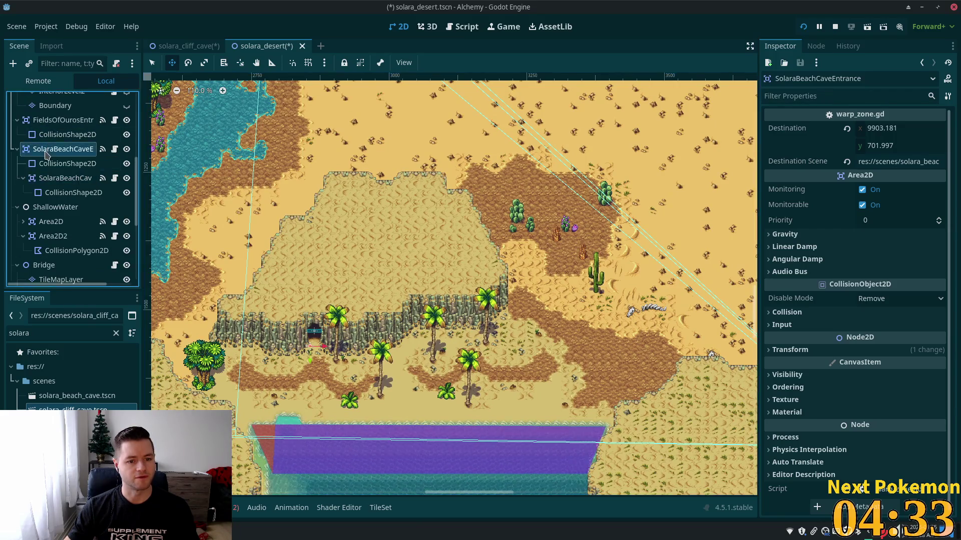
{"action": "left_click", "coordinate": [50, 149]}
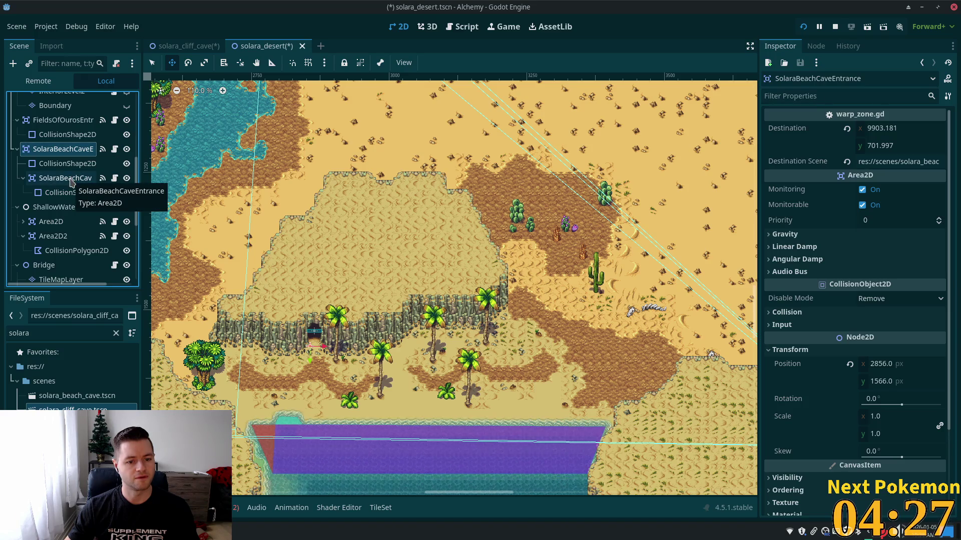
{"action": "left_click", "coordinate": [72, 185]}
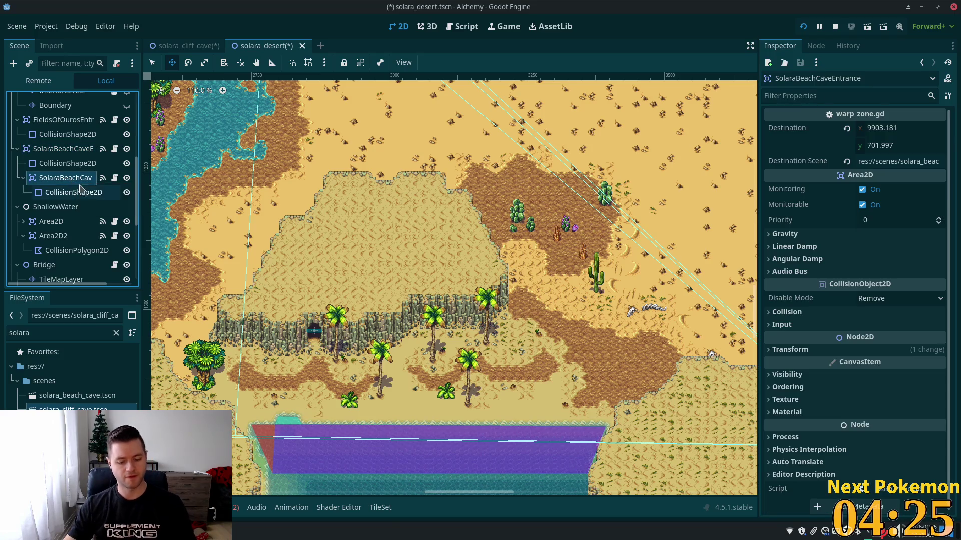
{"action": "key", "text": "Delete"}
{"action": "key", "text": "Return"}
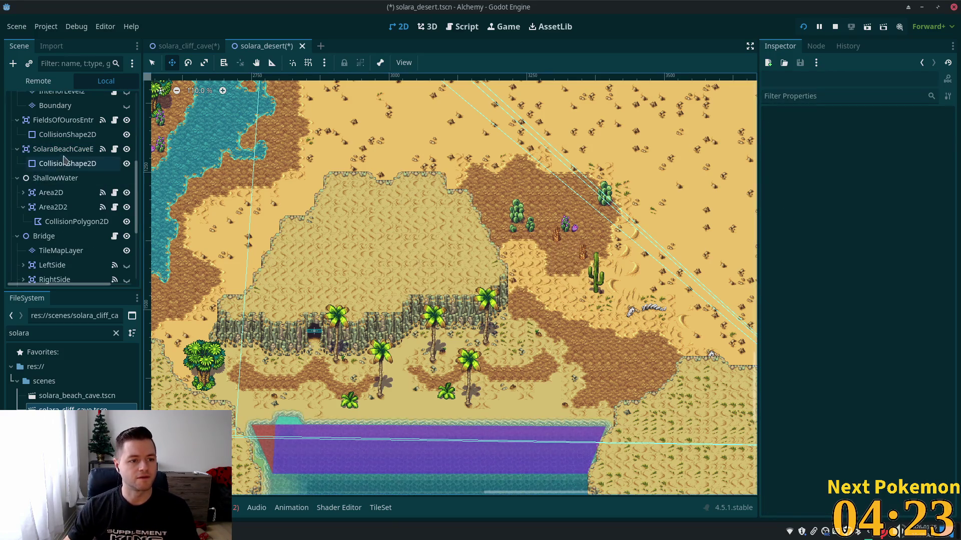
Copy the original SolaraBeachCaveEntrance node again
{"action": "left_click", "coordinate": [52, 149]}
{"action": "right_click", "coordinate": [52, 149]}
{"action": "left_click", "coordinate": [116, 231]}
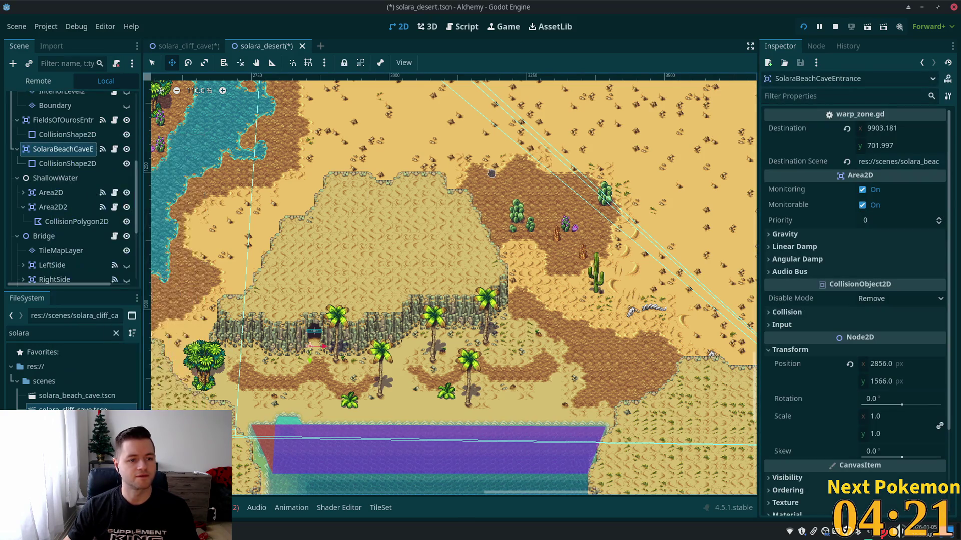
{"action": "scroll", "coordinate": [706, 150], "scroll_direction": "right", "scroll_amount": 10}
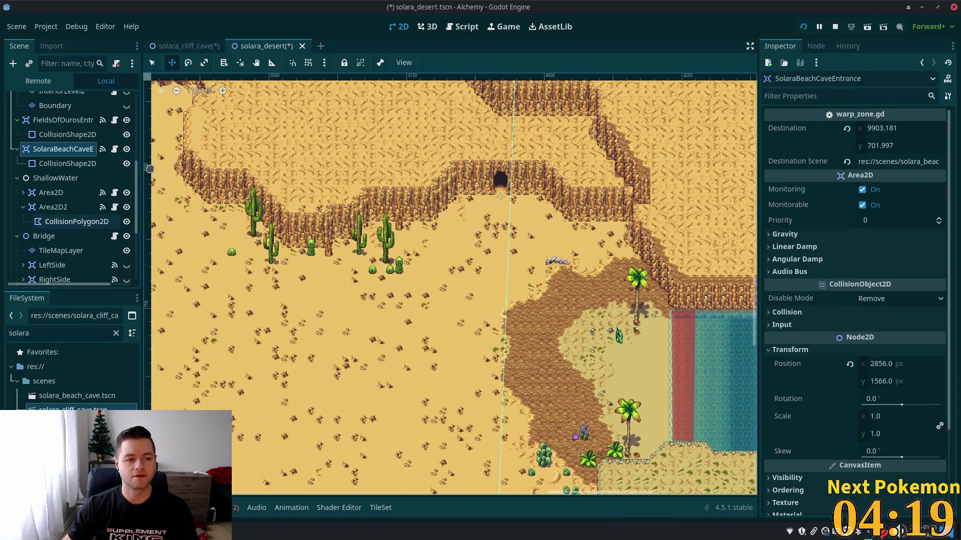
{"action": "scroll", "coordinate": [141, 181], "scroll_direction": "up", "scroll_amount": 5}
Paste the copied entrance under SolaraDesert at the cliff cave mouth
{"action": "left_click", "coordinate": [48, 100]}
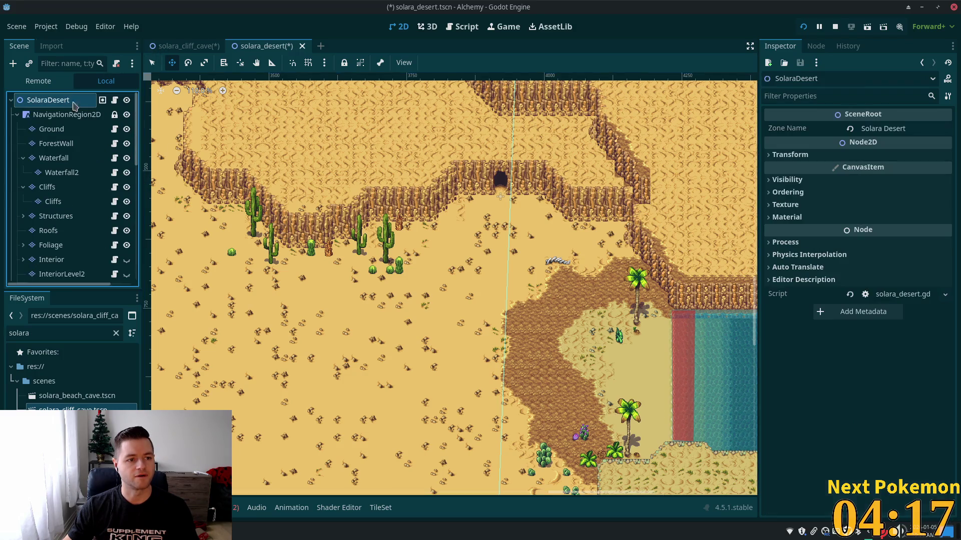
{"action": "scroll", "coordinate": [501, 166], "scroll_direction": "up", "scroll_amount": 5}
{"action": "scroll", "coordinate": [479, 146], "scroll_direction": "up", "scroll_amount": 5}
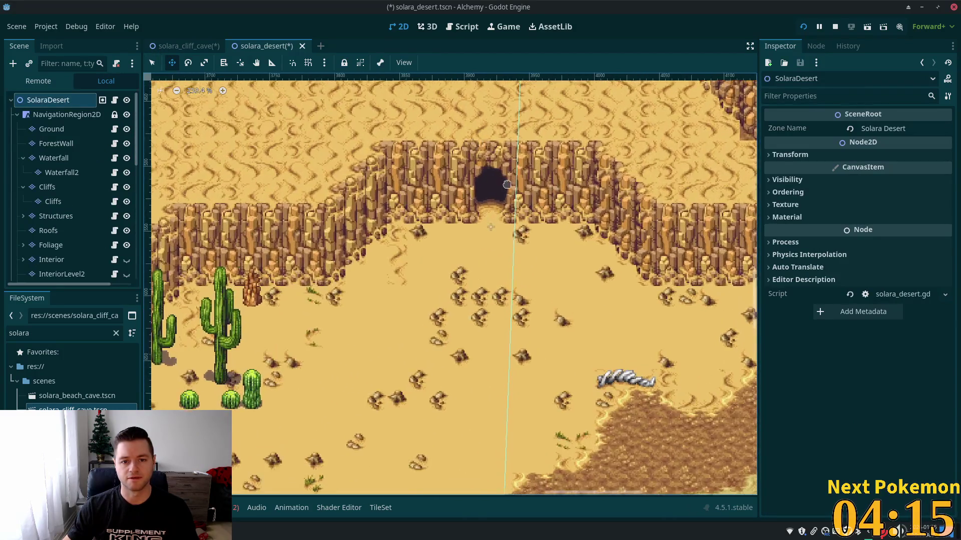
{"action": "right_click", "coordinate": [480, 191]}
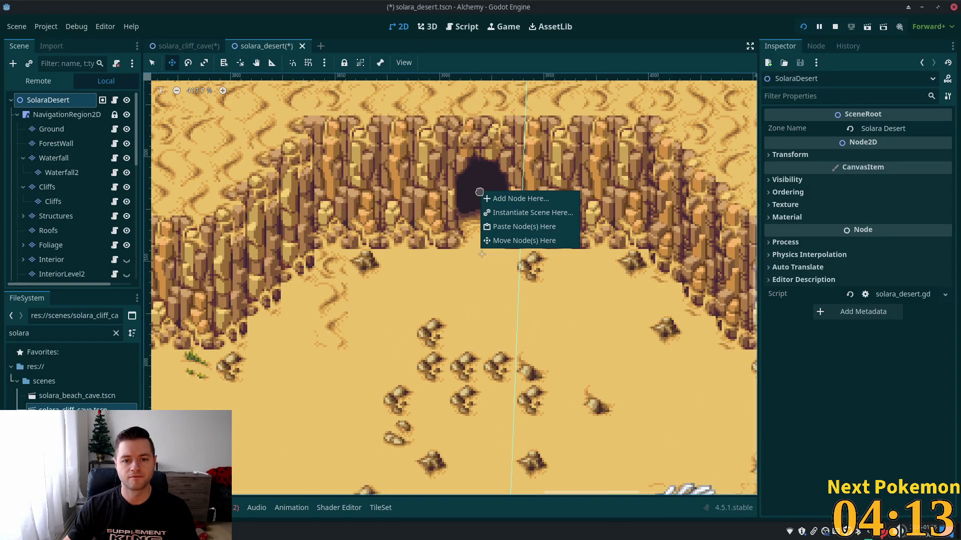
{"action": "left_click", "coordinate": [506, 229]}
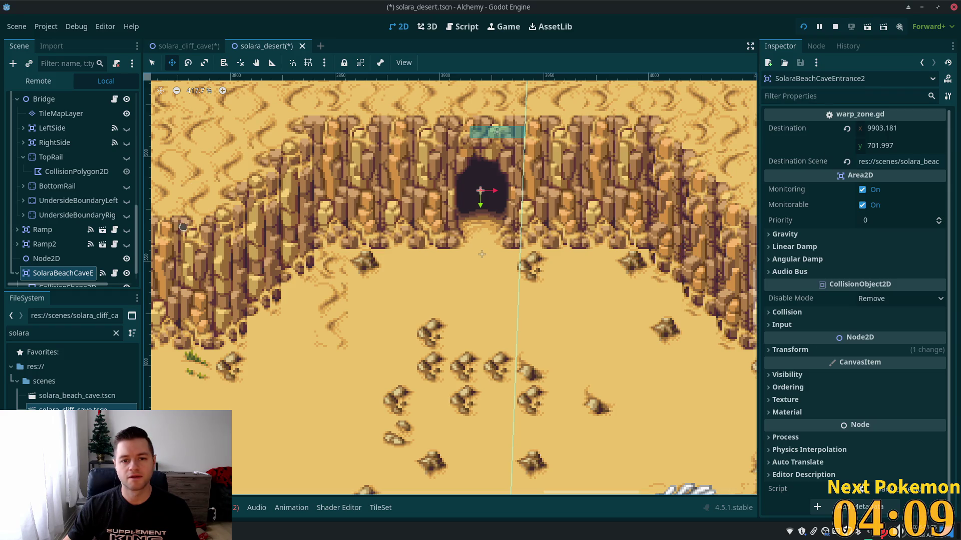
Reset the new entrance's CollisionShape2D position to 0, 0 and select SolaraBeachCaveEntrance2
{"action": "scroll", "coordinate": [64, 281], "scroll_direction": "down", "scroll_amount": 1}
{"action": "left_click", "coordinate": [62, 273]}
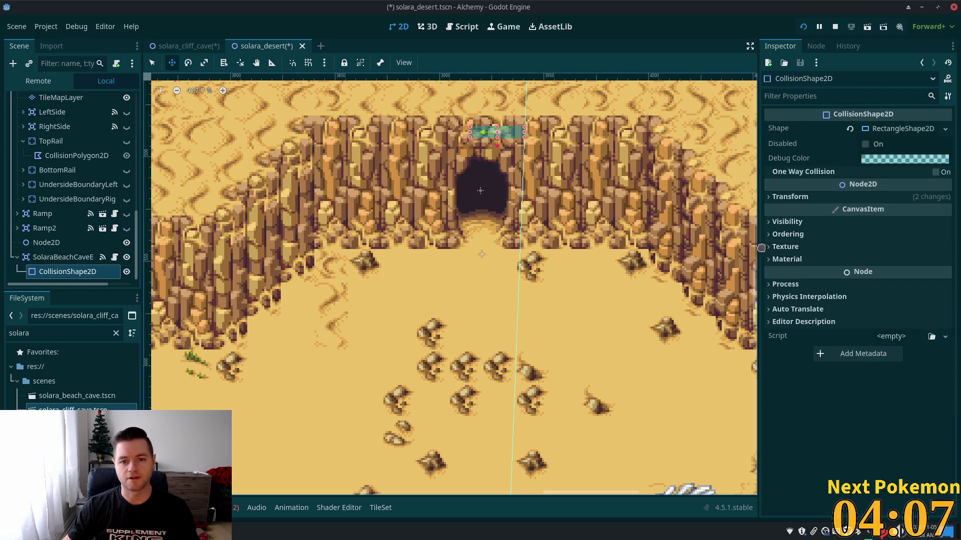
{"action": "left_click", "coordinate": [779, 197]}
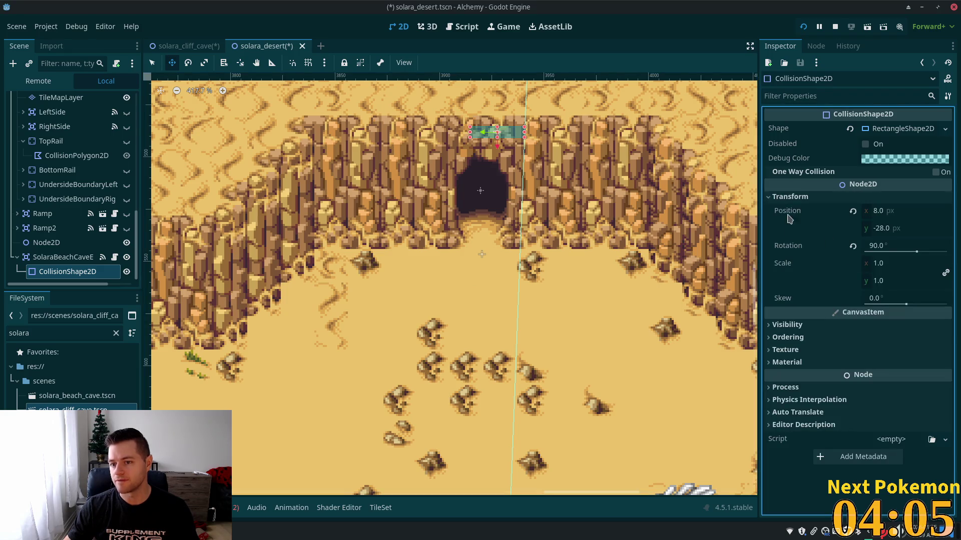
{"action": "left_click", "coordinate": [852, 212]}
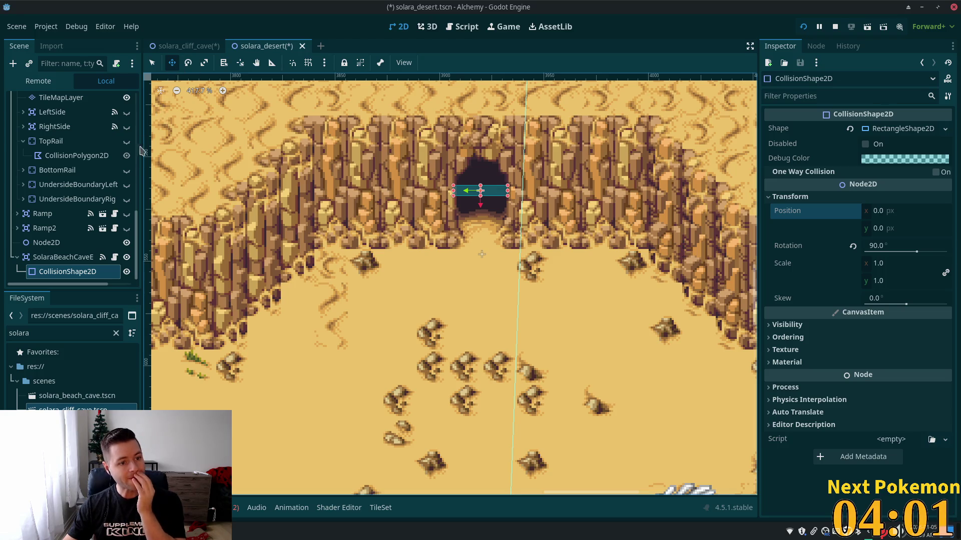
{"action": "left_click", "coordinate": [60, 258]}
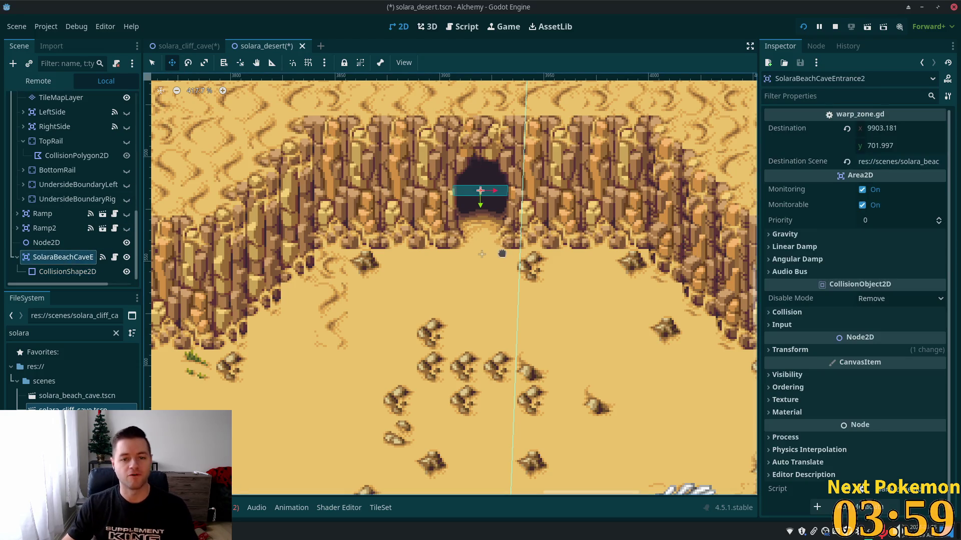
Raise the new warp into the cave mouth, point its destination scene to solara_cliff_cave, and open that scene
{"action": "left_click_drag", "start_coordinate": [502, 254], "coordinate": [500, 235]}
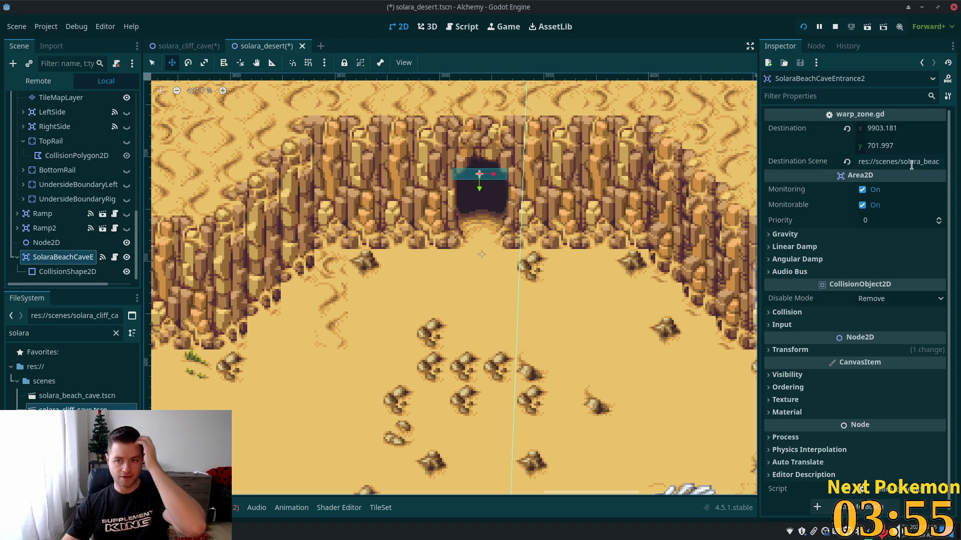
{"action": "left_click_drag", "start_coordinate": [911, 165], "coordinate": [924, 163]}
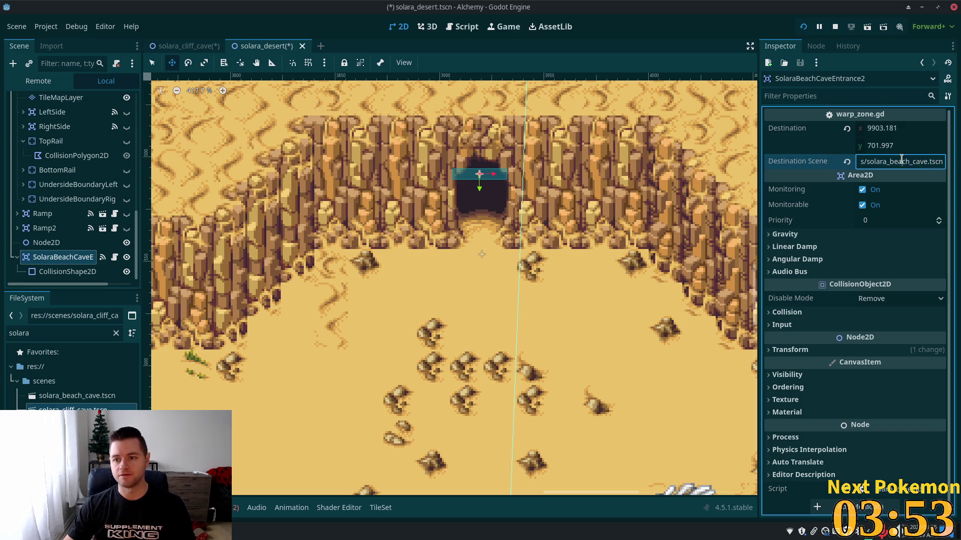
{"action": "double_click", "coordinate": [915, 161]}
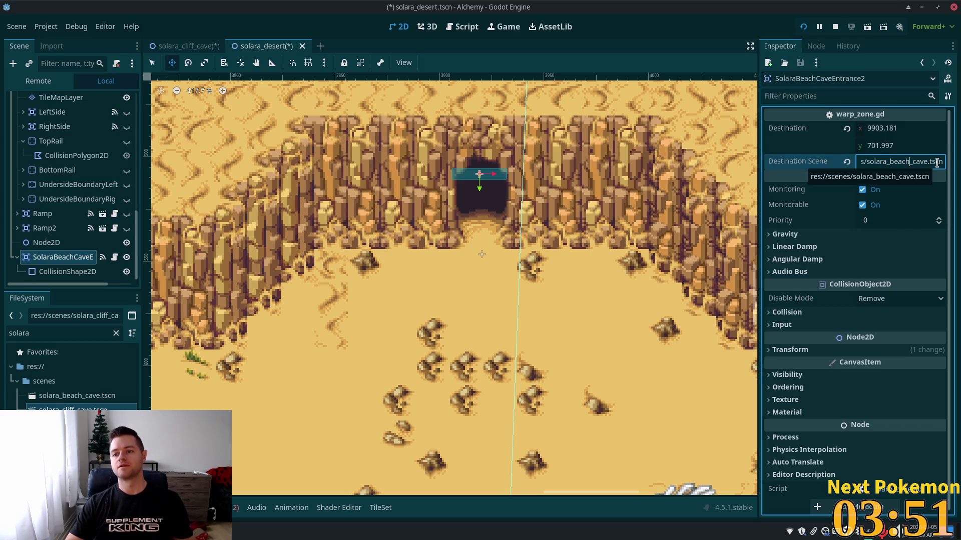
{"action": "type", "text": "cliff"}
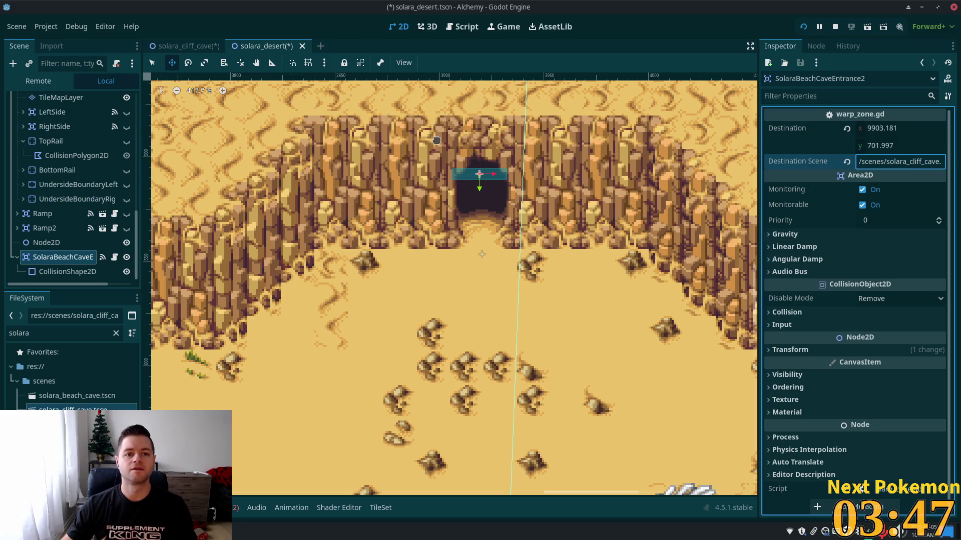
{"action": "left_click", "coordinate": [187, 46]}
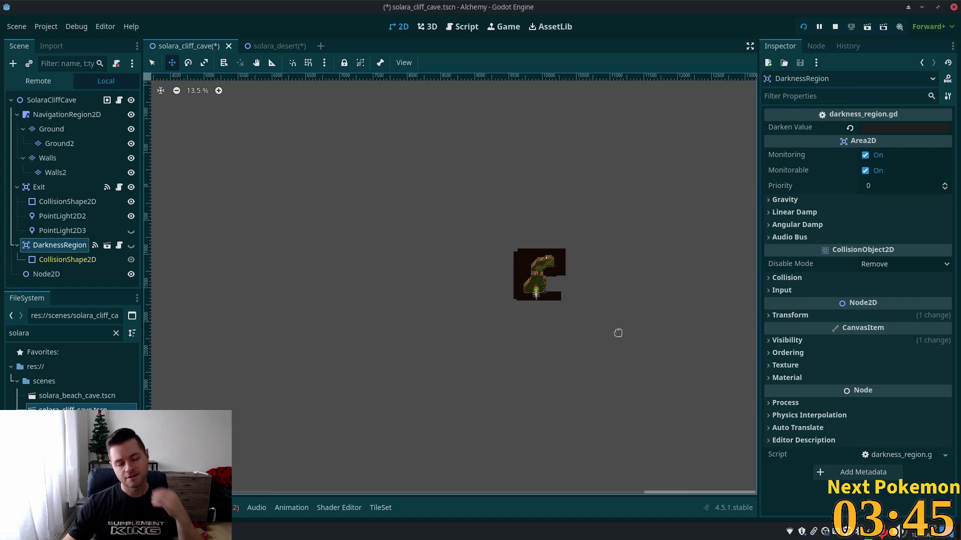
In solara_cliff_cave, inspect the Exit warp zone and its collision shape
{"action": "scroll", "coordinate": [536, 304], "scroll_direction": "up", "scroll_amount": 11}
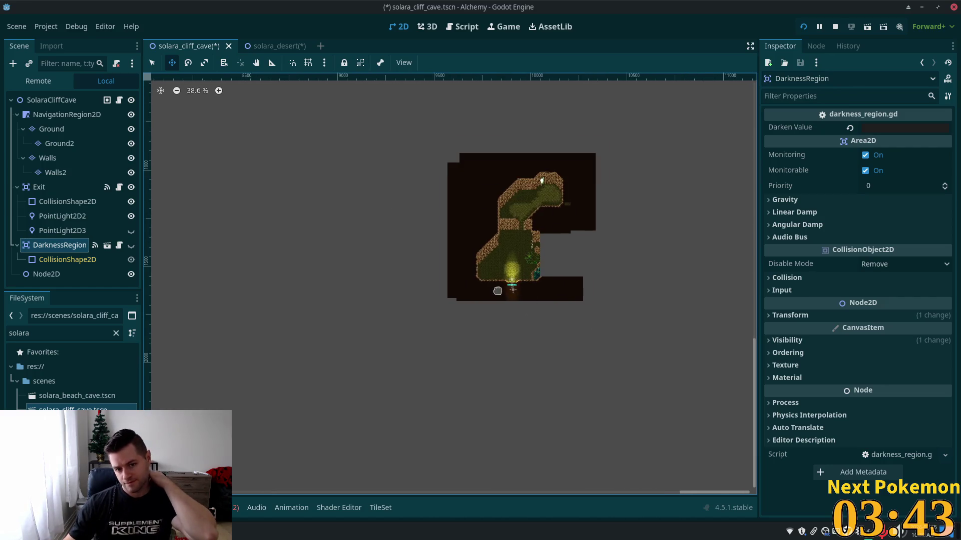
{"action": "scroll", "coordinate": [497, 290], "scroll_direction": "up", "scroll_amount": 17}
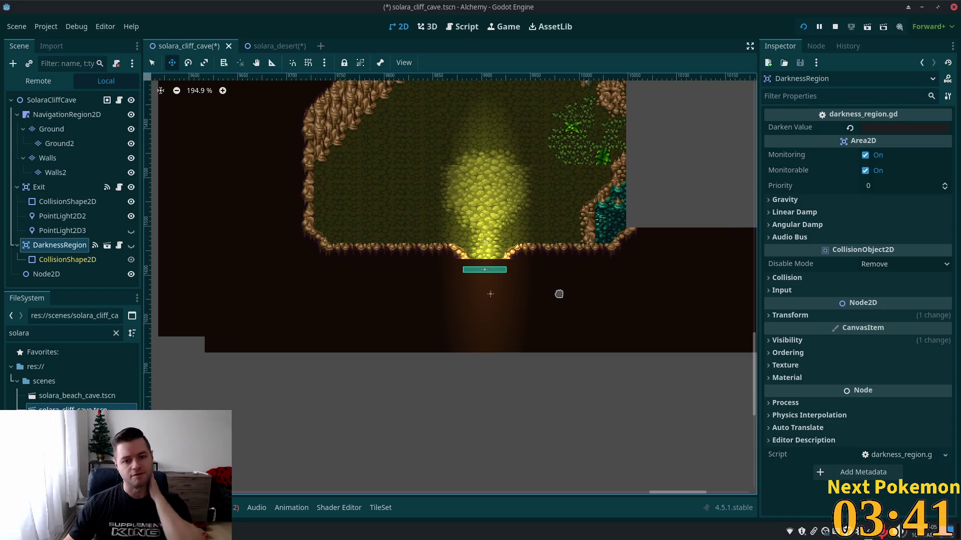
{"action": "left_click", "coordinate": [50, 187]}
{"action": "left_click", "coordinate": [57, 248]}
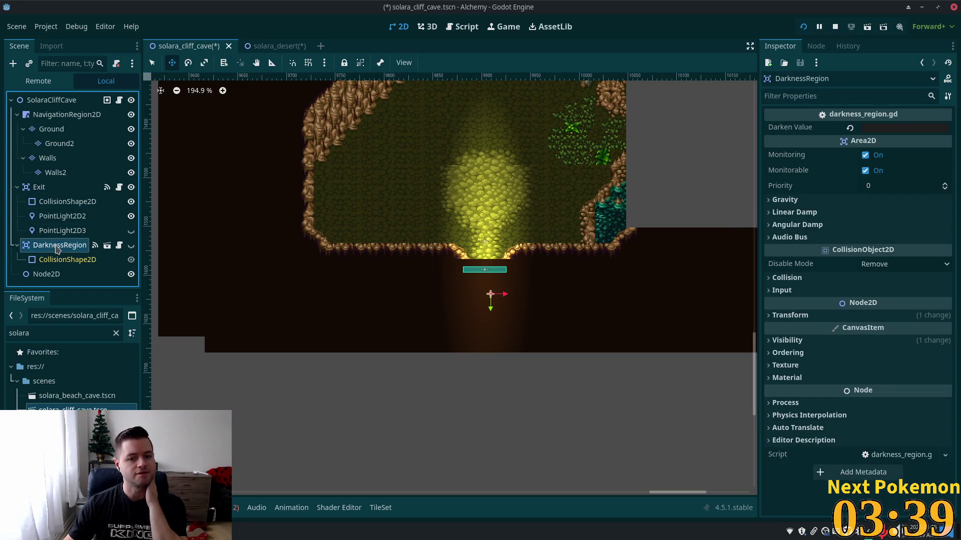
{"action": "left_click", "coordinate": [29, 190]}
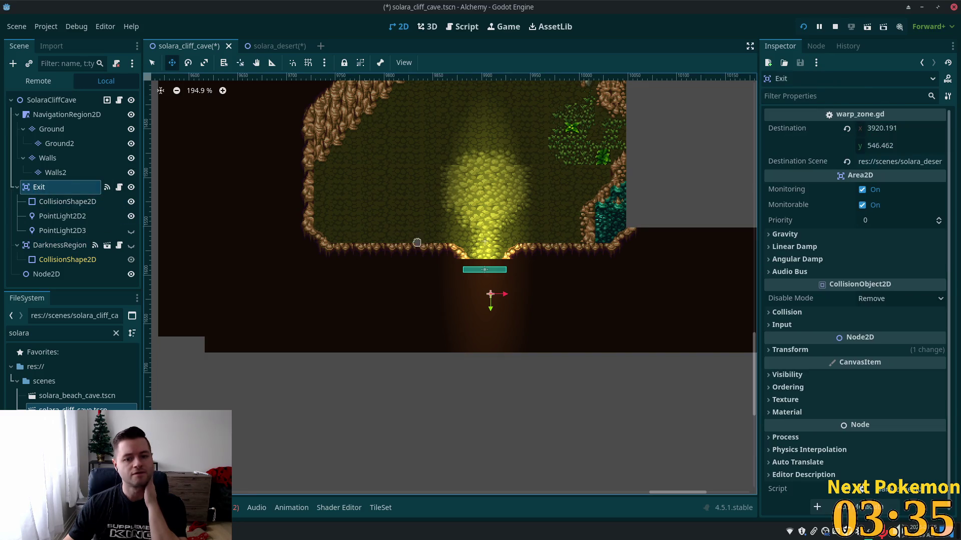
{"action": "left_click", "coordinate": [79, 203]}
{"action": "left_click", "coordinate": [42, 189]}
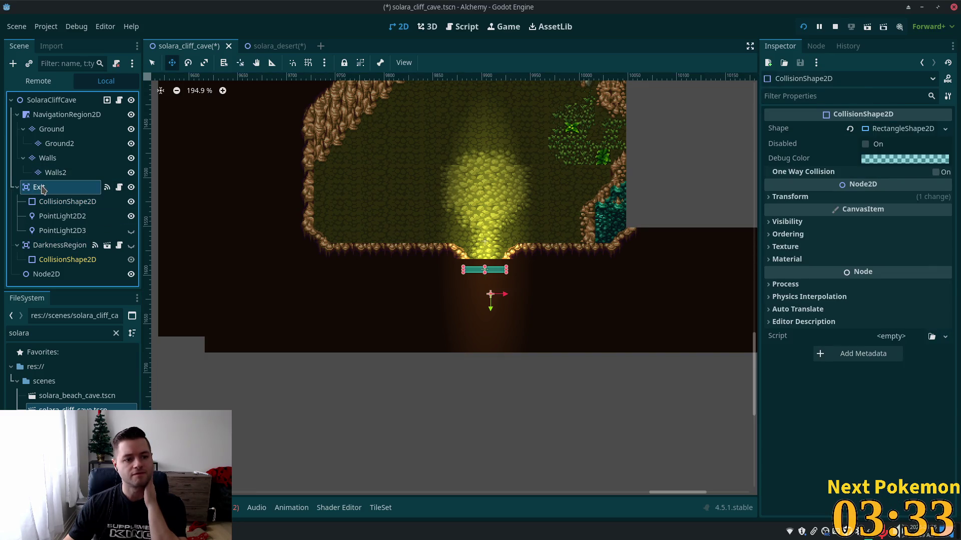
{"action": "right_click", "coordinate": [44, 201]}
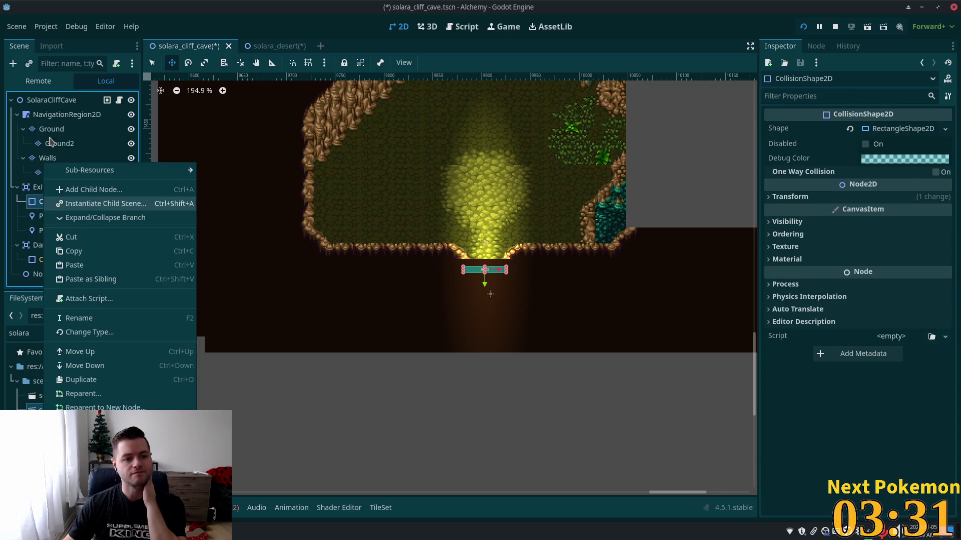
{"action": "left_click", "coordinate": [35, 217]}
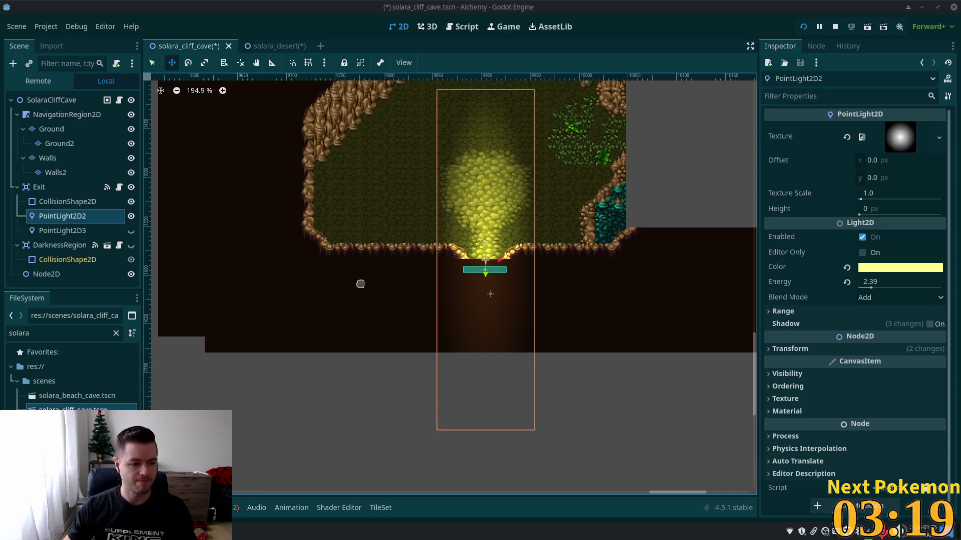
Reframe the view around the cave exit and check the PointLight2D2 and PointLight2D3 lights
{"action": "scroll", "coordinate": [475, 261], "scroll_direction": "up", "scroll_amount": 2}
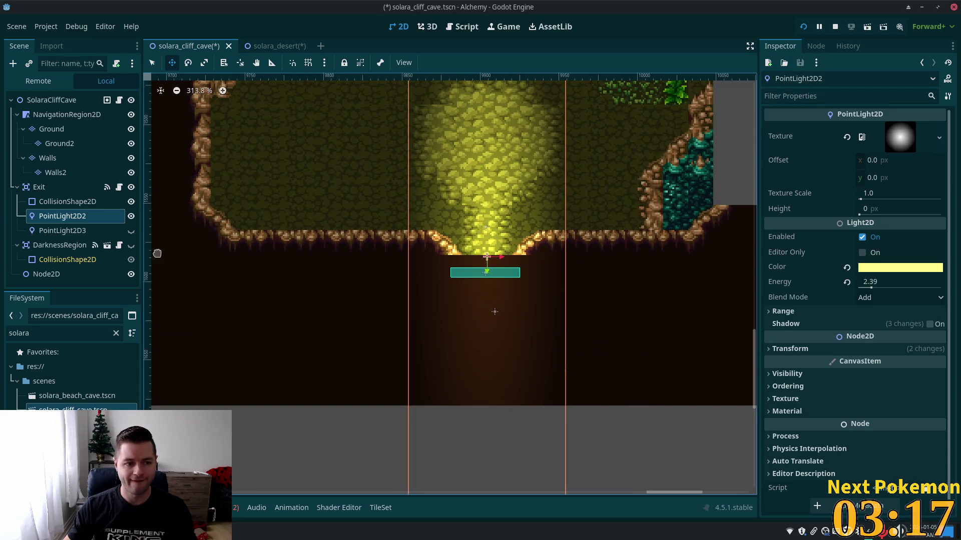
{"action": "left_click", "coordinate": [80, 203]}
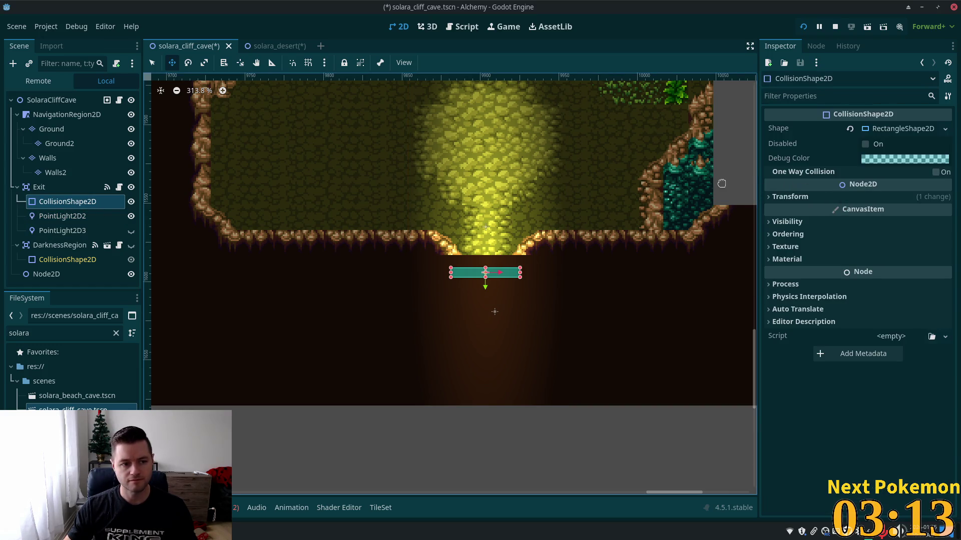
{"action": "scroll", "coordinate": [500, 205], "scroll_direction": "down", "scroll_amount": 4}
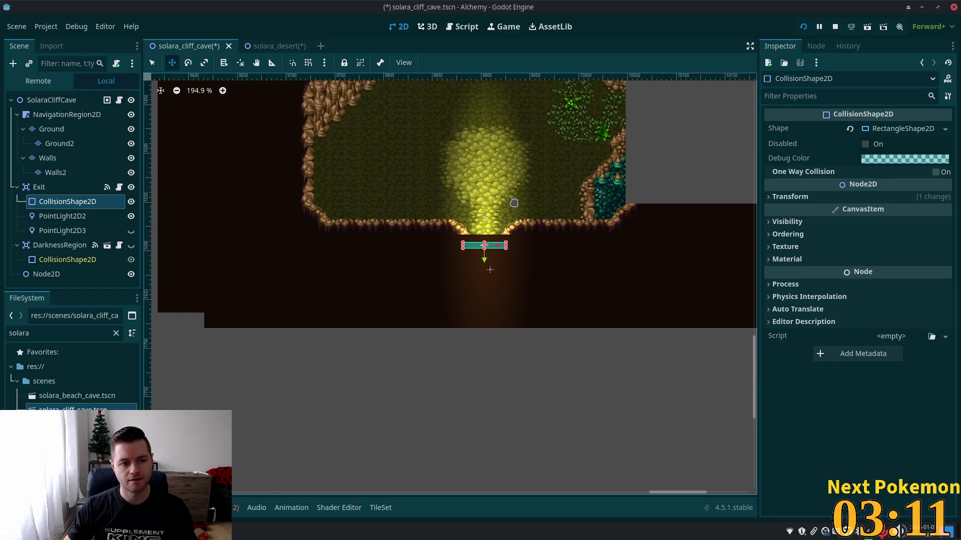
{"action": "mouse_move", "coordinate": [515, 203]}
{"action": "left_mouse_down"}
{"action": "mouse_move", "coordinate": [480, 364]}
{"action": "mouse_move", "coordinate": [500, 490]}
{"action": "mouse_move", "coordinate": [495, 300]}
{"action": "mouse_move", "coordinate": [475, 285]}
{"action": "left_mouse_up"}
{"action": "scroll", "coordinate": [474, 286], "scroll_direction": "up", "scroll_amount": 5}
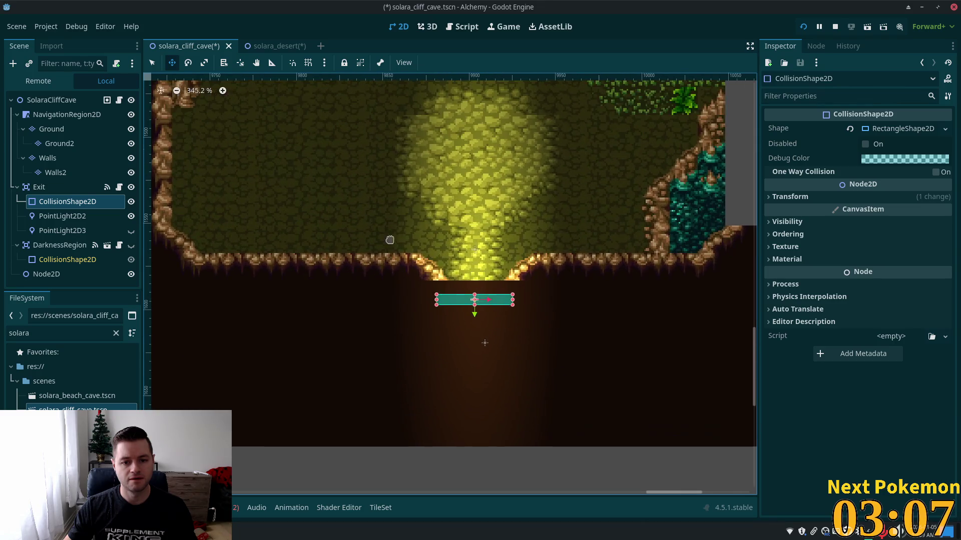
{"action": "left_click", "coordinate": [40, 189]}
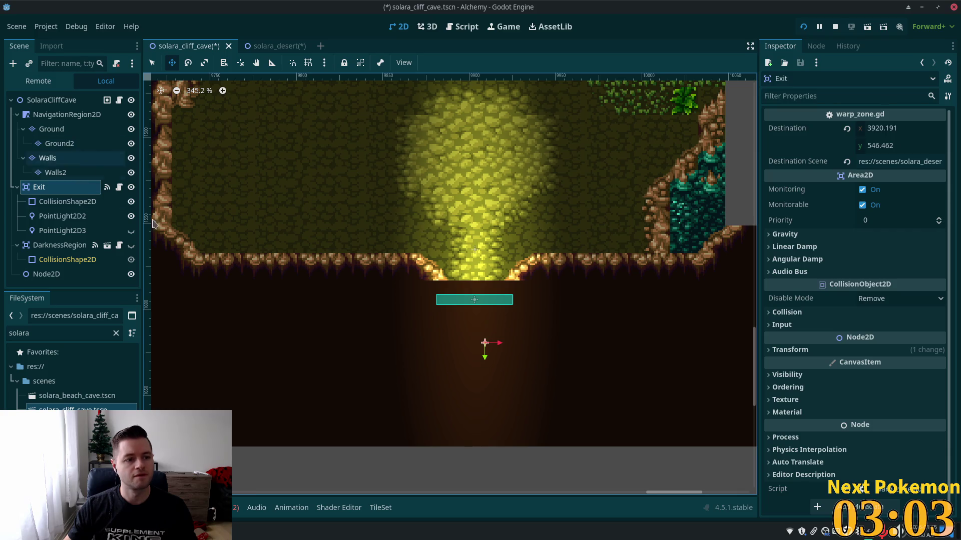
{"action": "left_click", "coordinate": [66, 215]}
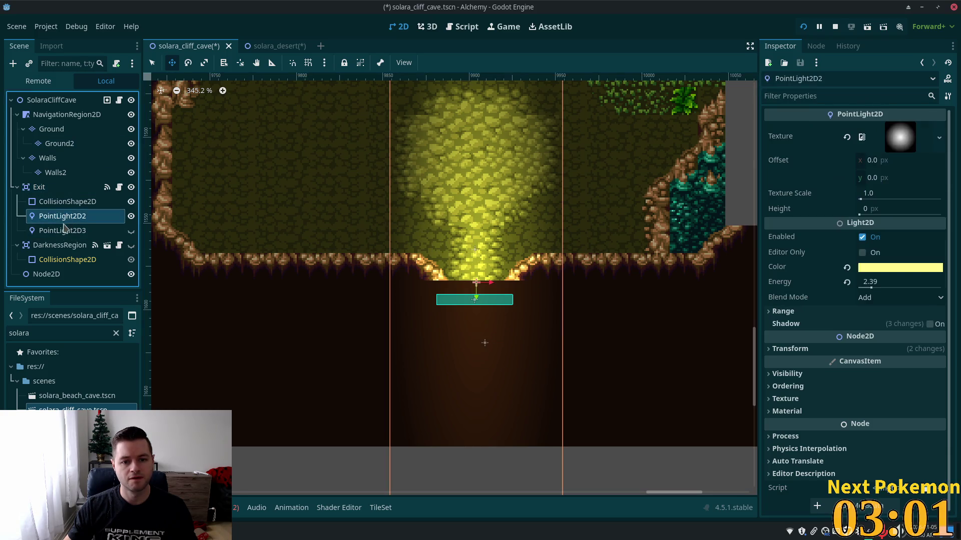
{"action": "left_click", "coordinate": [64, 230]}
Copy Node2D's position (9903.181, 1564.997) and return to the solara_desert scene
{"action": "left_click", "coordinate": [45, 274]}
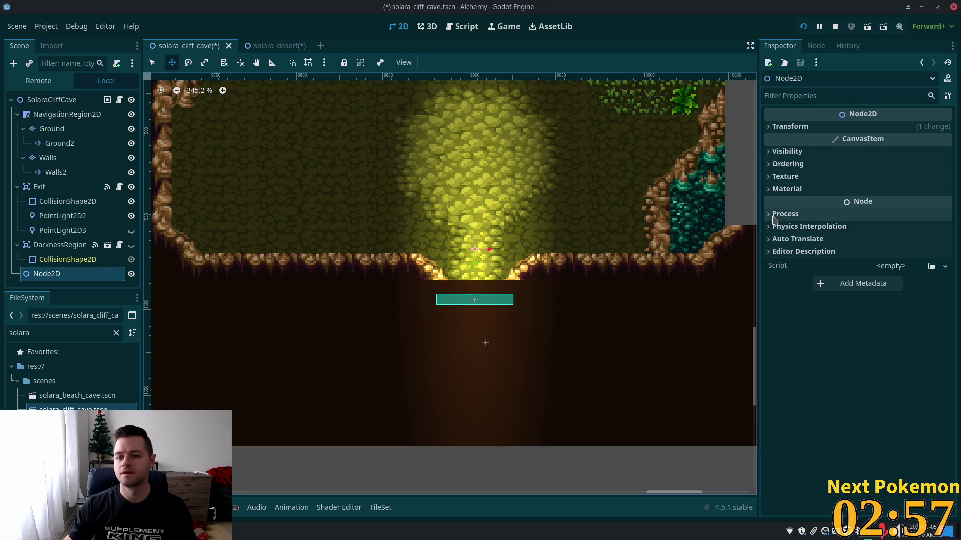
{"action": "left_click", "coordinate": [778, 126]}
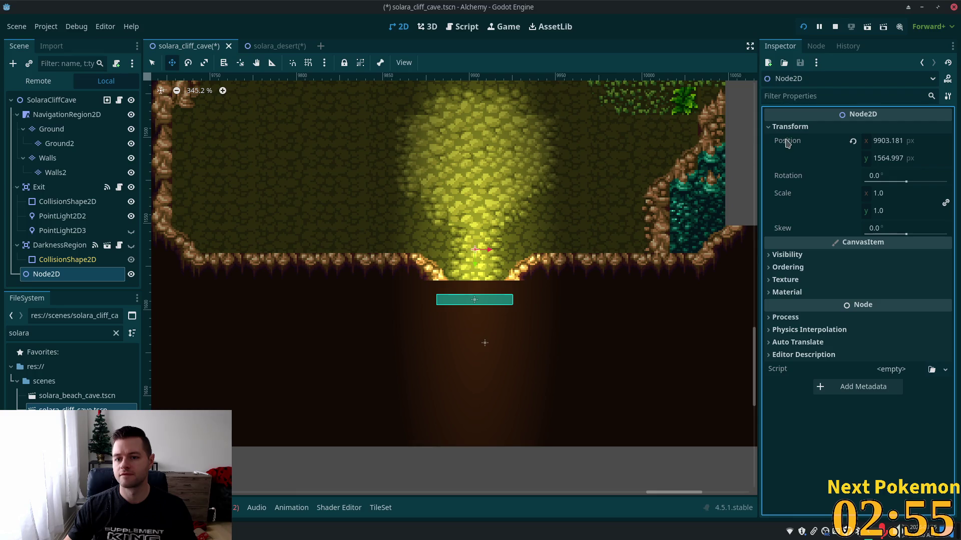
{"action": "right_click", "coordinate": [787, 143]}
{"action": "left_click", "coordinate": [831, 148]}
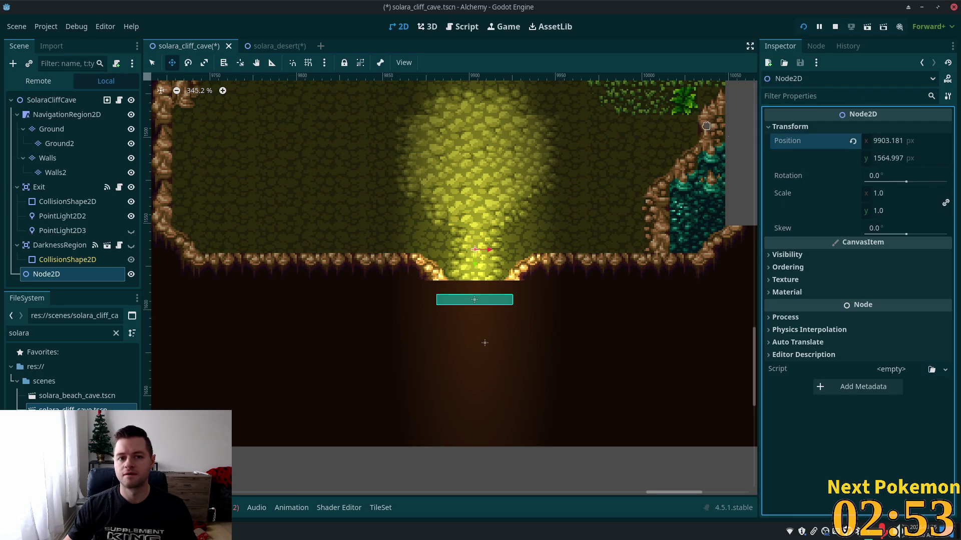
{"action": "left_click", "coordinate": [265, 45]}
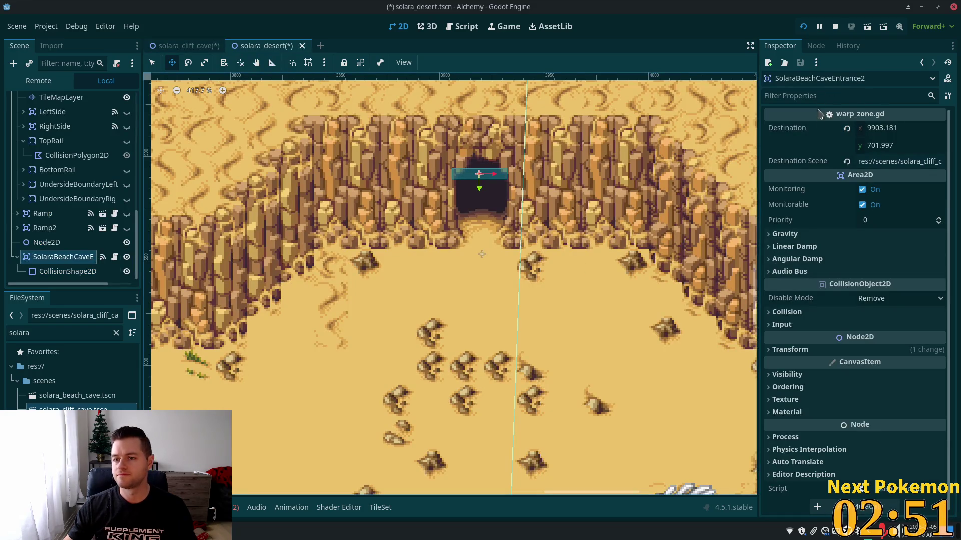
Paste 9903.181, 1564.997 into SolaraBeachCaveEntrance2's Destination, then pan back to the beach cave entrance
{"action": "right_click", "coordinate": [777, 130]}
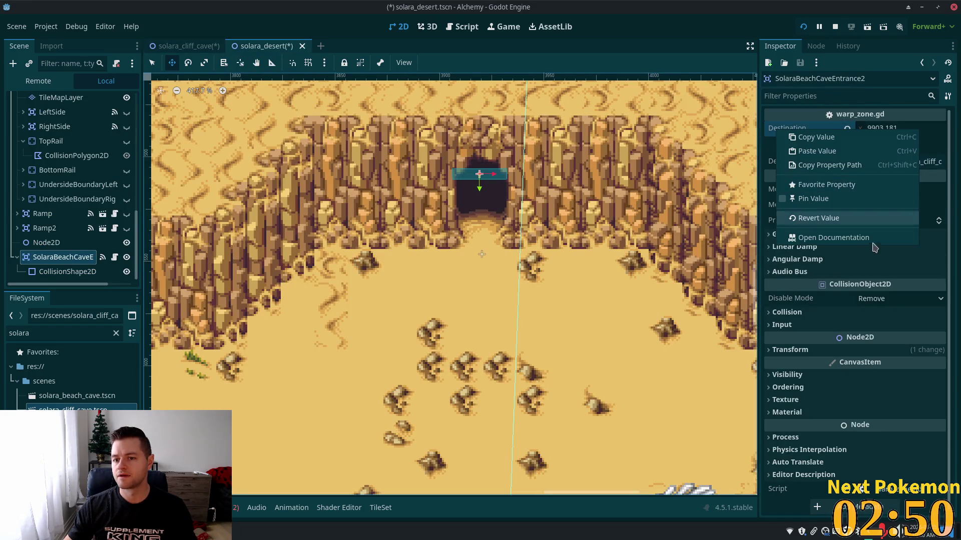
{"action": "left_click", "coordinate": [826, 151]}
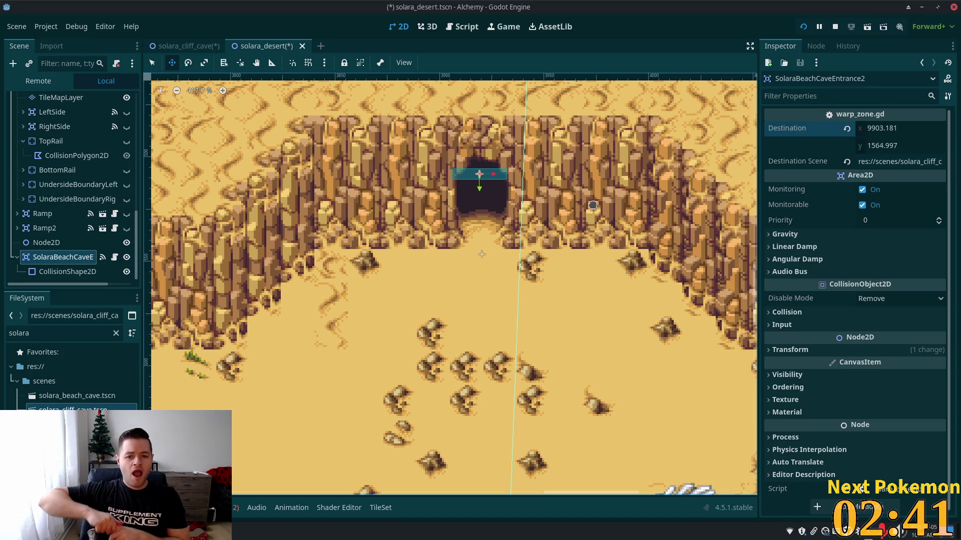
{"action": "scroll", "coordinate": [498, 201], "scroll_direction": "down", "scroll_amount": 7}
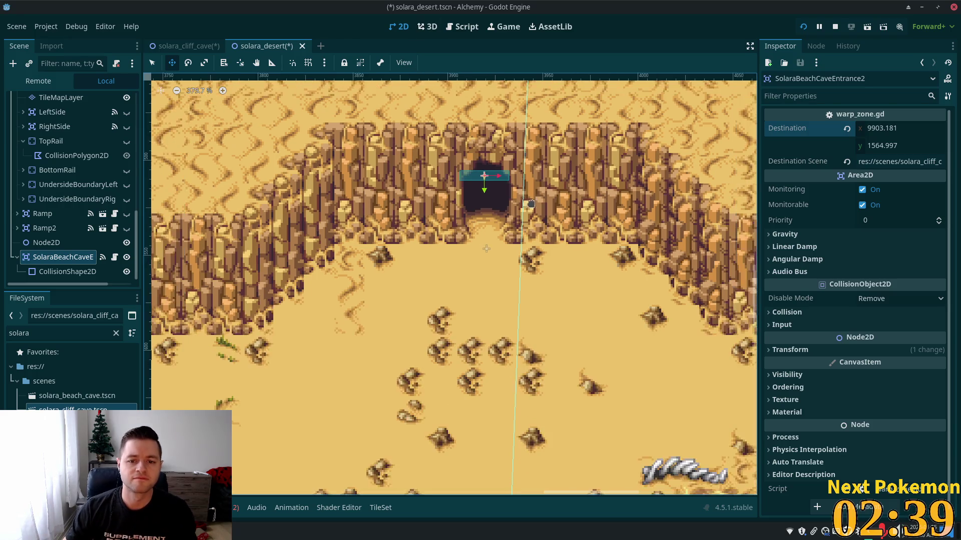
{"action": "scroll", "coordinate": [485, 202], "scroll_direction": "down", "scroll_amount": 5}
{"action": "left_click_drag", "start_coordinate": [485, 202], "coordinate": [428, 340]}
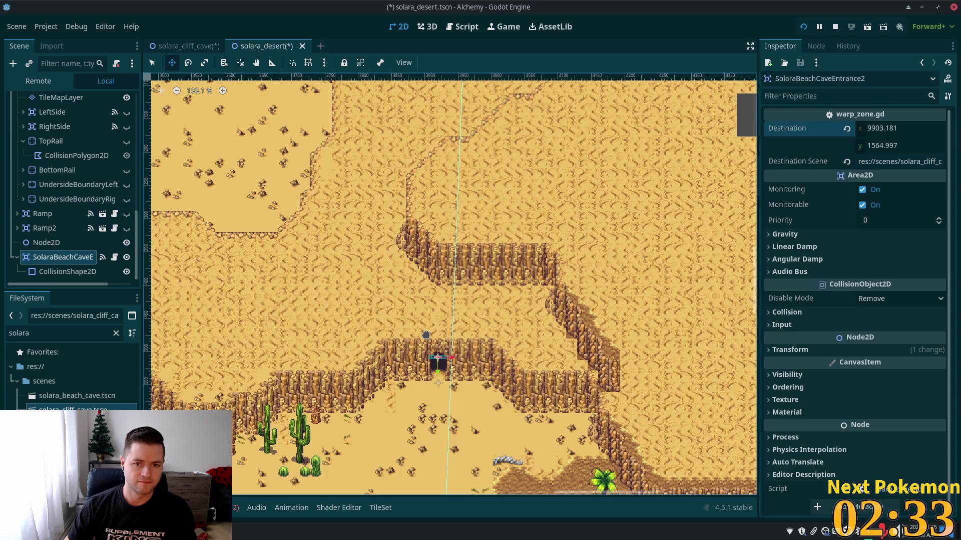
{"action": "mouse_move", "coordinate": [449, 189]}
{"action": "left_mouse_down"}
{"action": "mouse_move", "coordinate": [431, 341]}
{"action": "mouse_move", "coordinate": [397, 321]}
{"action": "mouse_move", "coordinate": [431, 161]}
{"action": "left_mouse_up"}
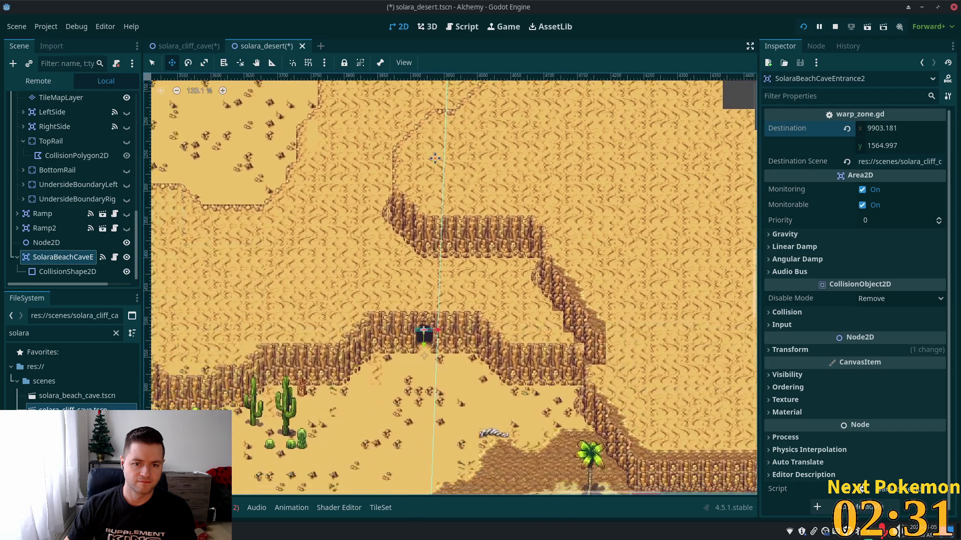
{"action": "scroll", "coordinate": [434, 347], "scroll_direction": "down", "scroll_amount": 1}
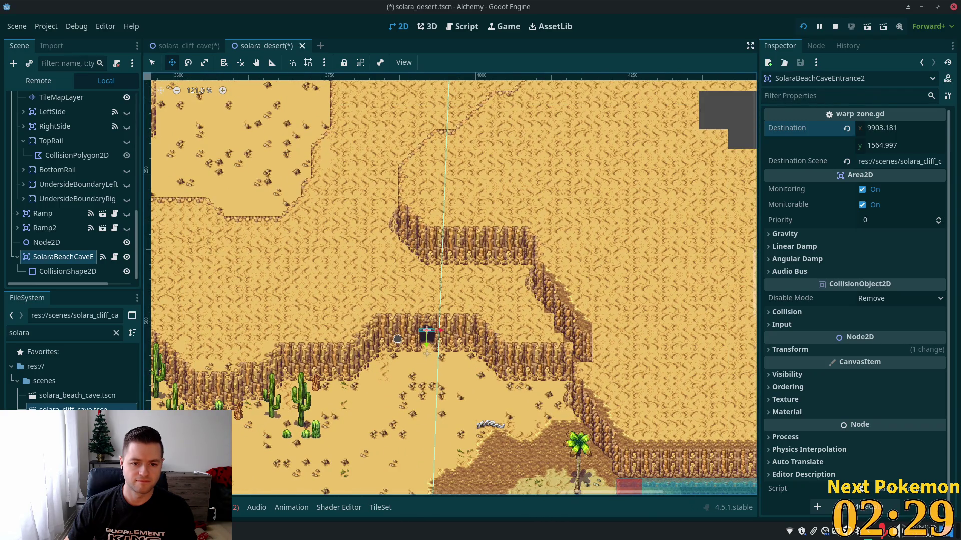
{"action": "scroll", "coordinate": [397, 339], "scroll_direction": "up", "scroll_amount": 10}
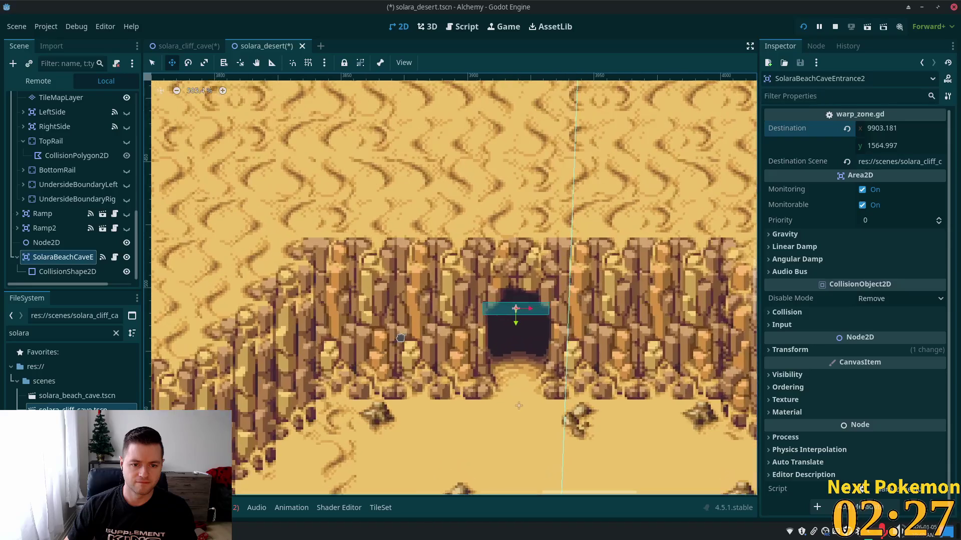
{"action": "scroll", "coordinate": [401, 336], "scroll_direction": "up", "scroll_amount": 9}
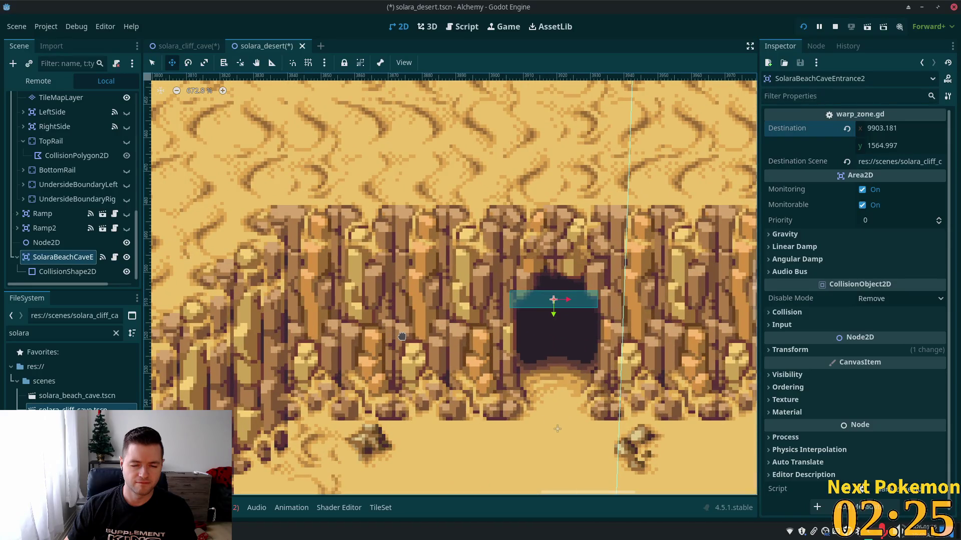
{"action": "scroll", "coordinate": [511, 312], "scroll_direction": "down", "scroll_amount": 10}
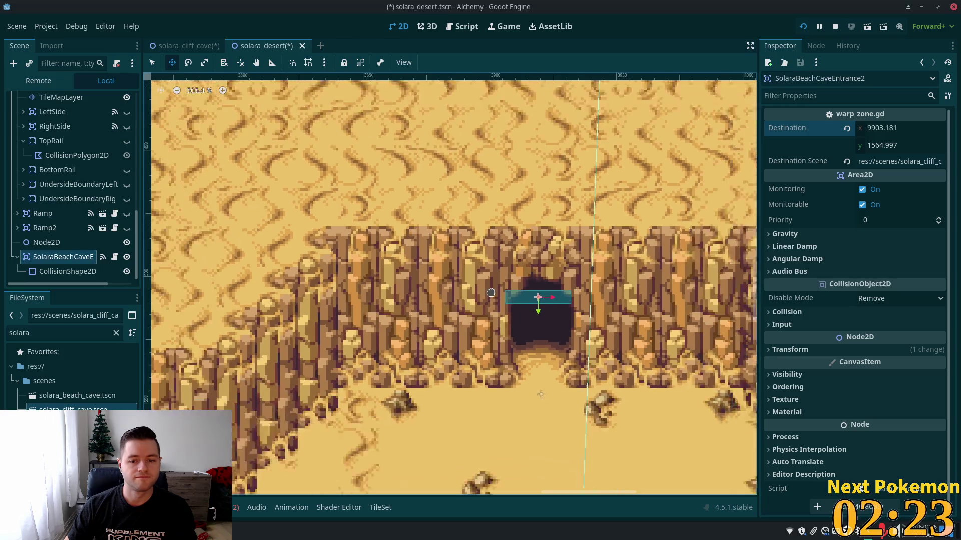
{"action": "scroll", "coordinate": [486, 293], "scroll_direction": "down", "scroll_amount": 10}
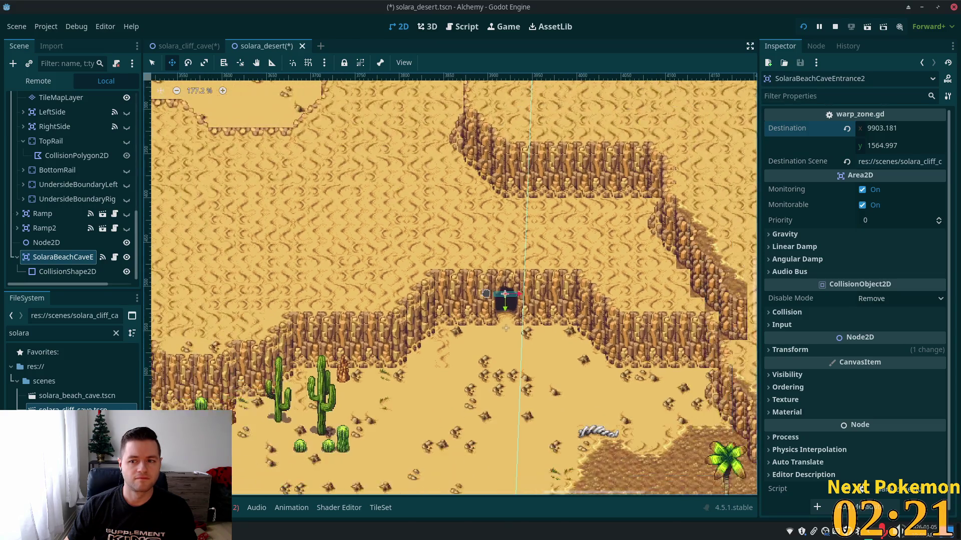
{"action": "scroll", "coordinate": [486, 294], "scroll_direction": "down", "scroll_amount": 3}
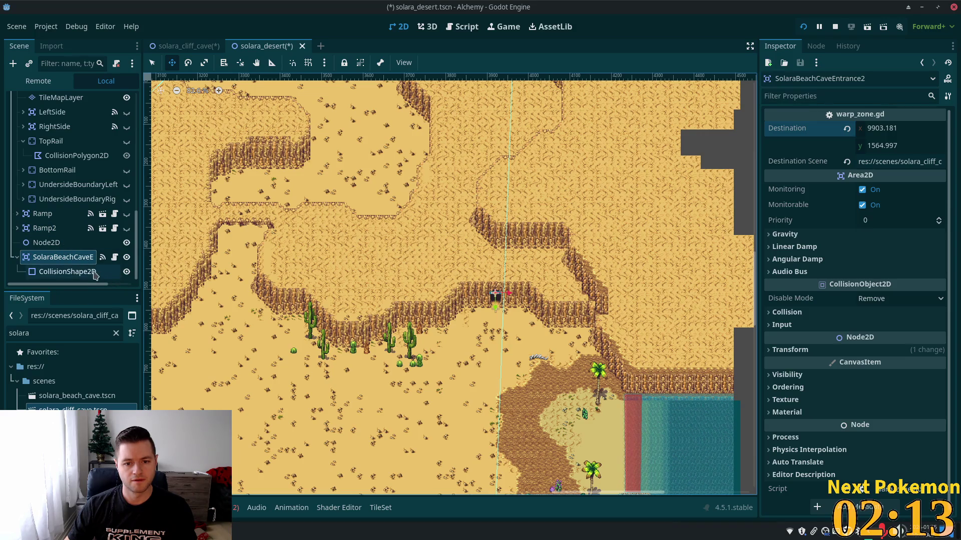
{"action": "scroll", "coordinate": [450, 300], "scroll_direction": "down", "scroll_amount": 2}
{"action": "mouse_move", "coordinate": [450, 300]}
{"action": "left_mouse_down"}
{"action": "mouse_move", "coordinate": [719, 382]}
{"action": "mouse_move", "coordinate": [687, 422]}
{"action": "left_mouse_up"}
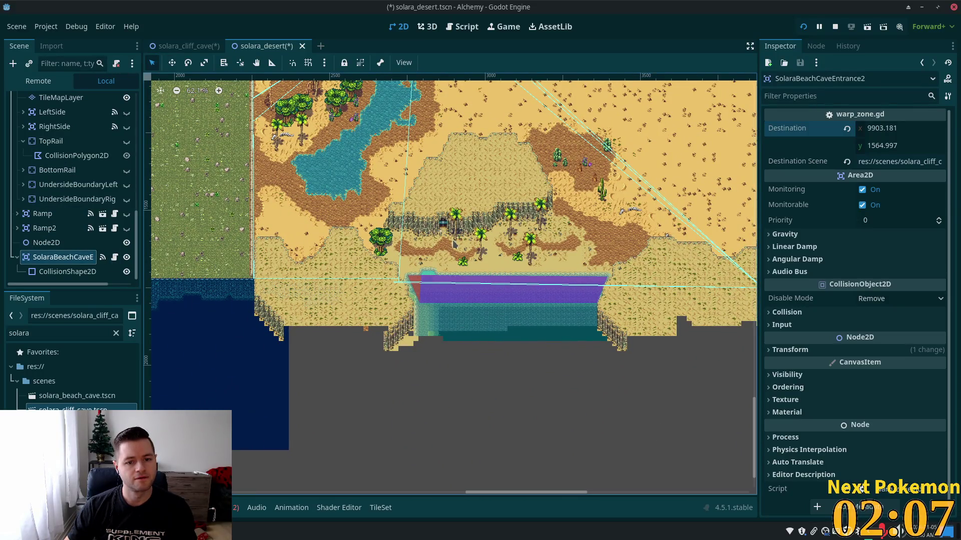
Reset the original entrance's CollisionShape2D position to 0, 0
{"action": "left_click", "coordinate": [442, 229]}
{"action": "scroll", "coordinate": [501, 230], "scroll_direction": "up", "scroll_amount": 3}
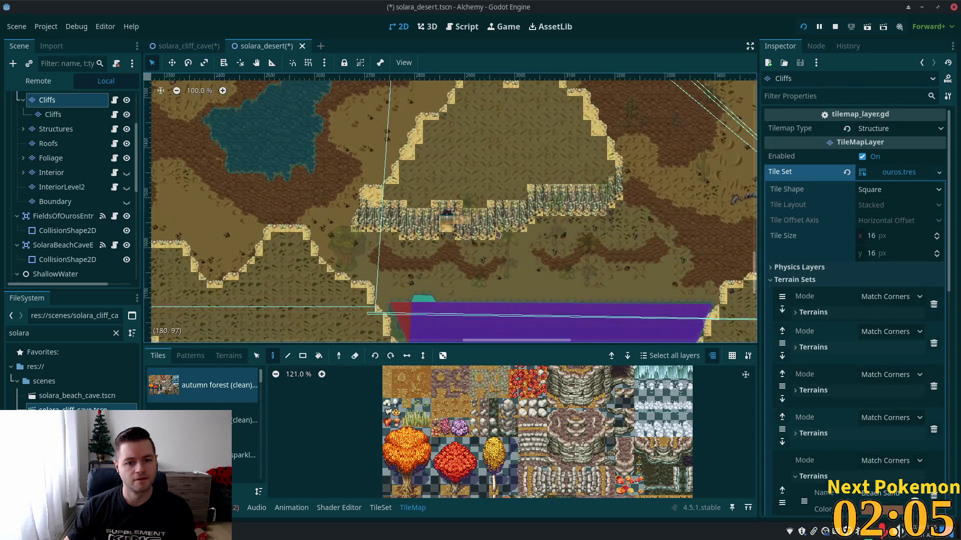
{"action": "scroll", "coordinate": [437, 231], "scroll_direction": "up", "scroll_amount": 6}
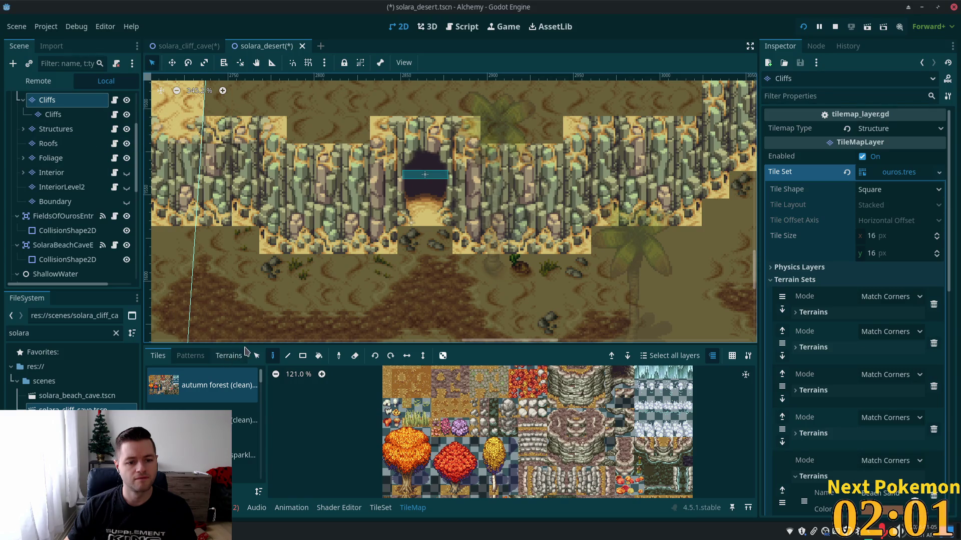
{"action": "left_click", "coordinate": [257, 358]}
{"action": "scroll", "coordinate": [65, 140], "scroll_direction": "up", "scroll_amount": 3}
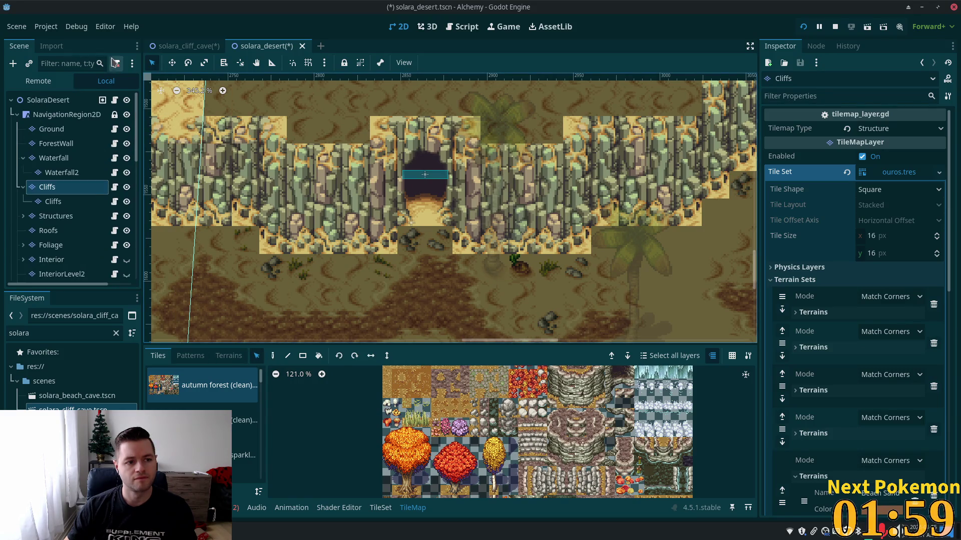
{"action": "left_click", "coordinate": [65, 100]}
{"action": "left_click", "coordinate": [429, 176]}
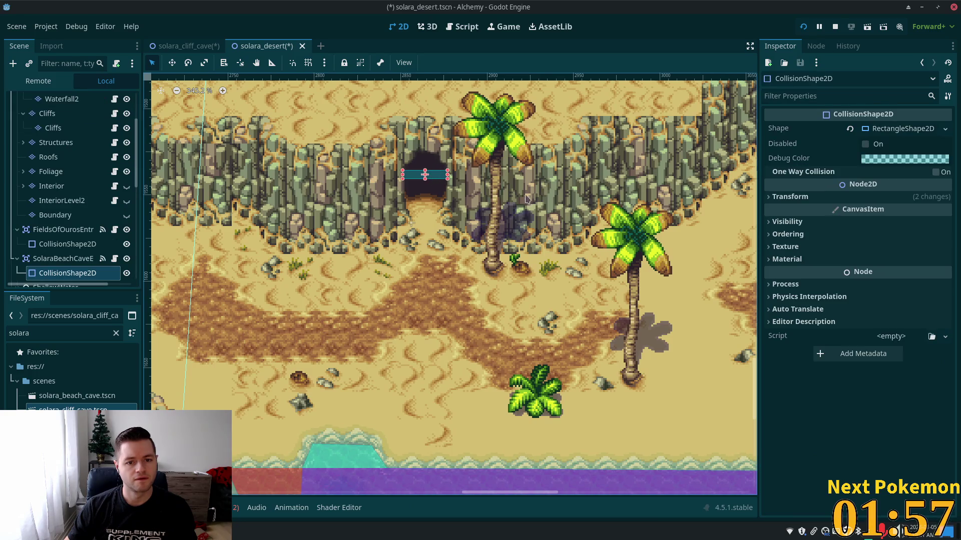
{"action": "left_click", "coordinate": [62, 258]}
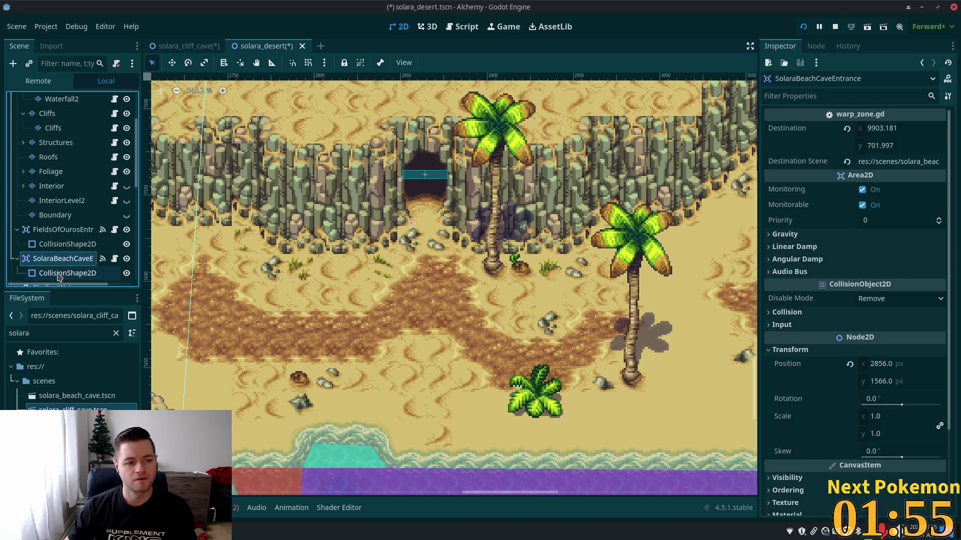
{"action": "left_click", "coordinate": [60, 275]}
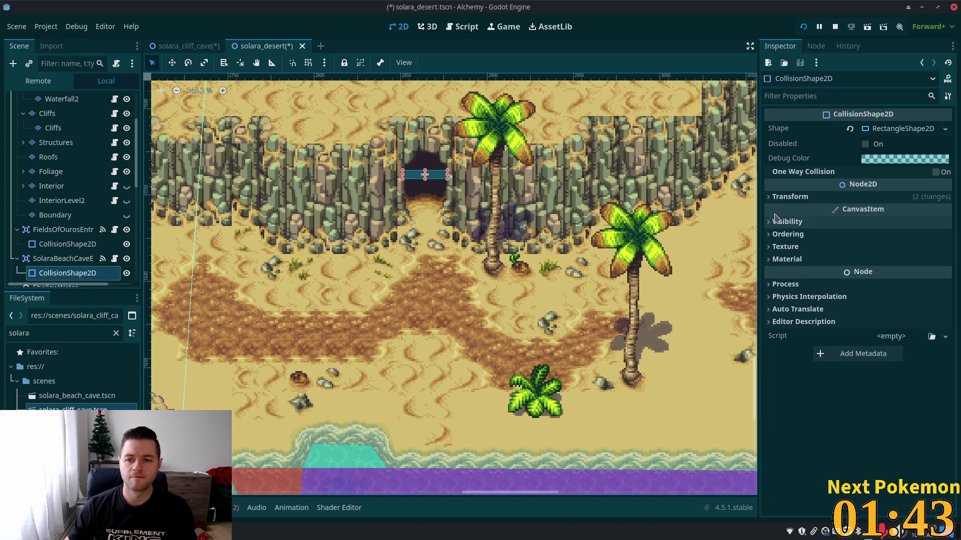
{"action": "left_click", "coordinate": [783, 197]}
{"action": "left_click", "coordinate": [852, 212]}
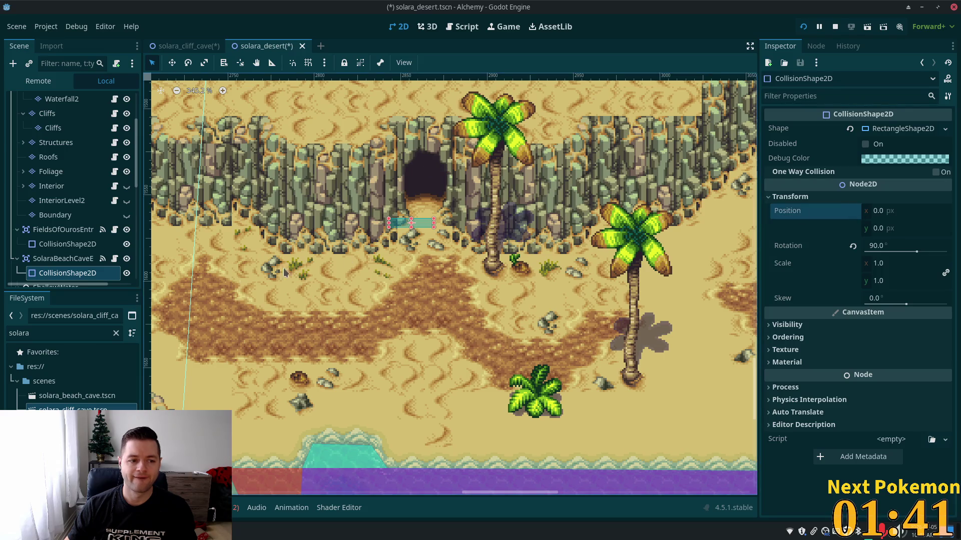
Move SolaraBeachCaveEntrance up into the cave mouth at 2864, 1537
{"action": "left_click", "coordinate": [63, 259]}
{"action": "left_click", "coordinate": [173, 64]}
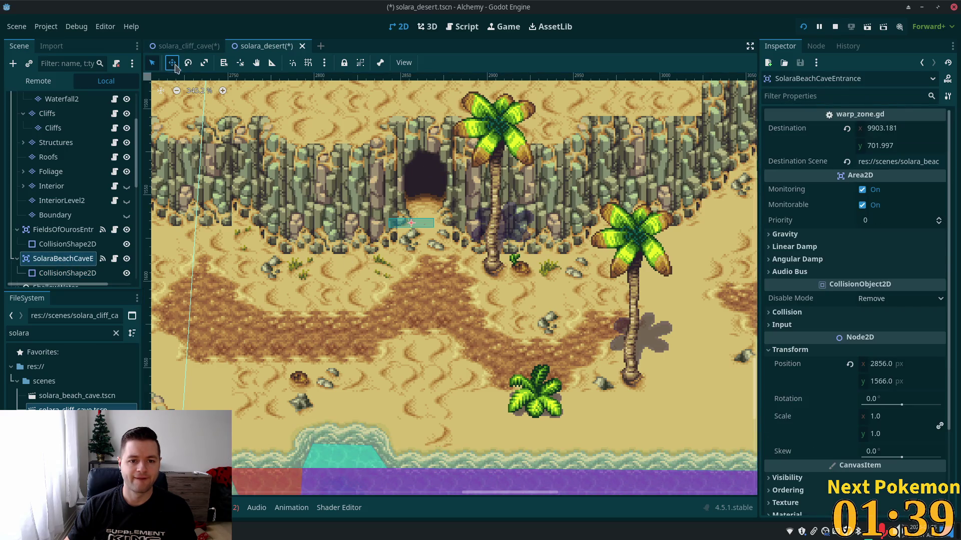
{"action": "left_click_drag", "start_coordinate": [361, 251], "coordinate": [375, 201]}
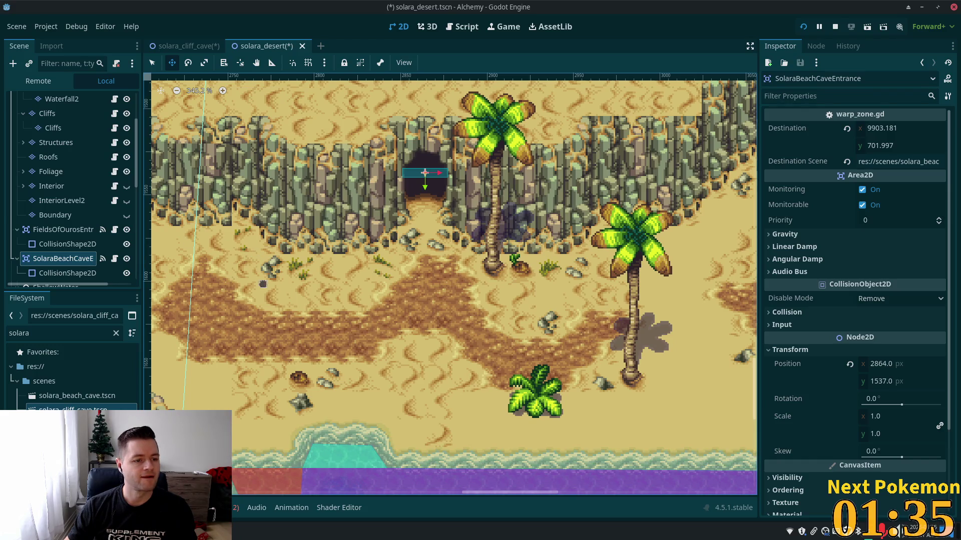
{"action": "scroll", "coordinate": [139, 159], "scroll_direction": "down", "scroll_amount": 5}
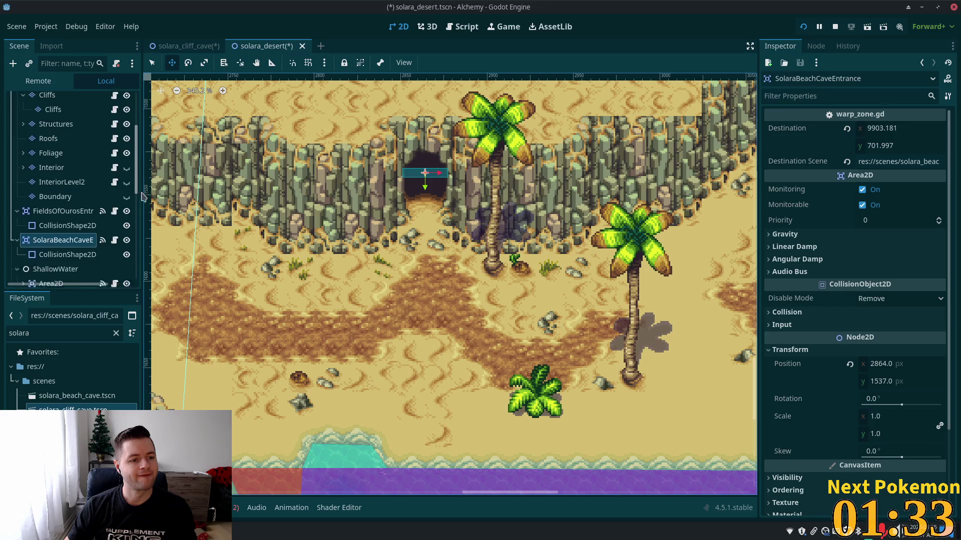
{"action": "left_click", "coordinate": [55, 257]}
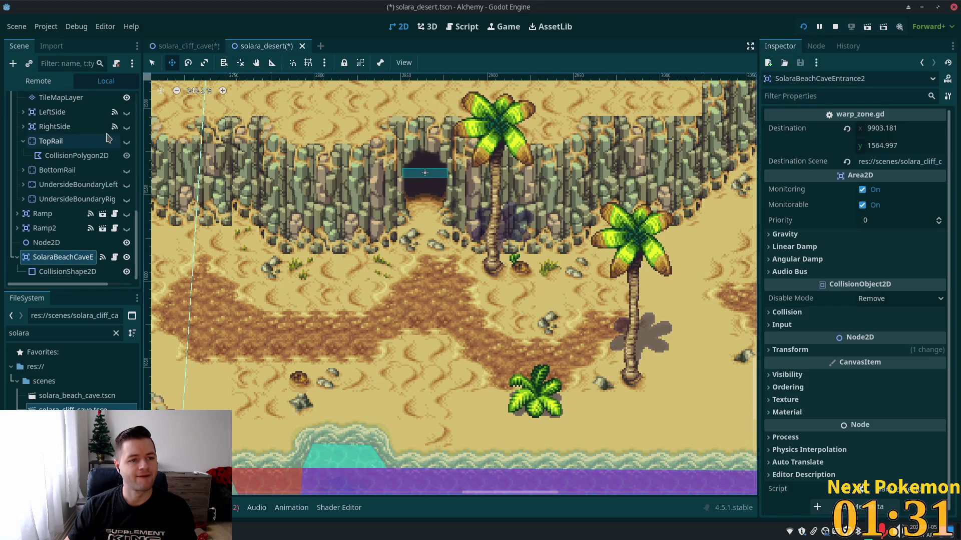
Pan across the desert from the diagonal ramp and zoom in on the SolaraBeachCaveEntrance2 cliff cave mouth
{"action": "left_click_drag", "start_coordinate": [310, 210], "coordinate": [166, 266]}
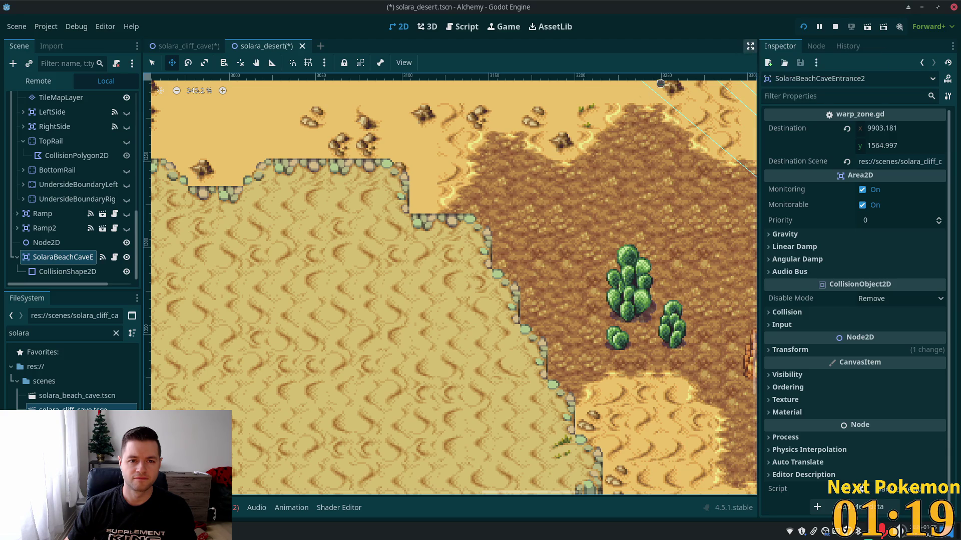
{"action": "scroll", "coordinate": [549, 175], "scroll_direction": "up", "scroll_amount": 1}
{"action": "left_click_drag", "start_coordinate": [549, 175], "coordinate": [423, 333]}
{"action": "scroll", "coordinate": [422, 333], "scroll_direction": "up", "scroll_amount": 3}
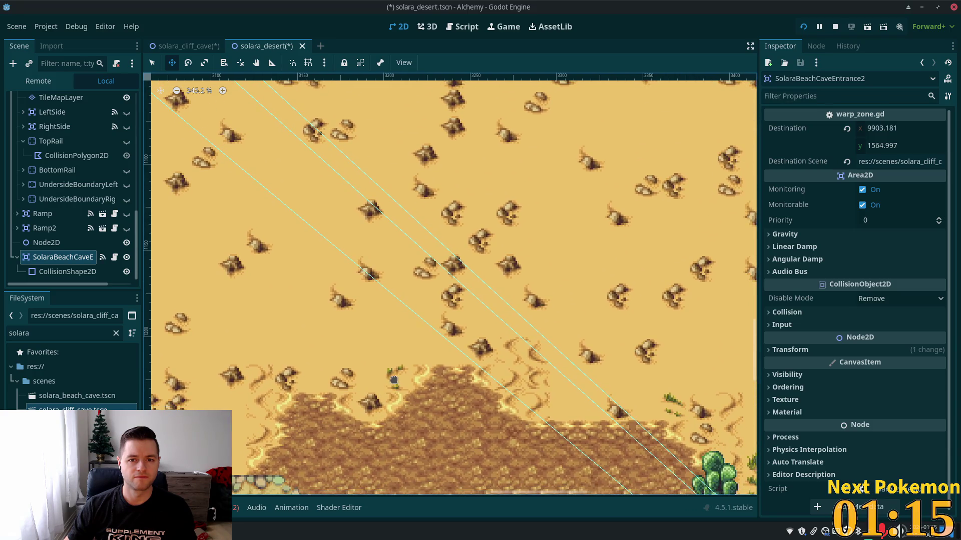
{"action": "scroll", "coordinate": [540, 213], "scroll_direction": "up", "scroll_amount": 3}
{"action": "scroll", "coordinate": [231, 182], "scroll_direction": "down", "scroll_amount": 2}
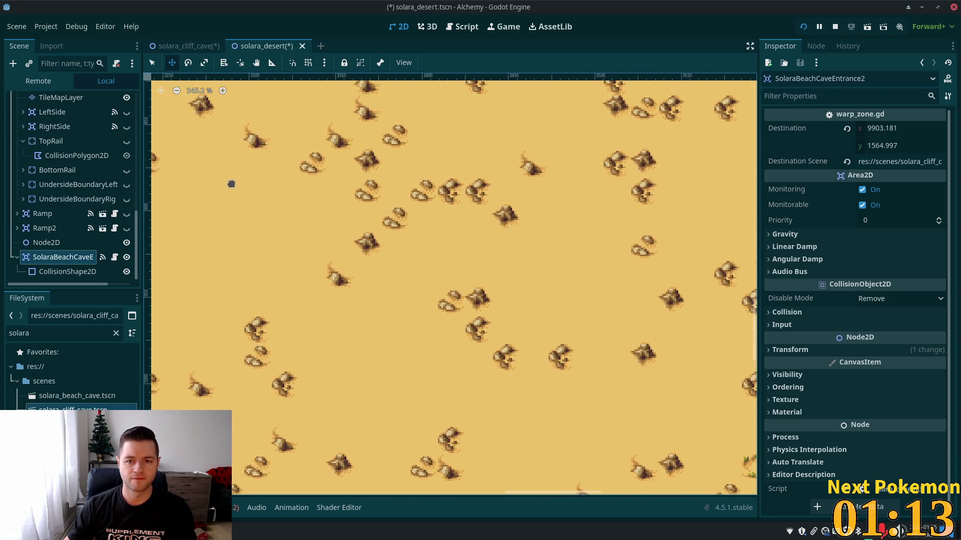
{"action": "scroll", "coordinate": [372, 216], "scroll_direction": "up", "scroll_amount": 2}
{"action": "scroll", "coordinate": [432, 205], "scroll_direction": "up", "scroll_amount": 10}
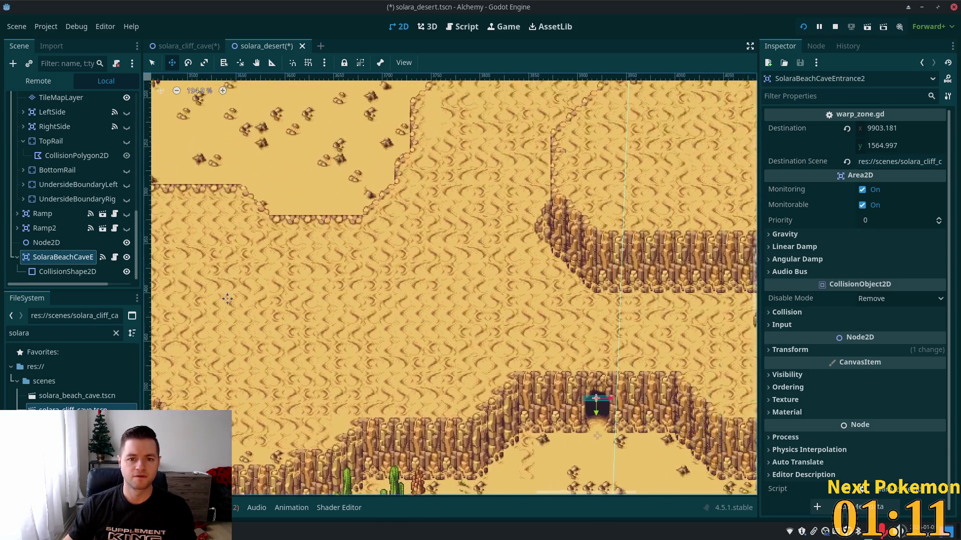
{"action": "scroll", "coordinate": [613, 173], "scroll_direction": "up", "scroll_amount": 8}
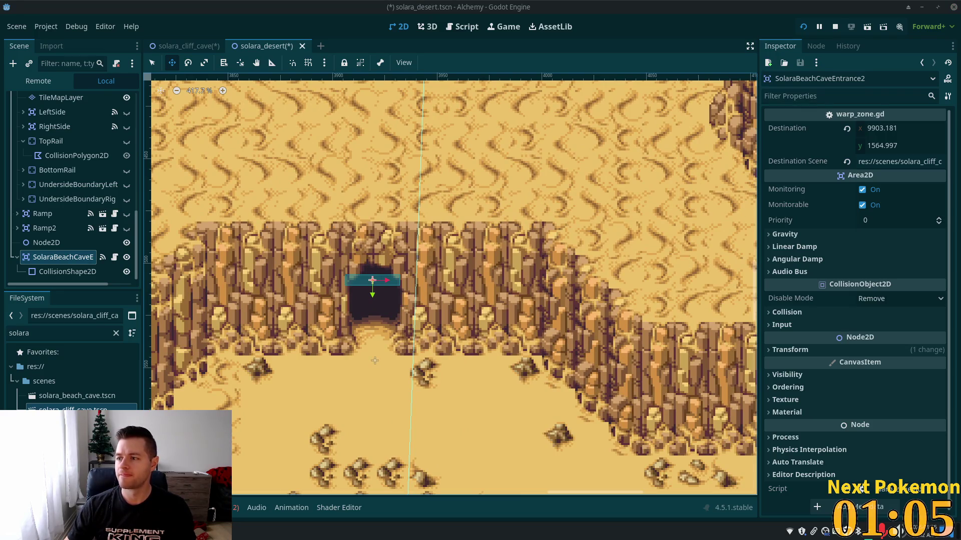
{"action": "scroll", "coordinate": [377, 348], "scroll_direction": "up", "scroll_amount": 3}
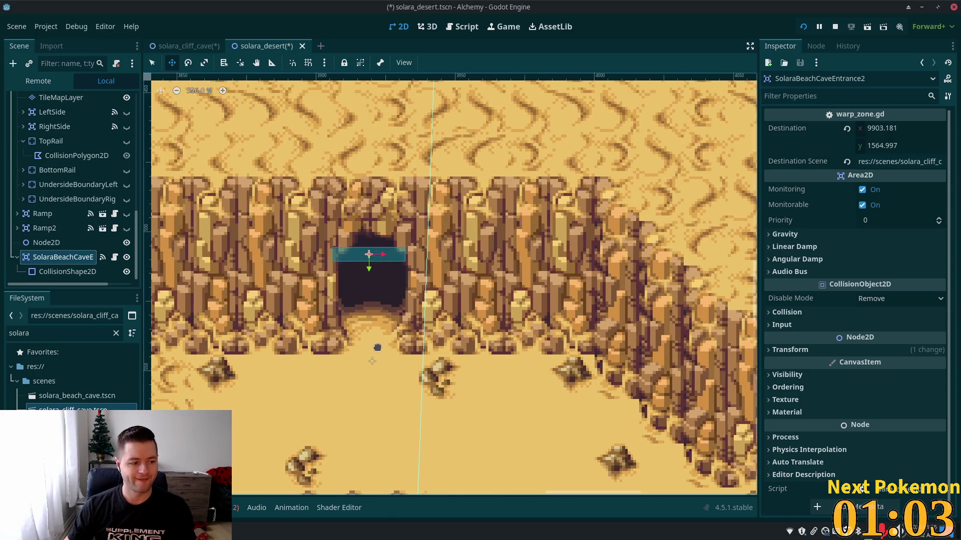
{"action": "scroll", "coordinate": [377, 348], "scroll_direction": "up", "scroll_amount": 2}
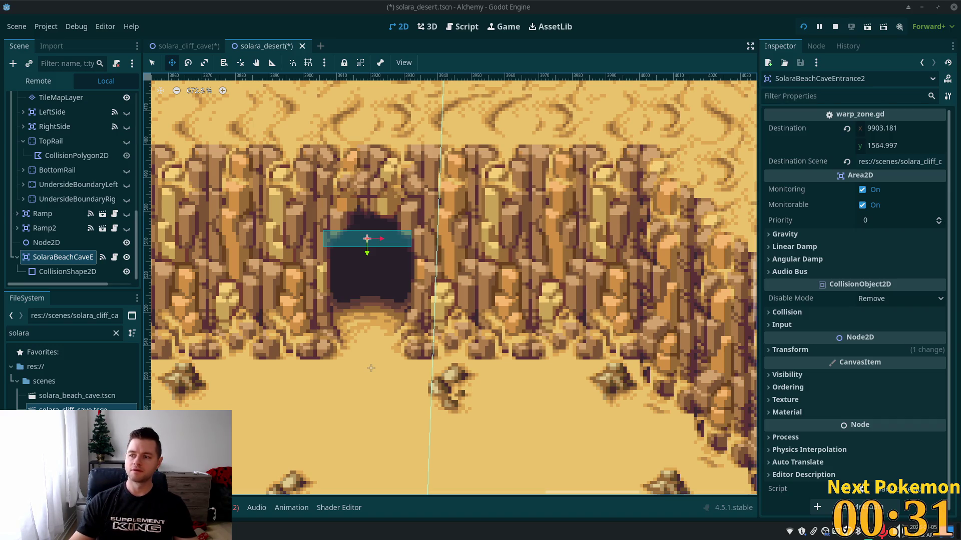
In the terminal, change into the Projects folder and list its contents
{"action": "key", "text": "alt+Tab"}
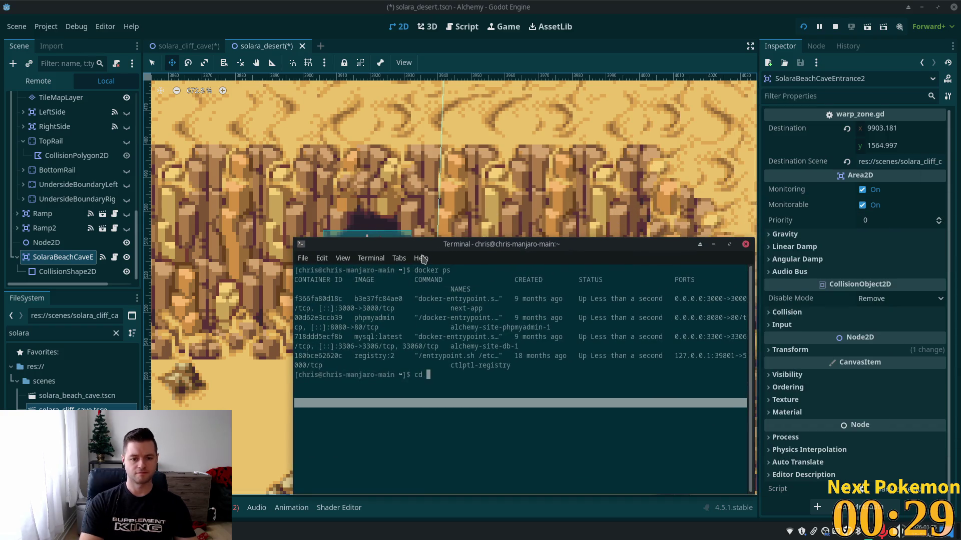
{"action": "type", "text": "Projects/"}
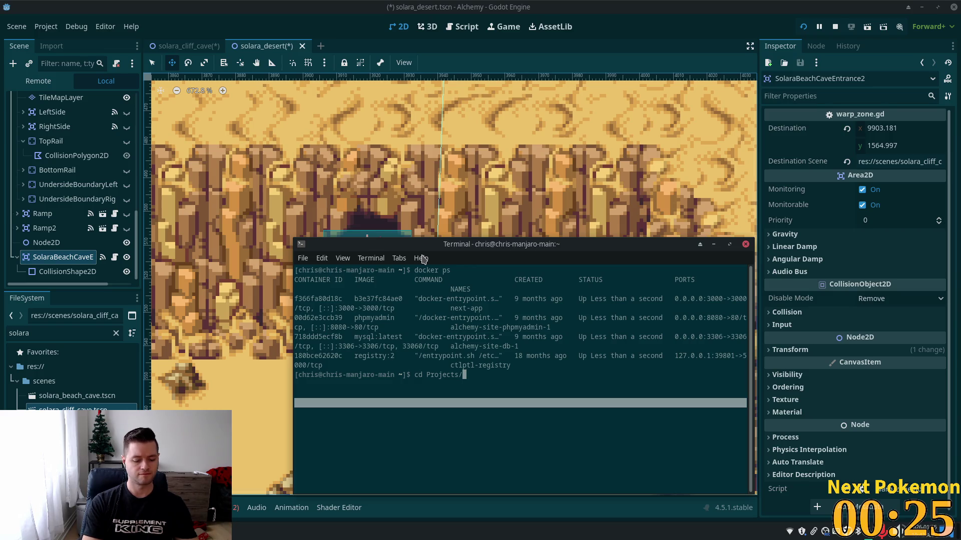
{"action": "key", "text": "Return"}
{"action": "type", "text": "ls"}
{"action": "key", "text": "Return"}
{"action": "type", "text": "cd"}
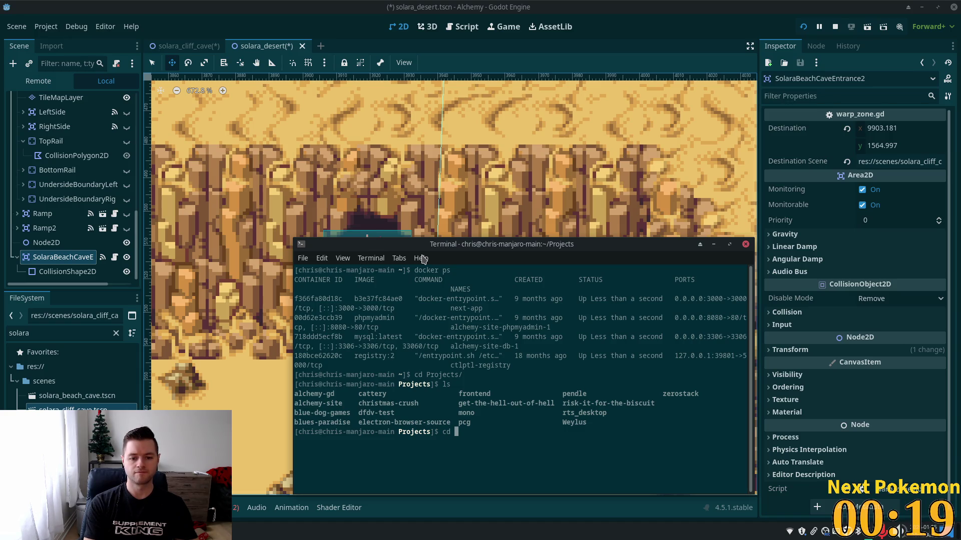
Enter the electron-browser-source folder, lower the terminal, and open the application menu
{"action": "type", "text": "ele"}
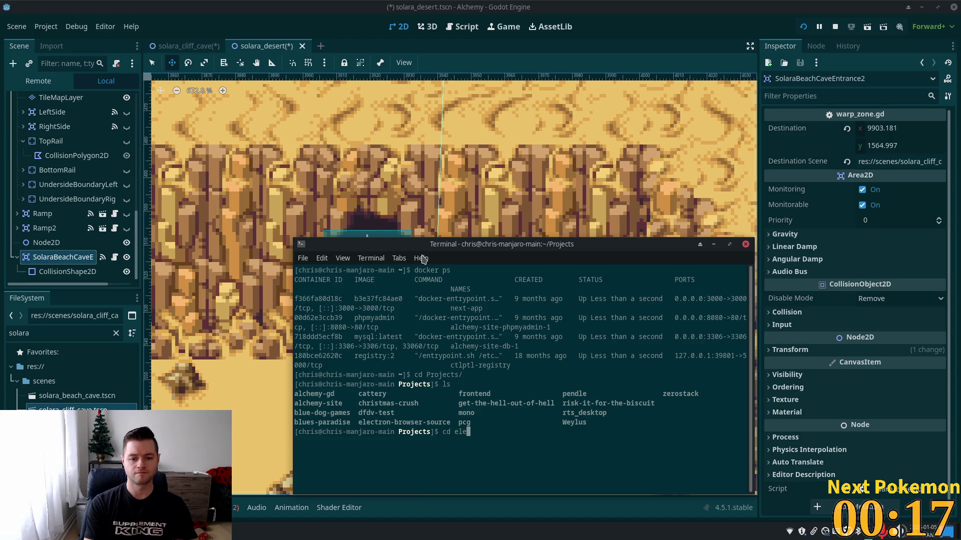
{"action": "key", "text": "Tab"}
{"action": "key", "text": "Return"}
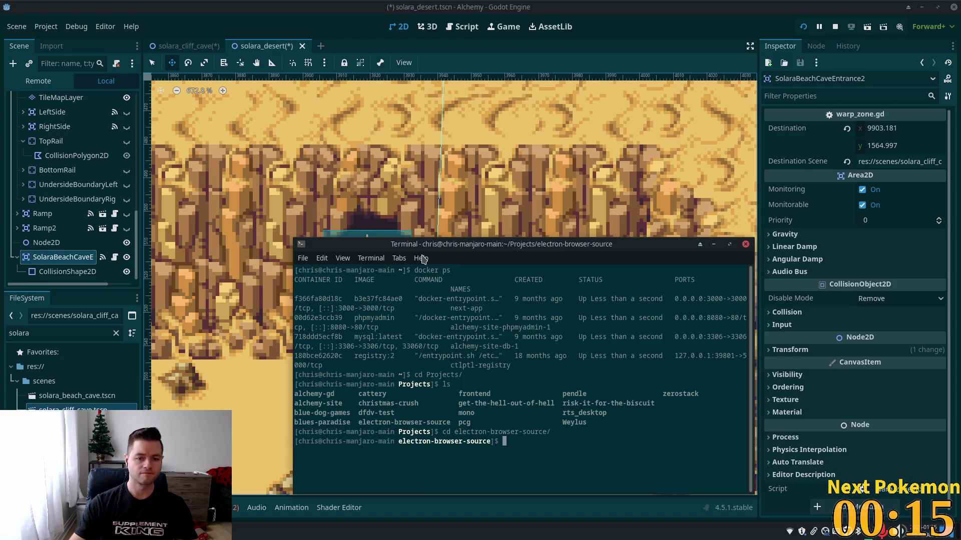
{"action": "middle_click", "coordinate": [426, 244]}
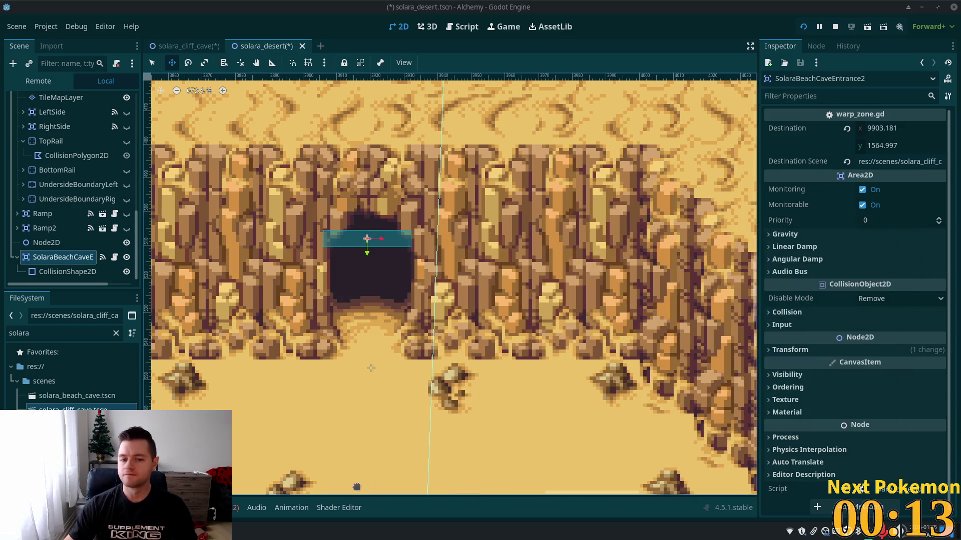
{"action": "key", "text": "super"}
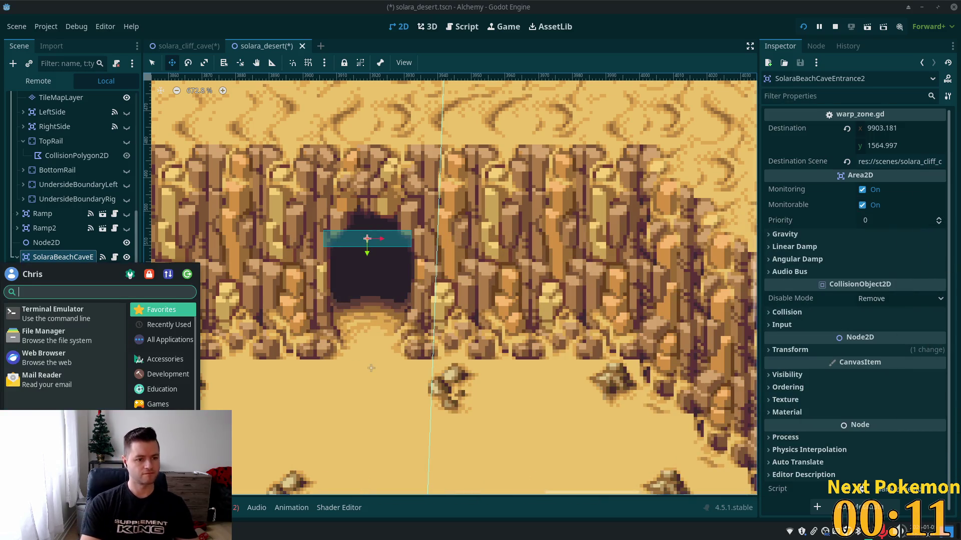
Replace the 'notep' search with 'mousepad' in the Whisker Menu and launch Mousepad
{"action": "type", "text": "notepa"}
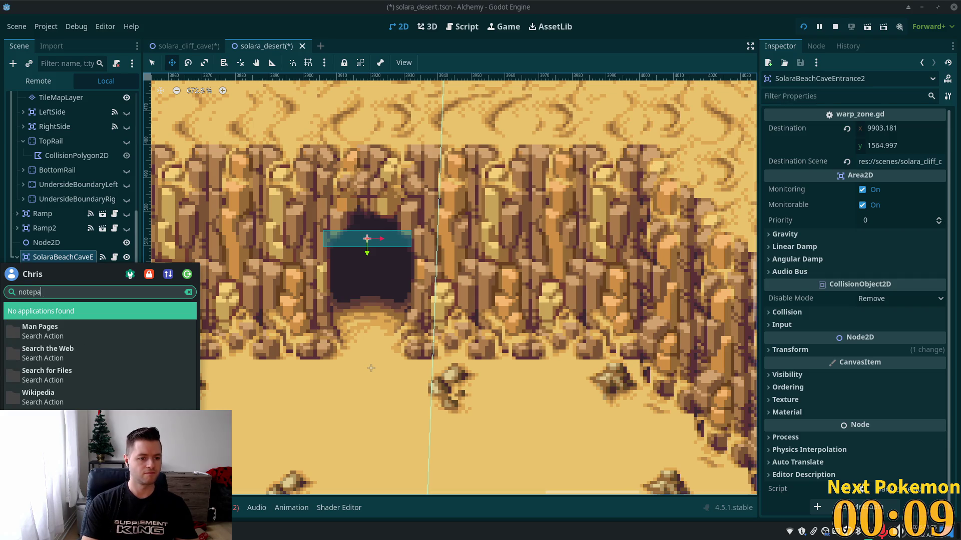
{"action": "key", "text": "BackSpace"}
{"action": "key", "text": "BackSpace"}
{"action": "key", "text": "BackSpace"}
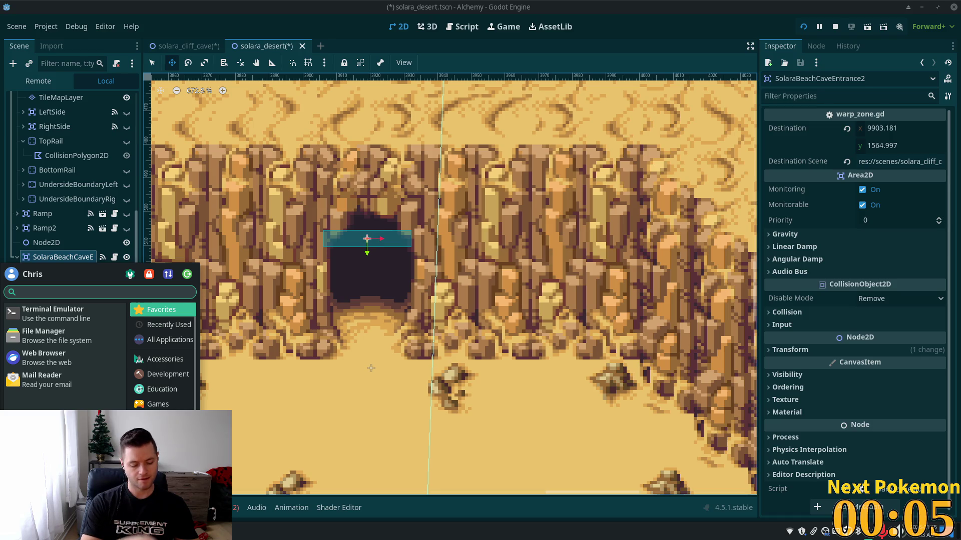
{"action": "type", "text": "mousepad"}
{"action": "key", "text": "Return"}
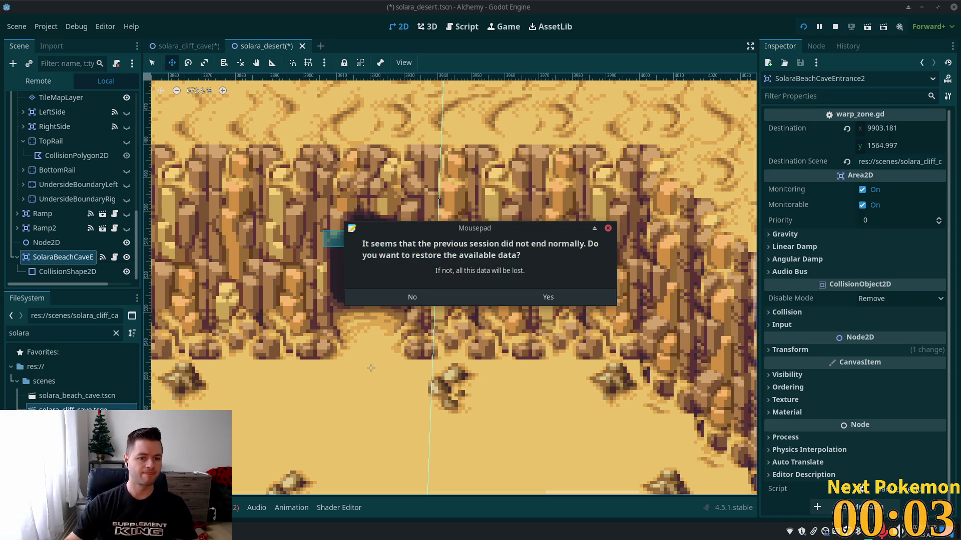
Restore Mousepad's previous-session alchemy-todo notes, then switch back to the Godot desert scene
{"action": "left_click", "coordinate": [547, 297]}
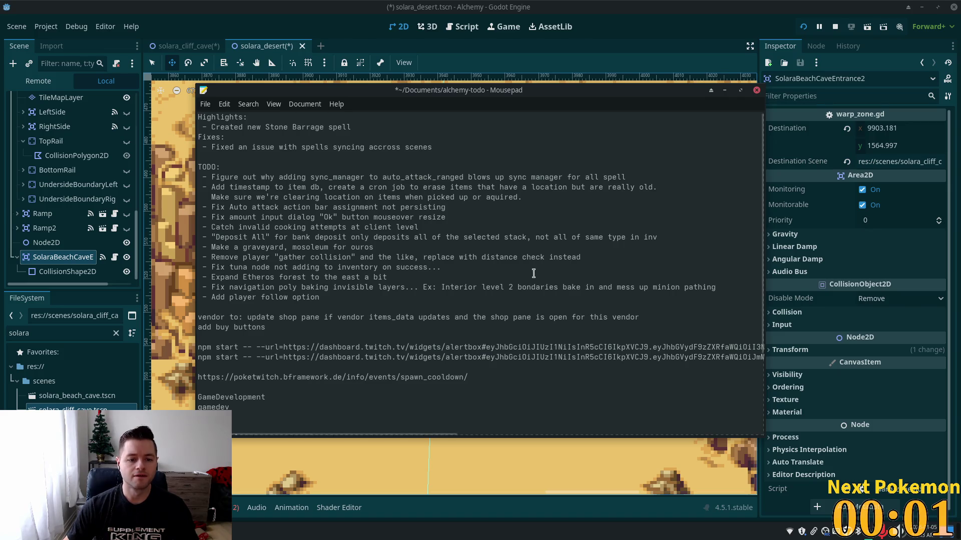
{"action": "key", "text": "alt+Tab"}
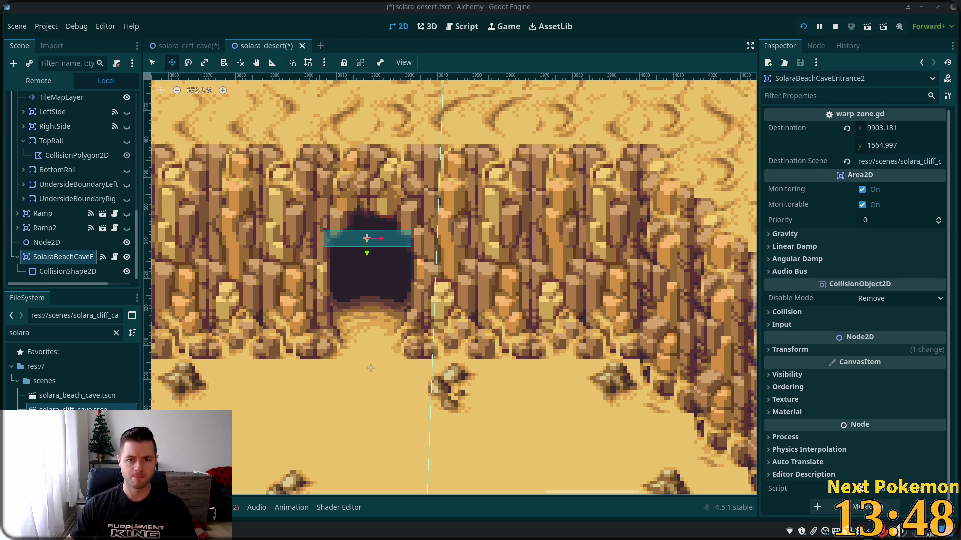
{"action": "right_click", "coordinate": [220, 457]}
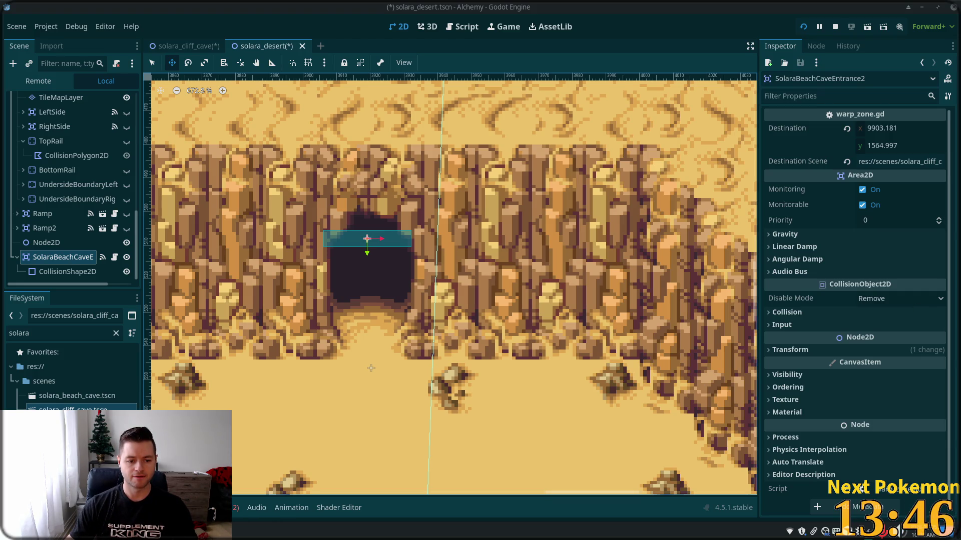
{"action": "mouse_move", "coordinate": [250, 414]}
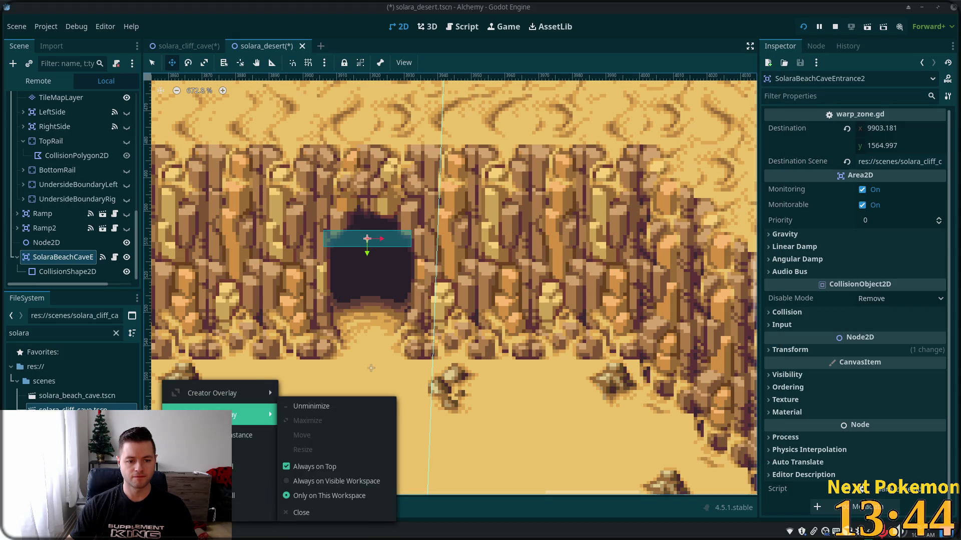
{"action": "mouse_move", "coordinate": [210, 395]}
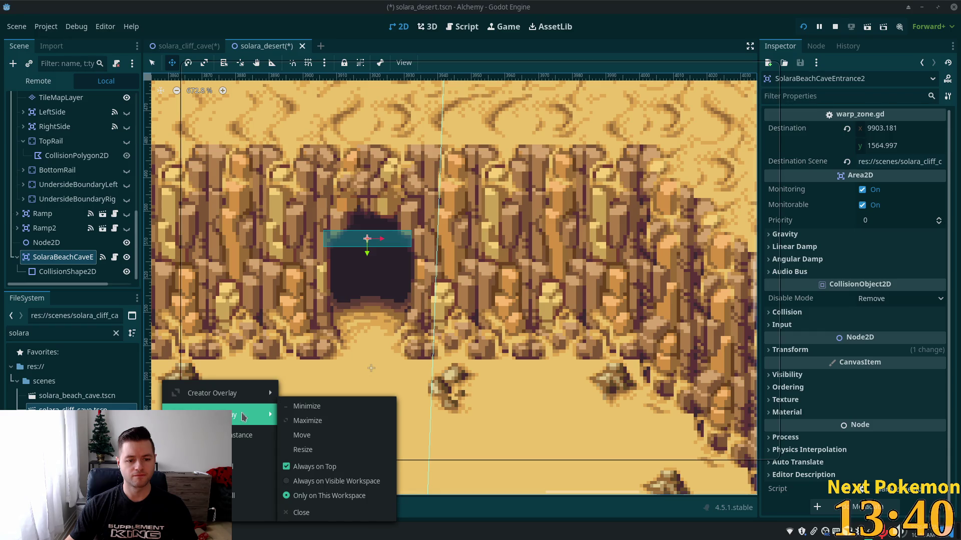
{"action": "key", "text": "Escape"}
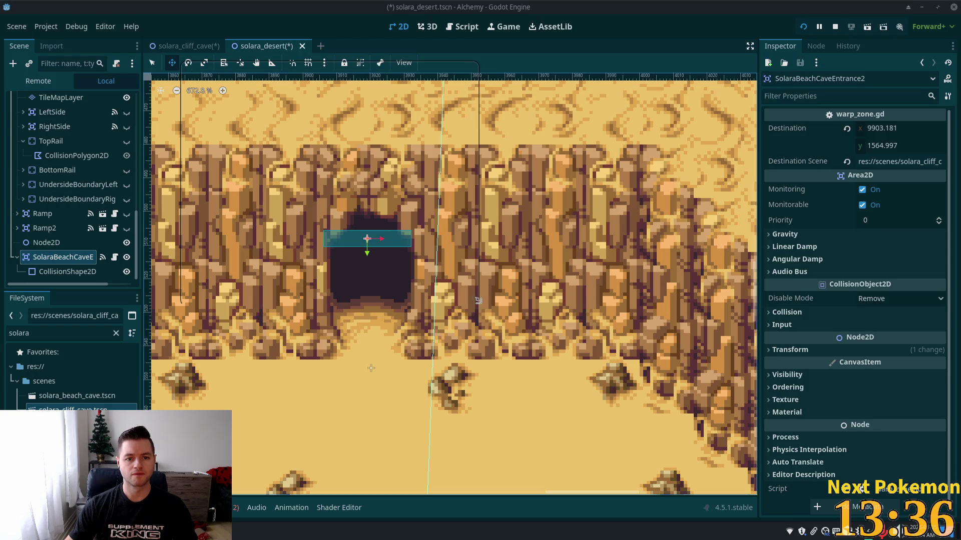
{"action": "left_click_drag", "start_coordinate": [542, 249], "coordinate": [536, 266]}
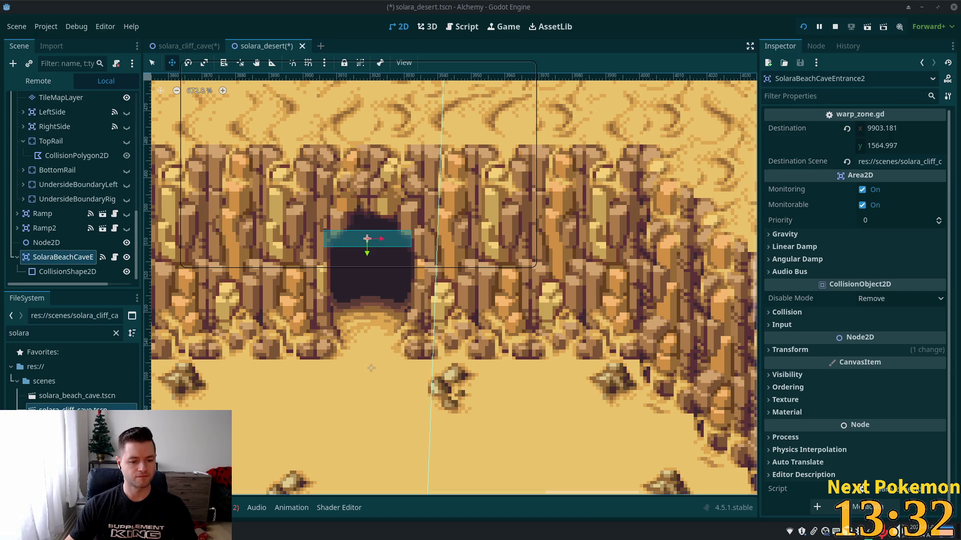
{"action": "right_click", "coordinate": [163, 450]}
{"action": "mouse_move", "coordinate": [239, 420]}
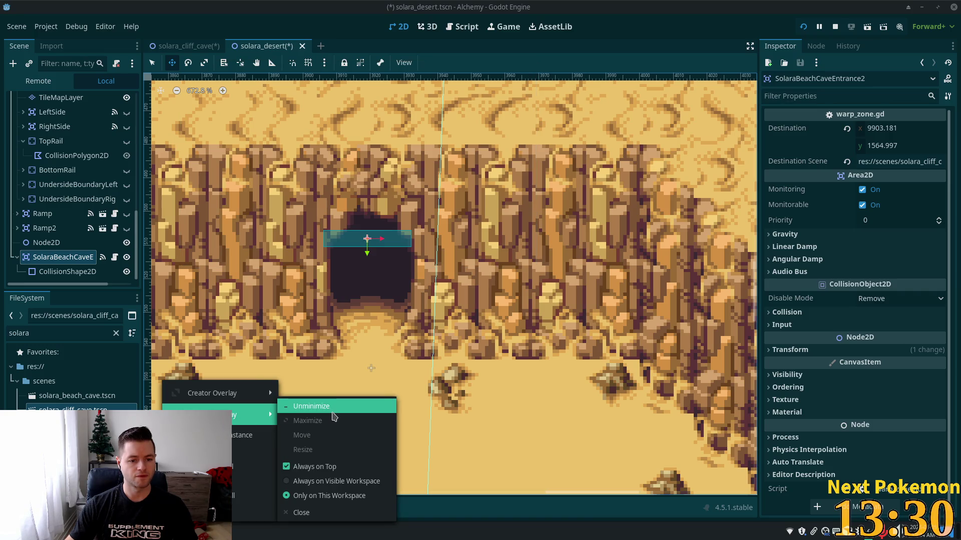
{"action": "left_click", "coordinate": [333, 412]}
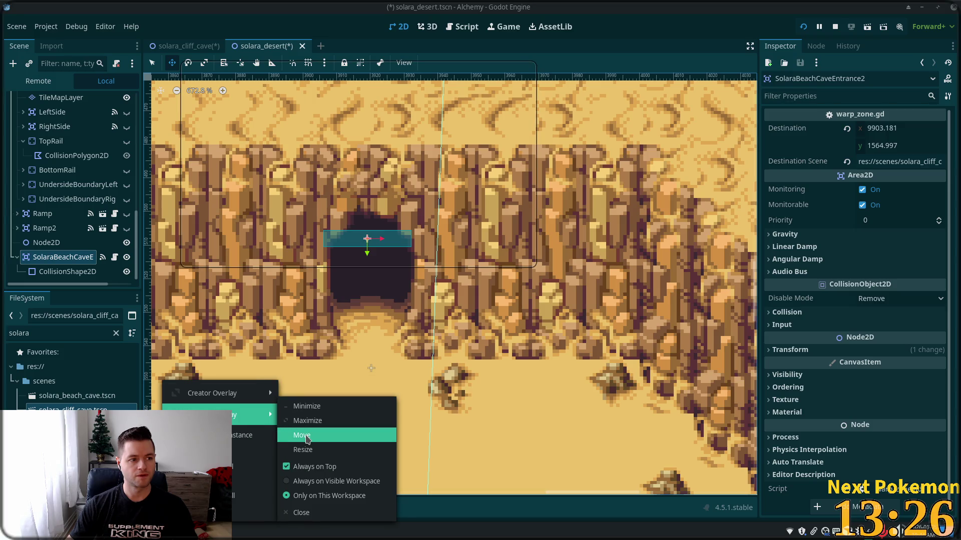
{"action": "left_click", "coordinate": [302, 435]}
{"action": "key", "text": "Escape"}
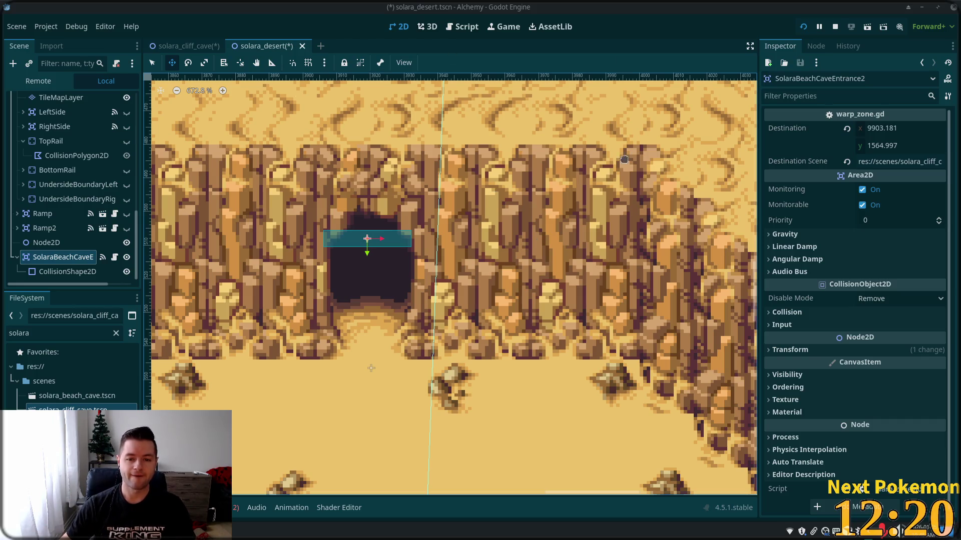
Duplicate the beach cave entrance node in the scene tree with Ctrl+D
{"action": "scroll", "coordinate": [285, 230], "scroll_direction": "down", "scroll_amount": 7}
{"action": "scroll", "coordinate": [282, 230], "scroll_direction": "down", "scroll_amount": 2}
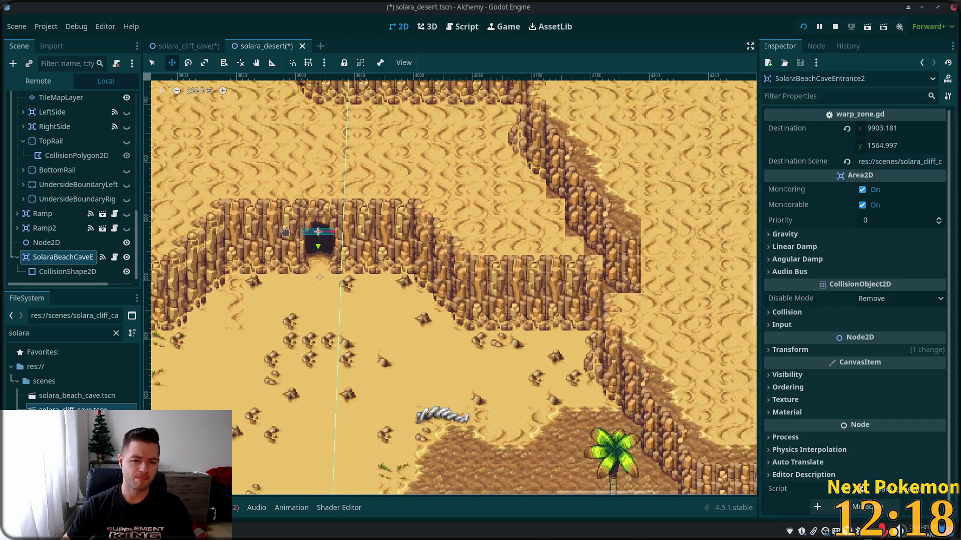
{"action": "scroll", "coordinate": [320, 180], "scroll_direction": "up", "scroll_amount": 10}
{"action": "scroll", "coordinate": [356, 128], "scroll_direction": "down", "scroll_amount": 10}
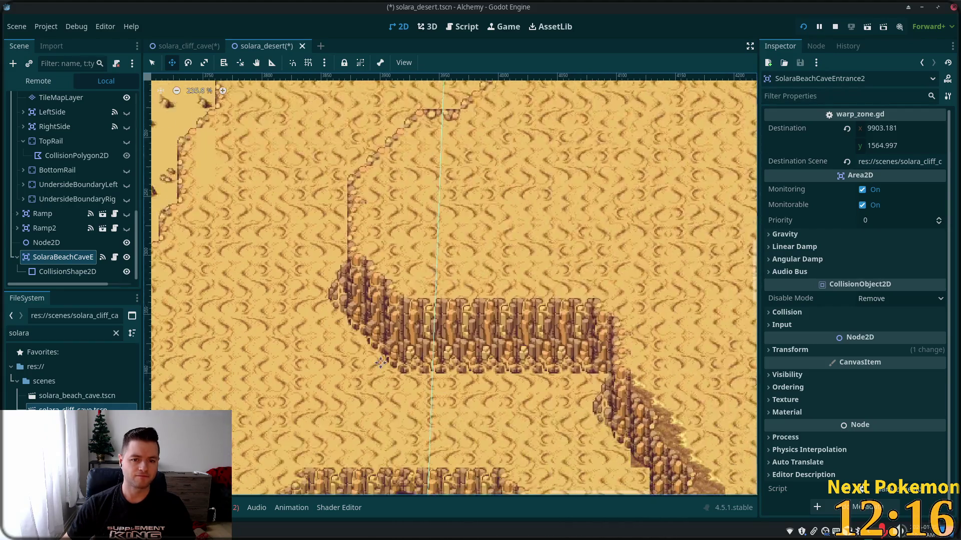
{"action": "left_click", "coordinate": [46, 243]}
{"action": "left_click", "coordinate": [63, 257]}
{"action": "key", "text": "ctrl+d"}
Make the duplicate's collision shape resource unique via Shape > Make Unique
{"action": "scroll", "coordinate": [86, 252], "scroll_direction": "down", "scroll_amount": 1}
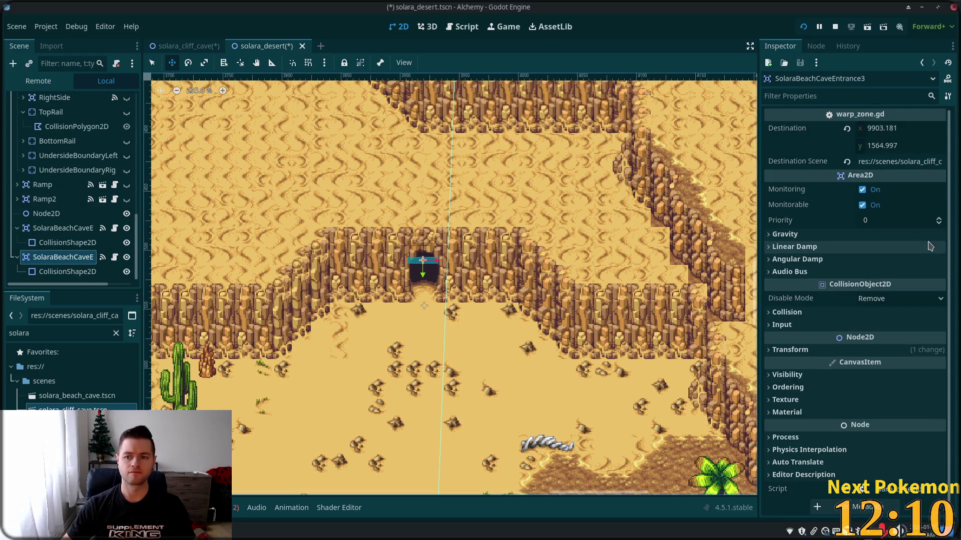
{"action": "left_click", "coordinate": [67, 271]}
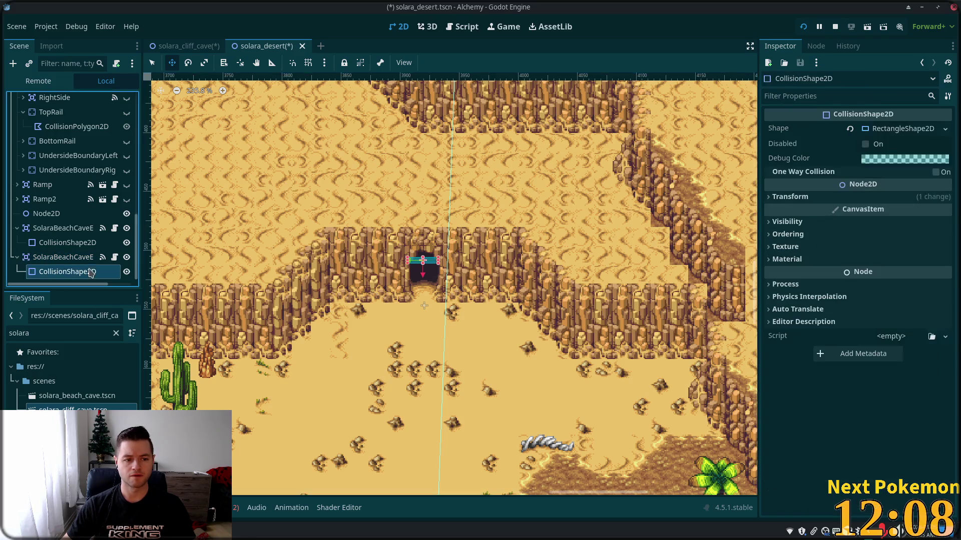
{"action": "left_click", "coordinate": [889, 132]}
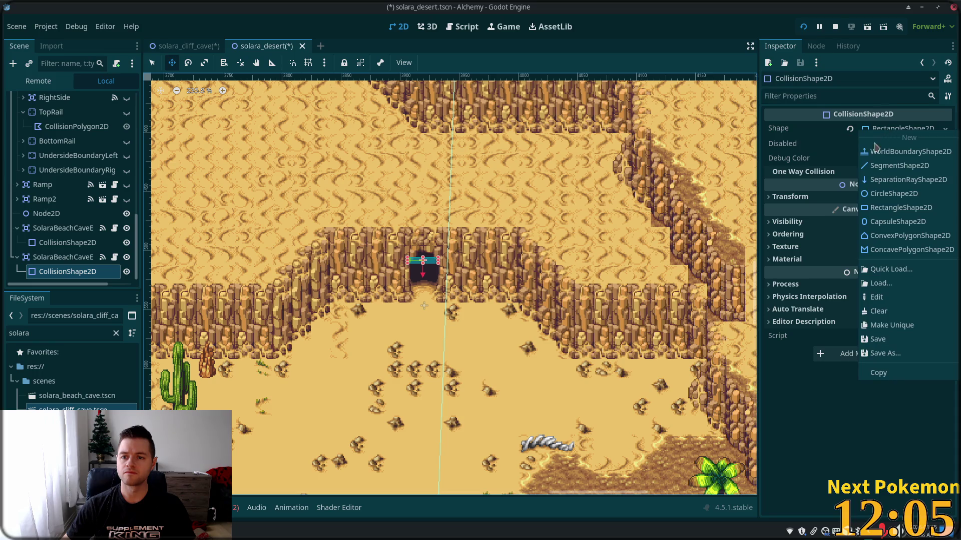
{"action": "left_click", "coordinate": [891, 325]}
Move SolaraBeachCaveEntrance3 up onto the diagonal rock ledge and zoom in
{"action": "left_click", "coordinate": [65, 258]}
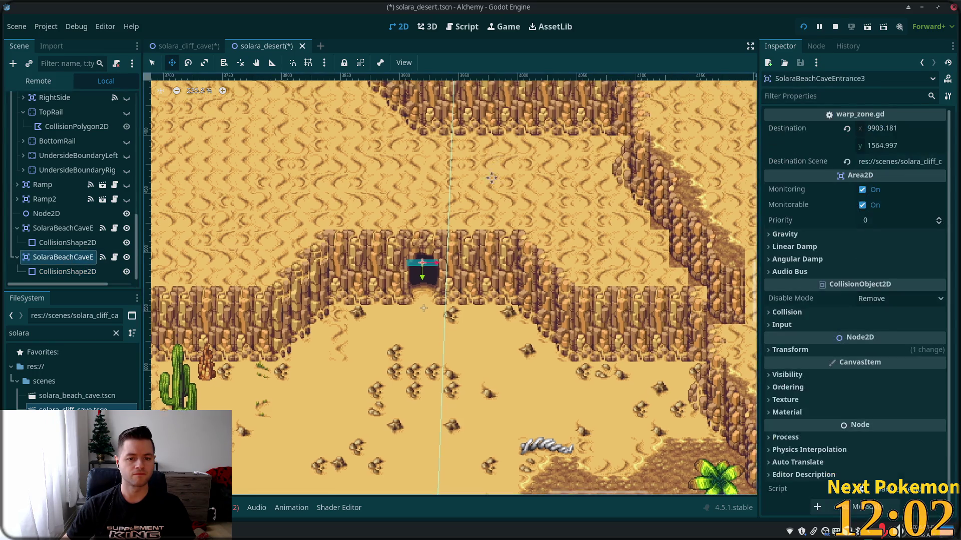
{"action": "scroll", "coordinate": [177, 100], "scroll_direction": "up", "scroll_amount": 5}
{"action": "scroll", "coordinate": [407, 443], "scroll_direction": "up", "scroll_amount": 3}
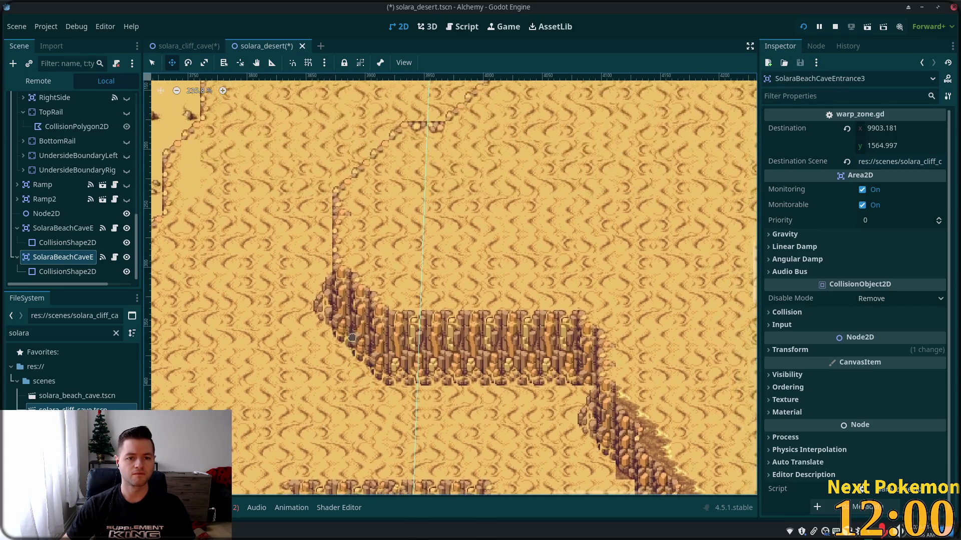
{"action": "left_click_drag", "start_coordinate": [406, 493], "coordinate": [457, 234]}
{"action": "scroll", "coordinate": [457, 235], "scroll_direction": "up", "scroll_amount": 1}
{"action": "scroll", "coordinate": [530, 361], "scroll_direction": "up", "scroll_amount": 3}
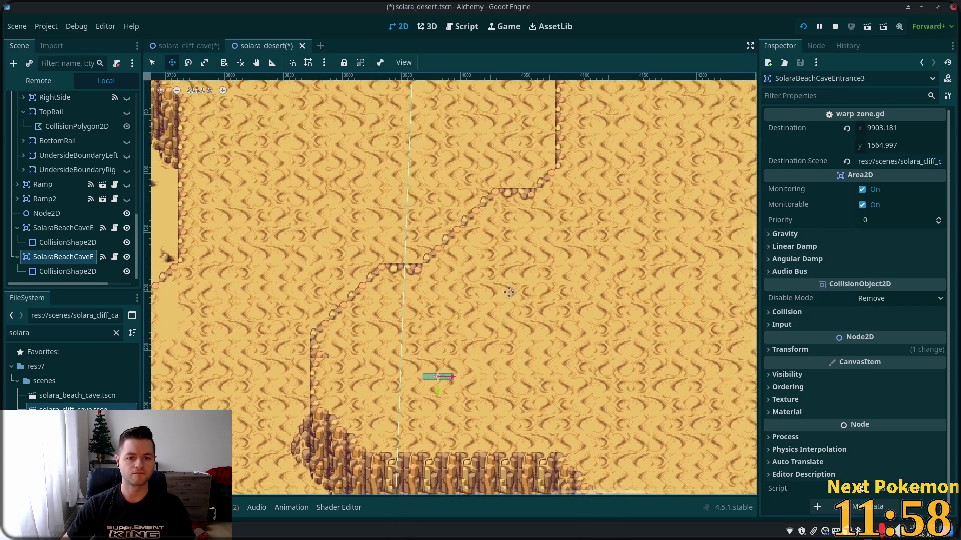
{"action": "left_click_drag", "start_coordinate": [506, 278], "coordinate": [501, 166]}
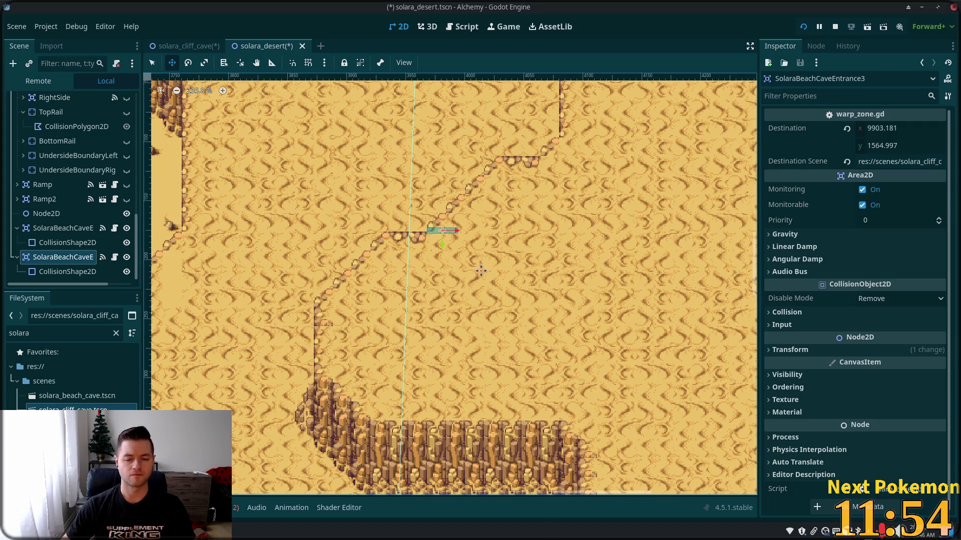
{"action": "scroll", "coordinate": [479, 260], "scroll_direction": "up", "scroll_amount": 4}
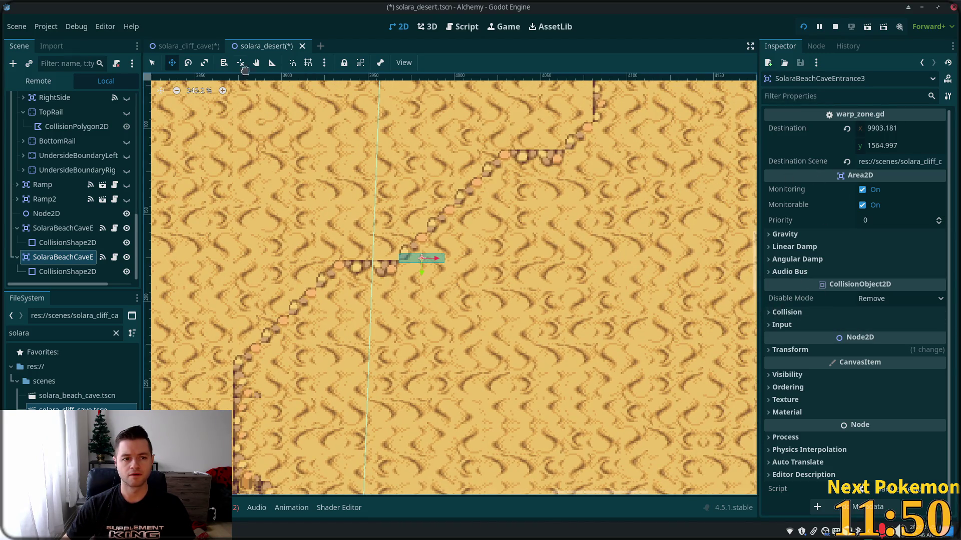
Rotate SolaraBeachCaveEntrance3 about 50° to follow the diagonal ramp
{"action": "left_click", "coordinate": [188, 62]}
{"action": "left_click_drag", "start_coordinate": [484, 240], "coordinate": [459, 194]}
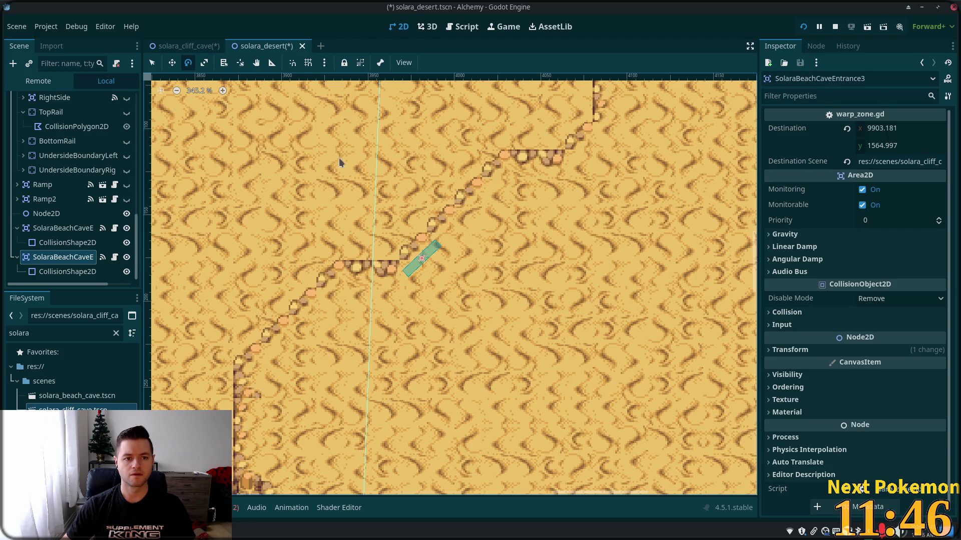
{"action": "key", "text": "q"}
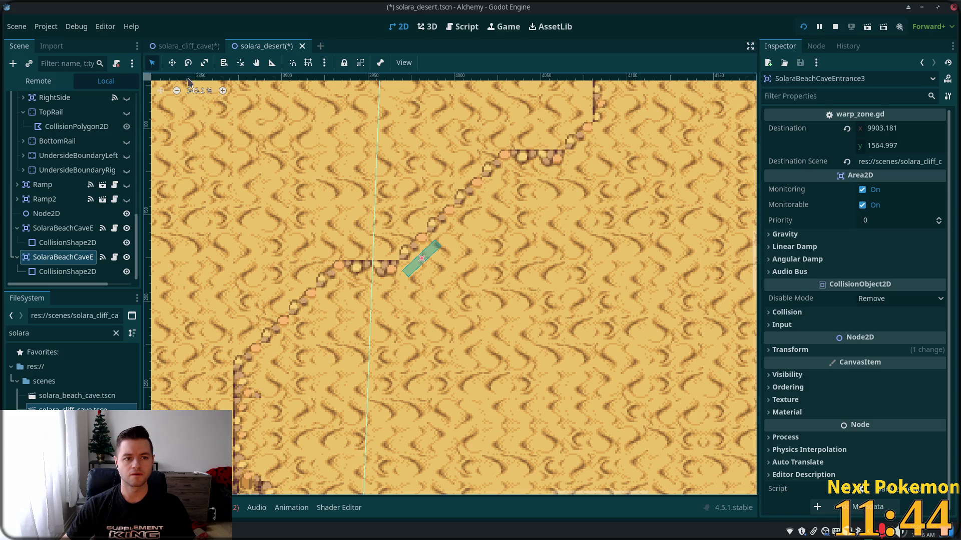
Stretch and reshape its CollisionShape2D rectangle to cover the slope
{"action": "left_click", "coordinate": [67, 272]}
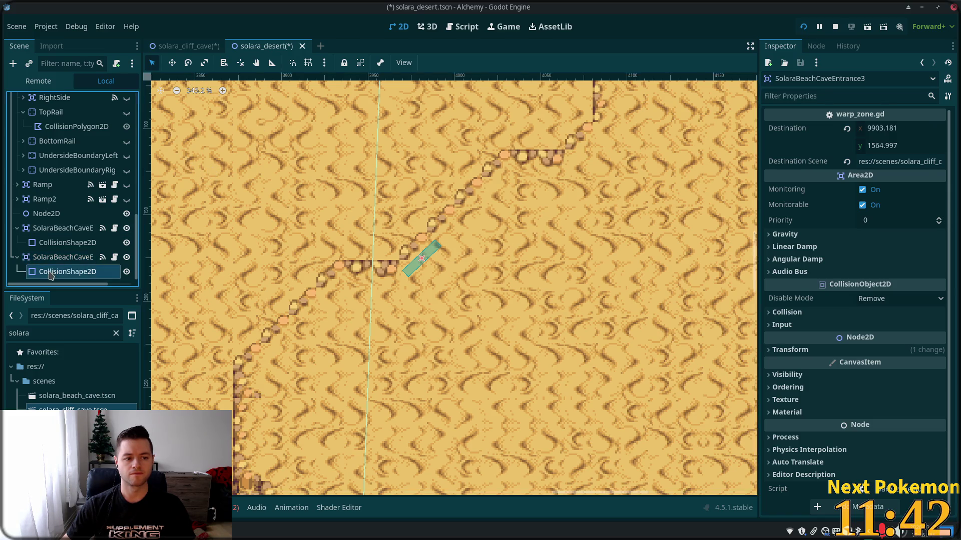
{"action": "left_click_drag", "start_coordinate": [436, 245], "coordinate": [453, 207]}
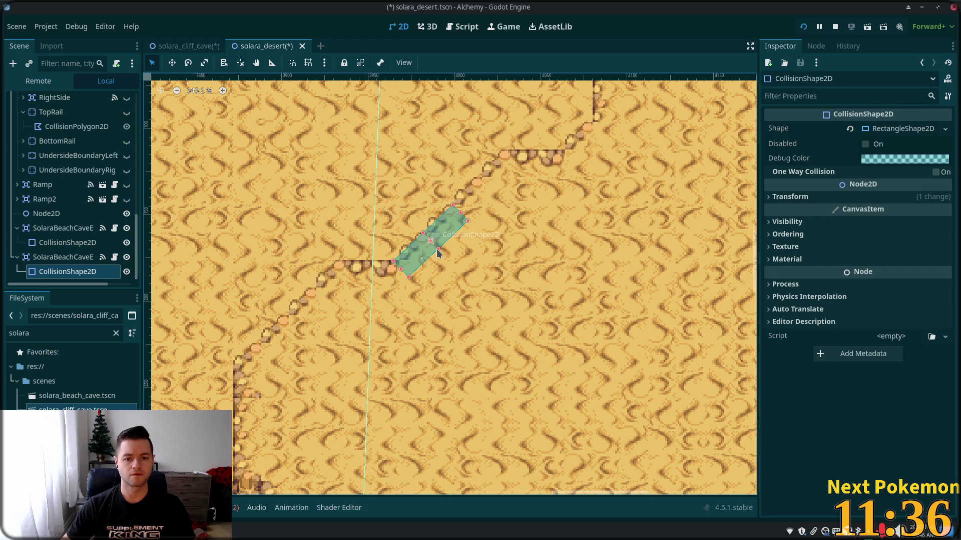
{"action": "left_click_drag", "start_coordinate": [423, 233], "coordinate": [428, 241]}
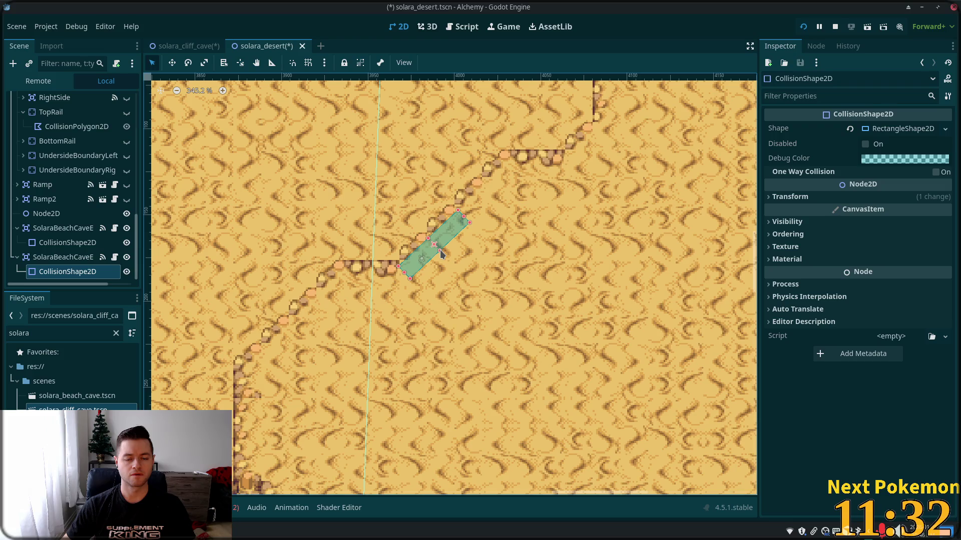
{"action": "left_click_drag", "start_coordinate": [428, 238], "coordinate": [448, 256]}
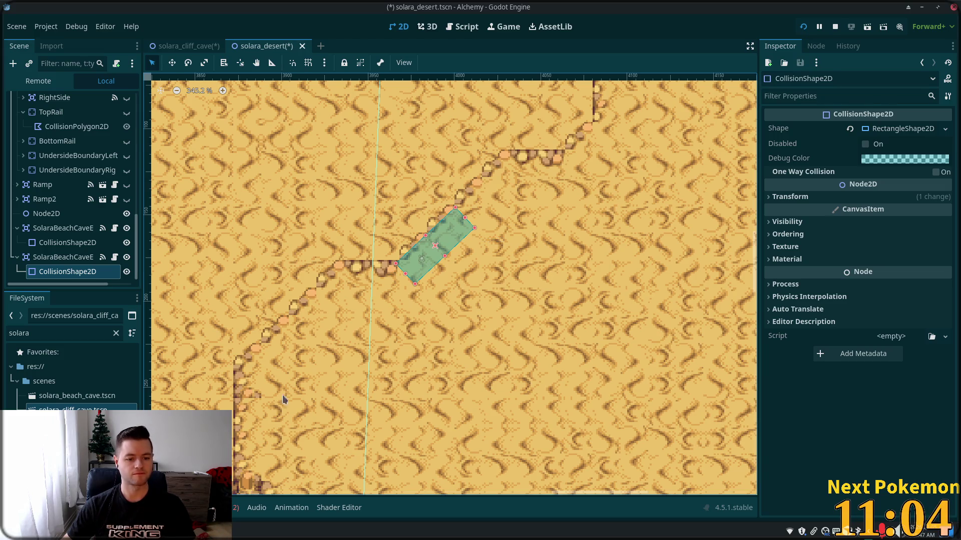
Select the Cliffs TileMapLayer, choose the desert tileset source, and open its TileSet editor
{"action": "left_click", "coordinate": [53, 258]}
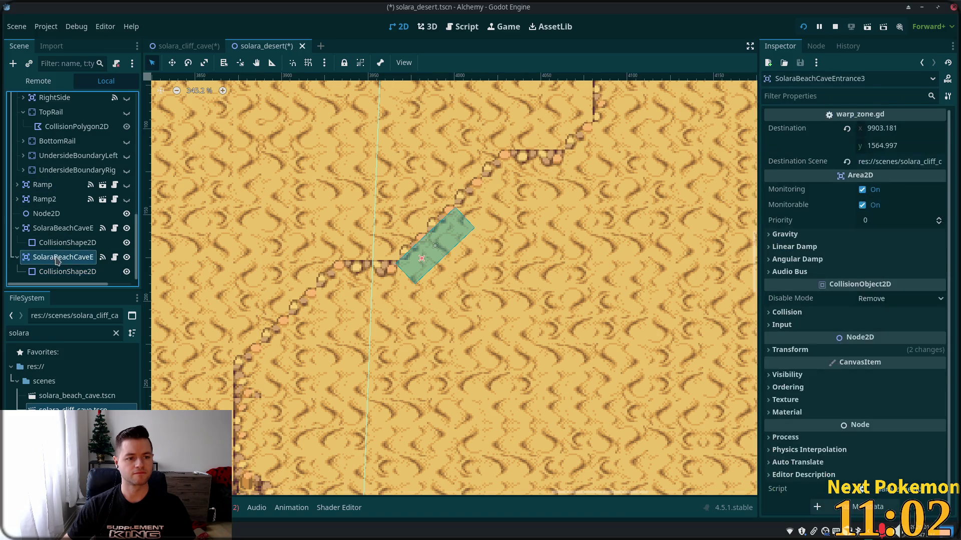
{"action": "left_click_drag", "start_coordinate": [136, 239], "coordinate": [133, 66]}
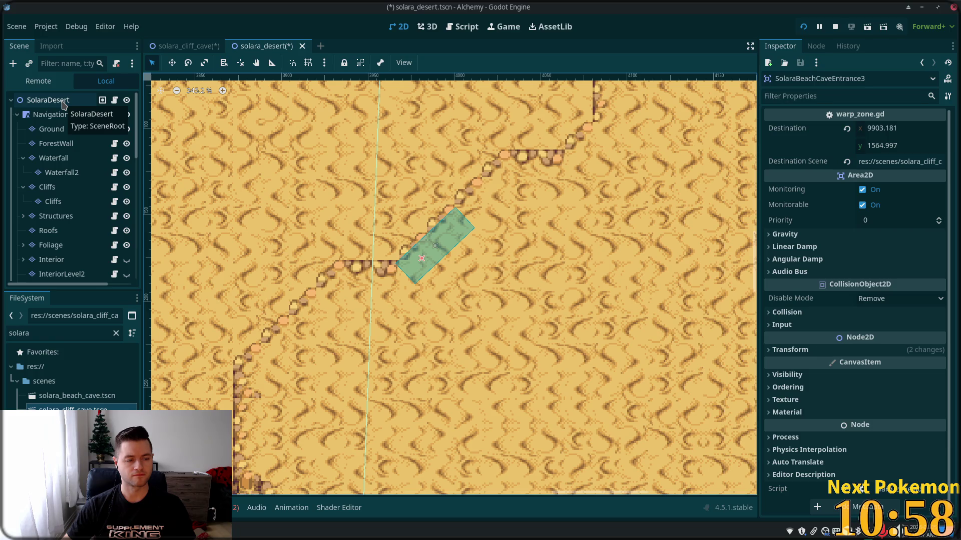
{"action": "left_click", "coordinate": [67, 193]}
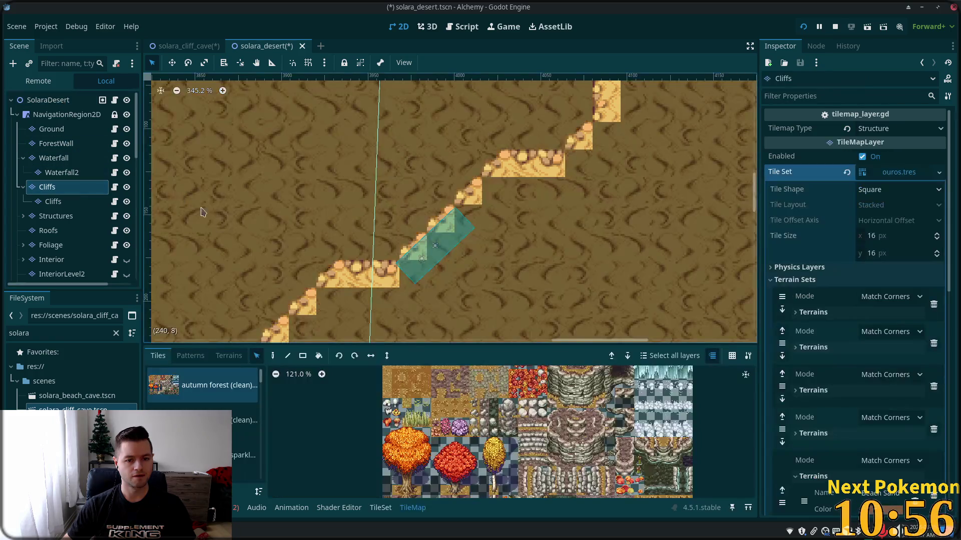
{"action": "mouse_move", "coordinate": [260, 379]}
{"action": "left_mouse_down"}
{"action": "mouse_move", "coordinate": [261, 439]}
{"action": "mouse_move", "coordinate": [262, 428]}
{"action": "left_mouse_up"}
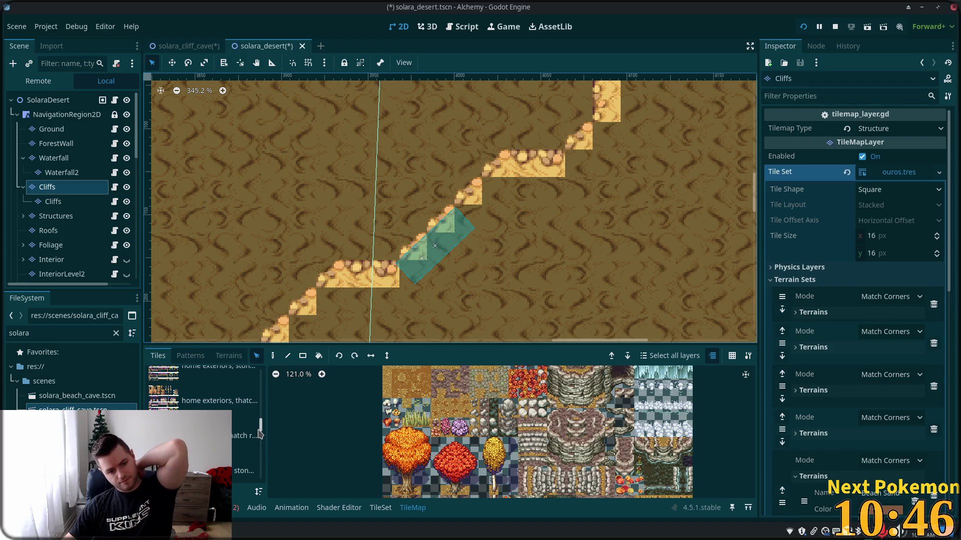
{"action": "mouse_move", "coordinate": [260, 435]}
{"action": "left_mouse_down"}
{"action": "mouse_move", "coordinate": [261, 447]}
{"action": "mouse_move", "coordinate": [269, 407]}
{"action": "left_mouse_up"}
{"action": "left_click", "coordinate": [246, 427]}
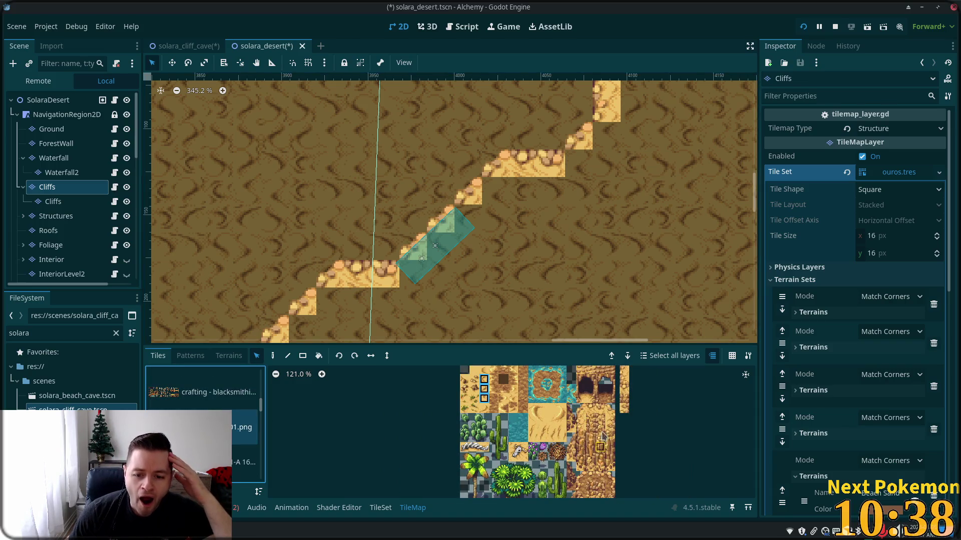
{"action": "left_click", "coordinate": [581, 412]}
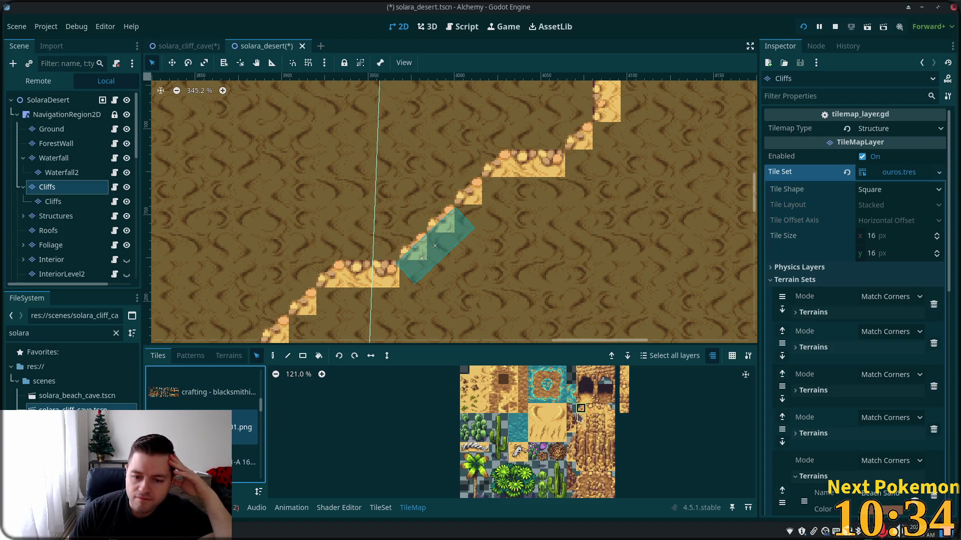
{"action": "left_click", "coordinate": [390, 511]}
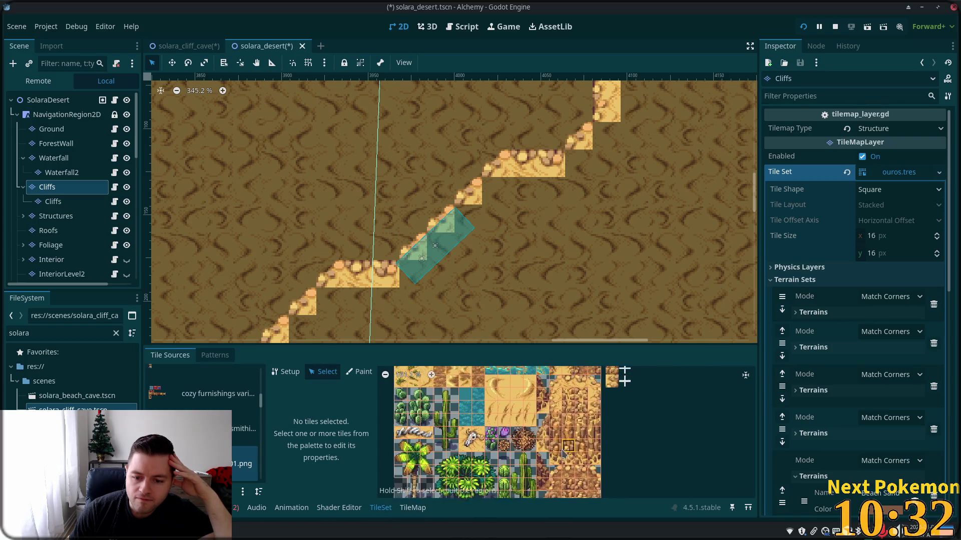
Create alternative tile ID 3 for desert atlas tile (12,4) and expand its Physics Layer 0
{"action": "left_click", "coordinate": [548, 388]}
{"action": "right_click", "coordinate": [549, 389]}
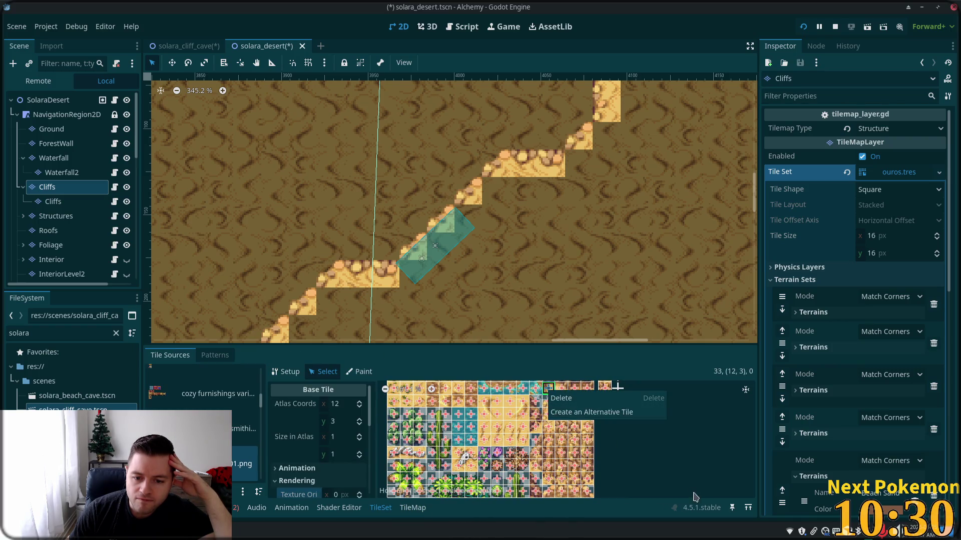
{"action": "left_click", "coordinate": [545, 402]}
{"action": "right_click", "coordinate": [545, 401]}
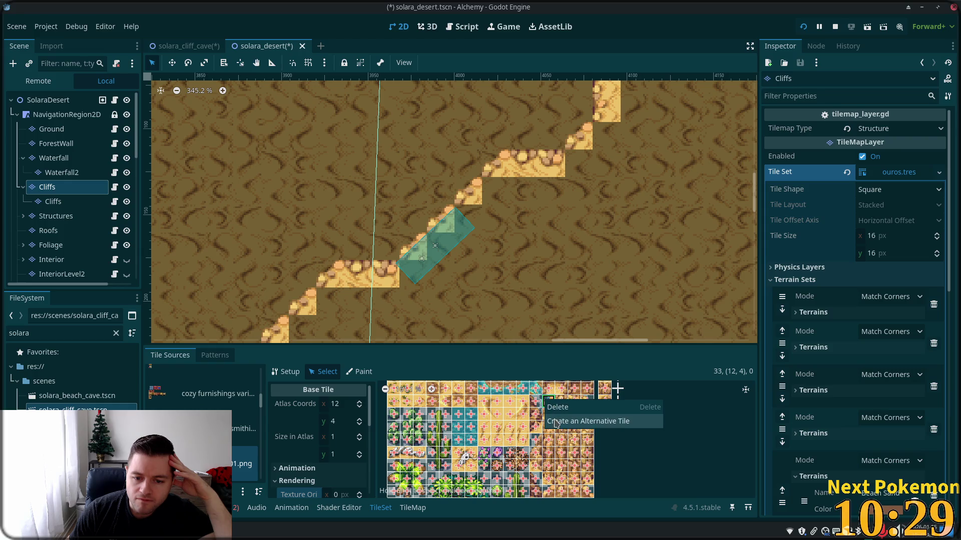
{"action": "left_click", "coordinate": [603, 425]}
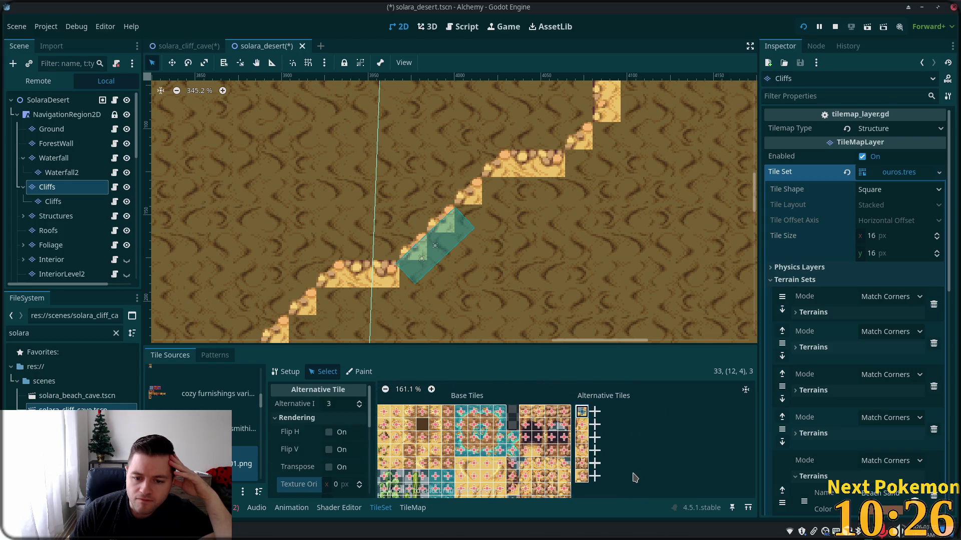
{"action": "scroll", "coordinate": [605, 471], "scroll_direction": "up", "scroll_amount": 3}
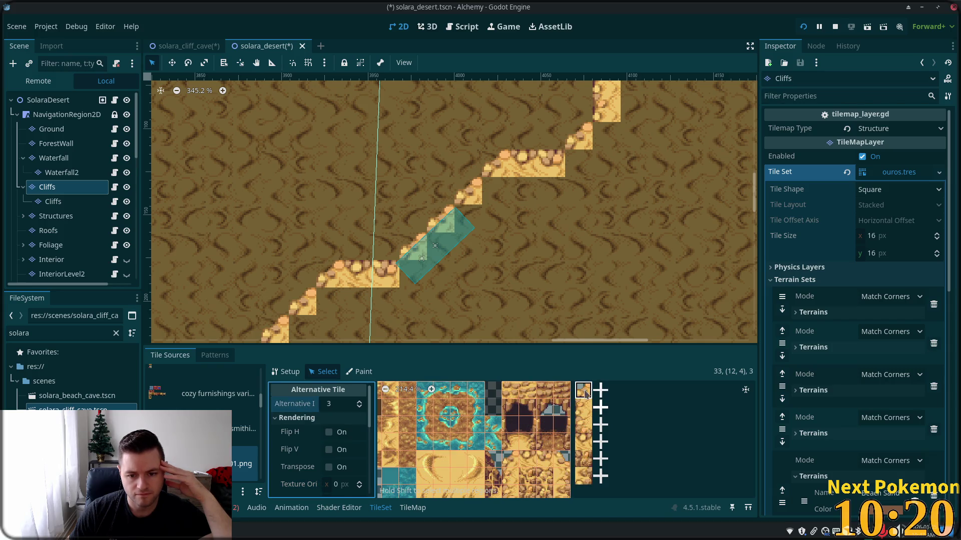
{"action": "scroll", "coordinate": [350, 465], "scroll_direction": "down", "scroll_amount": 5}
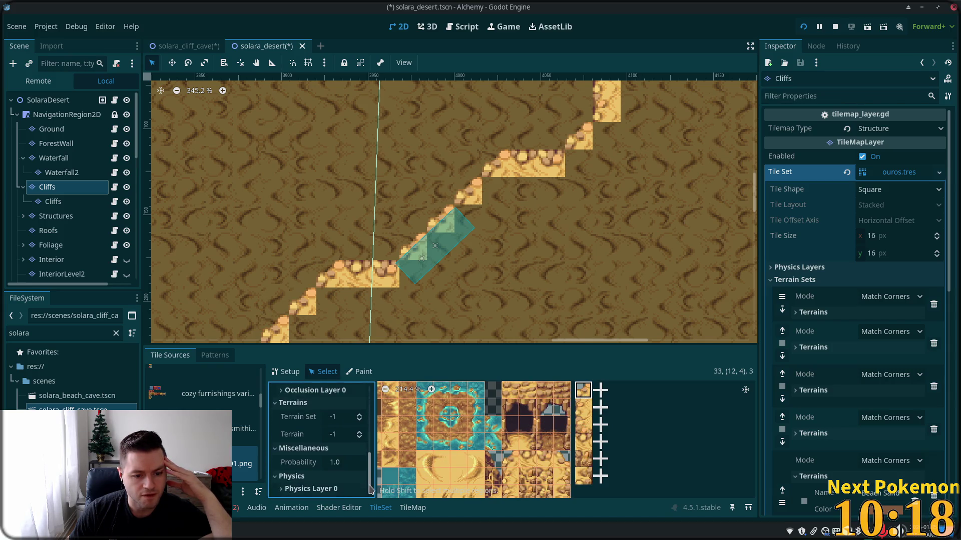
{"action": "left_click", "coordinate": [281, 489]}
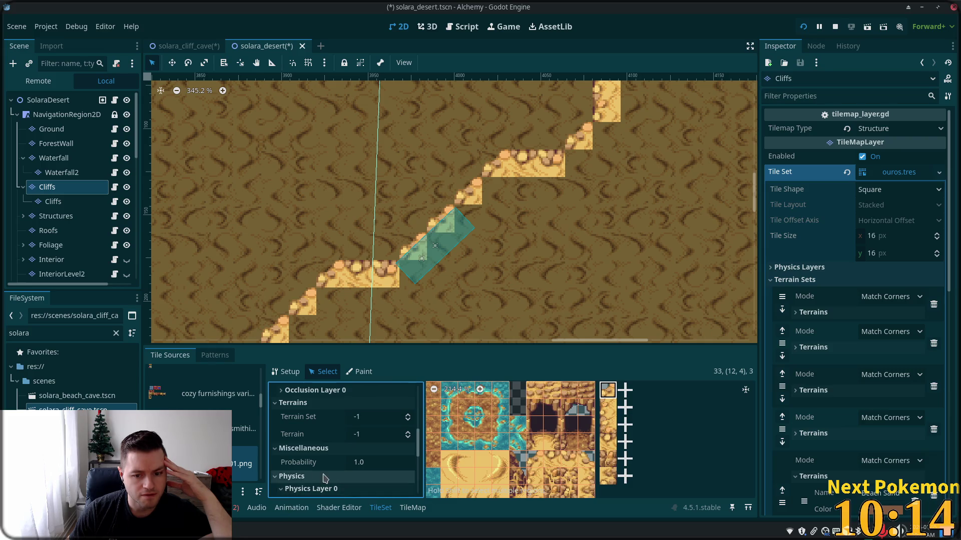